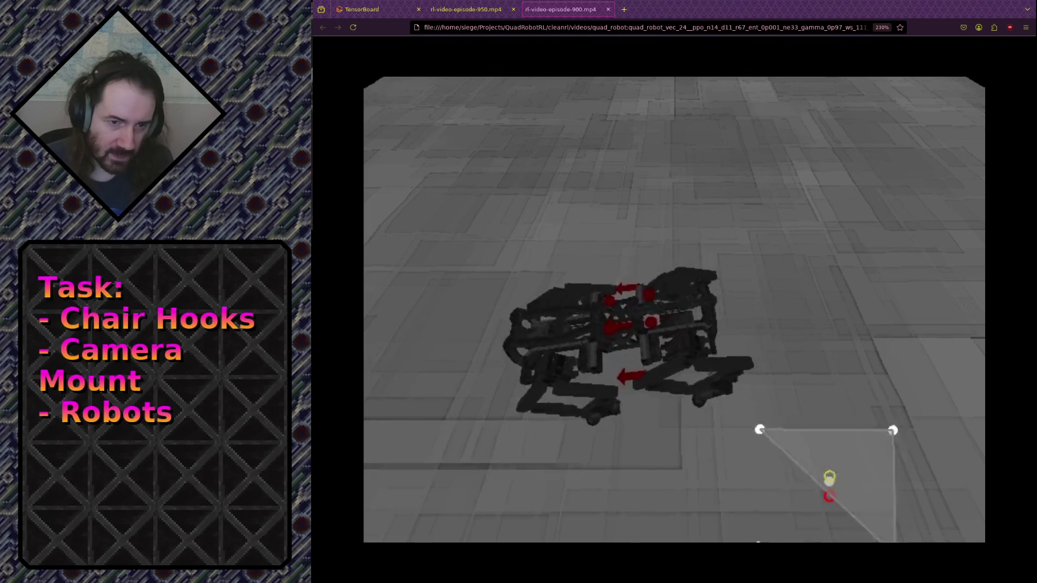
Step: Switch from the rl-video-episode video to the TensorBoard pinned-charts window
key(alt+Tab)
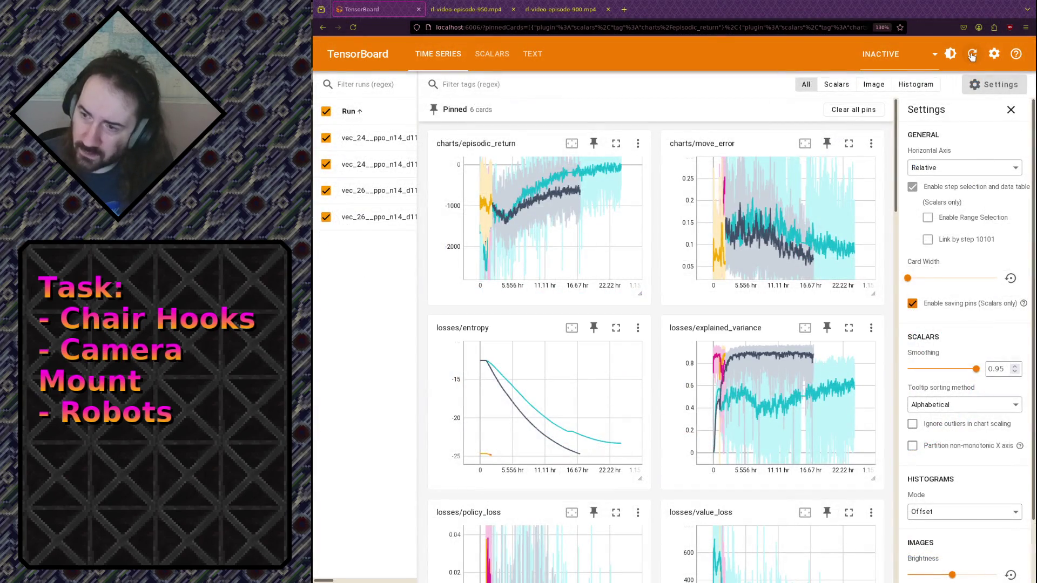
Step: Reload the charts, then twice box-zoom early move_error and reset it to full range
click(972, 56)
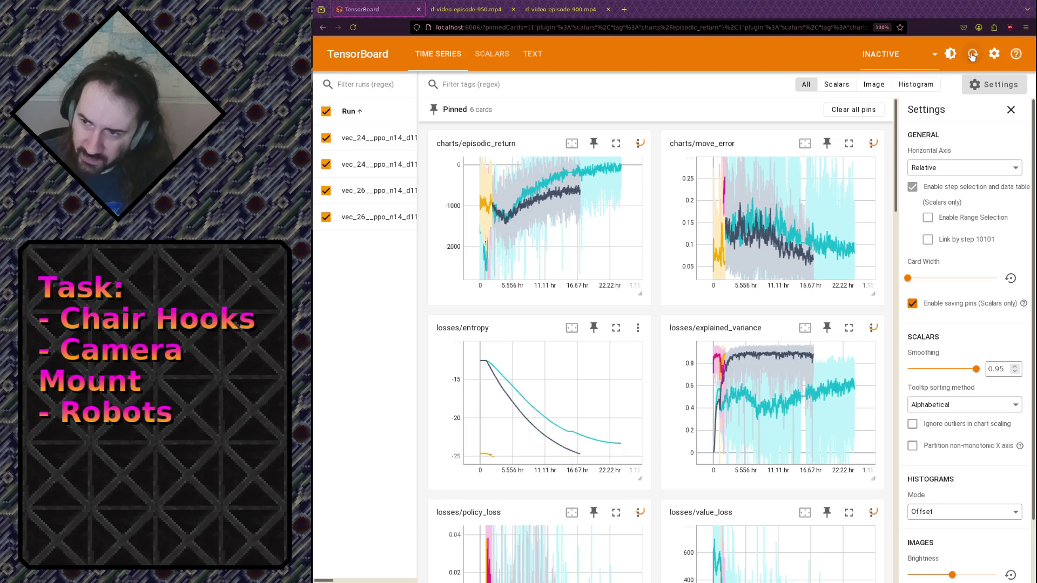
mouse_move(720, 218)
drag(723, 216, 738, 263)
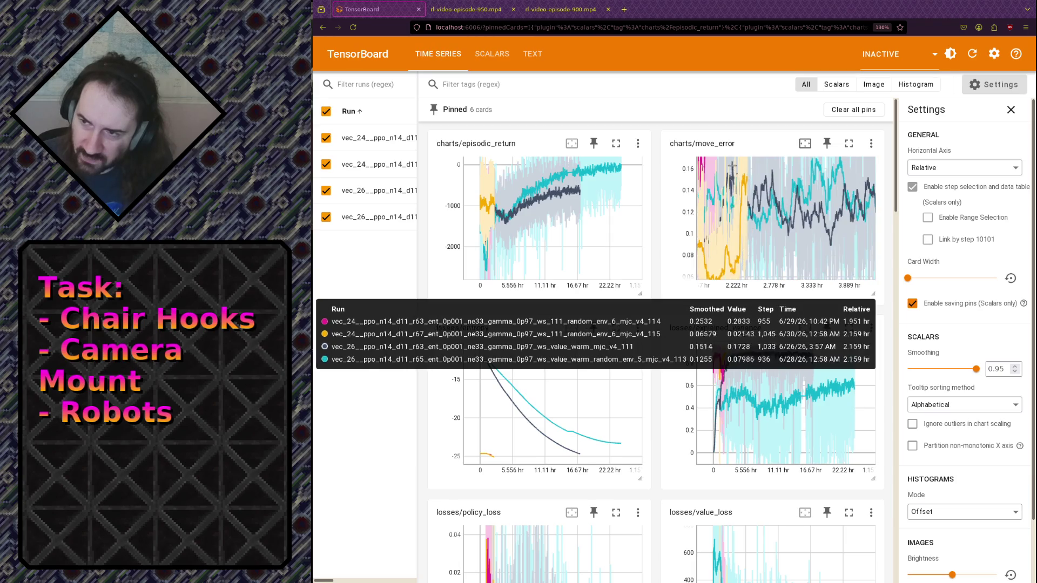
double_click(755, 208)
drag(722, 207, 736, 252)
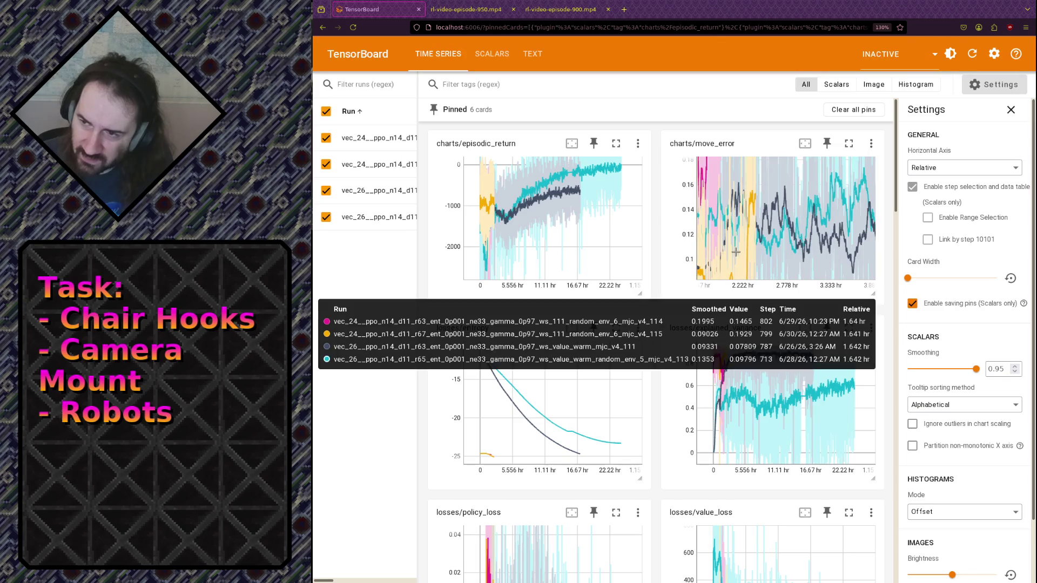
double_click(742, 244)
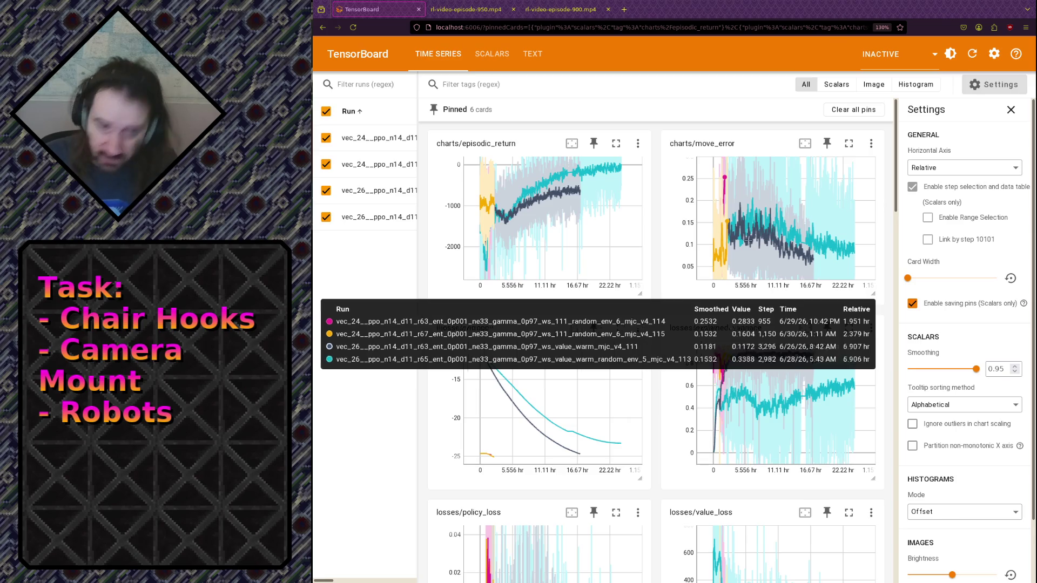
Step: Switch to UltiMaker Cura's slice preview of the three chair screw caps
key(alt+Tab)
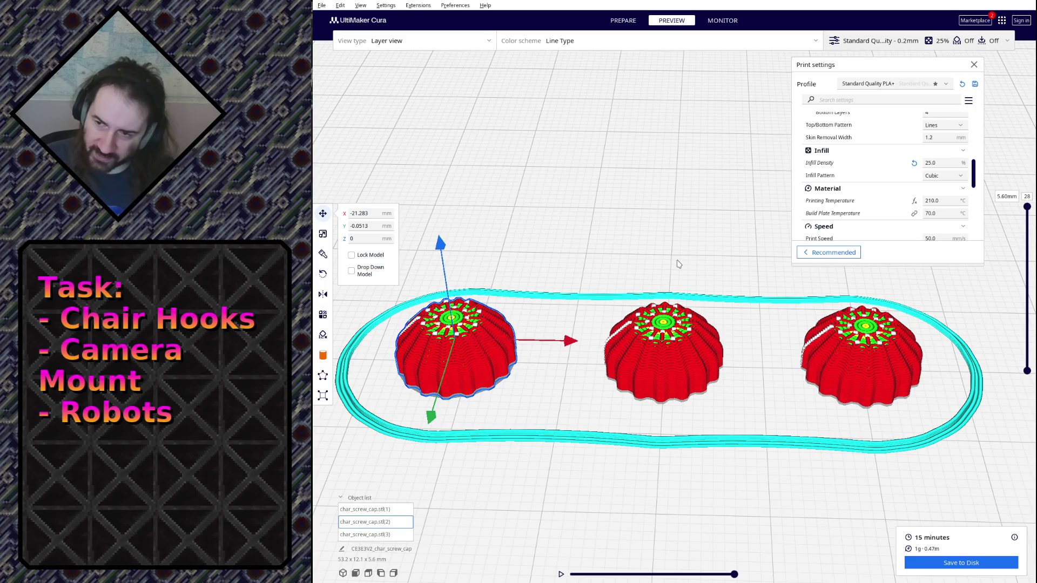
Step: Deselect the cap, zoom in on one cap's top layer, and rewind its layer path partway
click(655, 247)
mouse_move(655, 247)
right_down()
mouse_move(672, 257)
mouse_move(628, 376)
right_up()
scroll(675, 259, up, 8)
scroll(628, 377, up, 5)
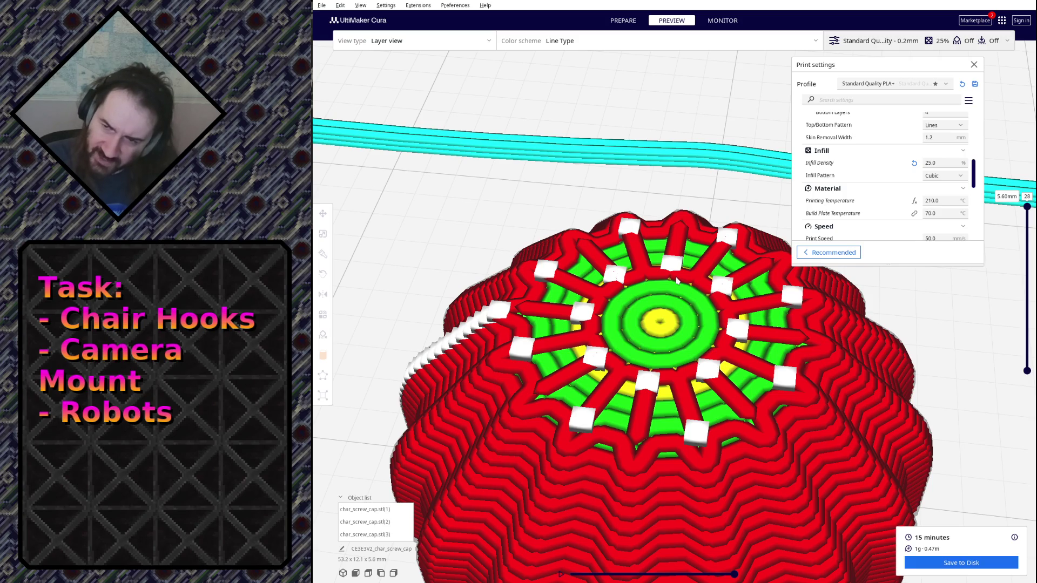
mouse_move(593, 419)
right_down()
mouse_move(597, 432)
mouse_move(597, 408)
right_up()
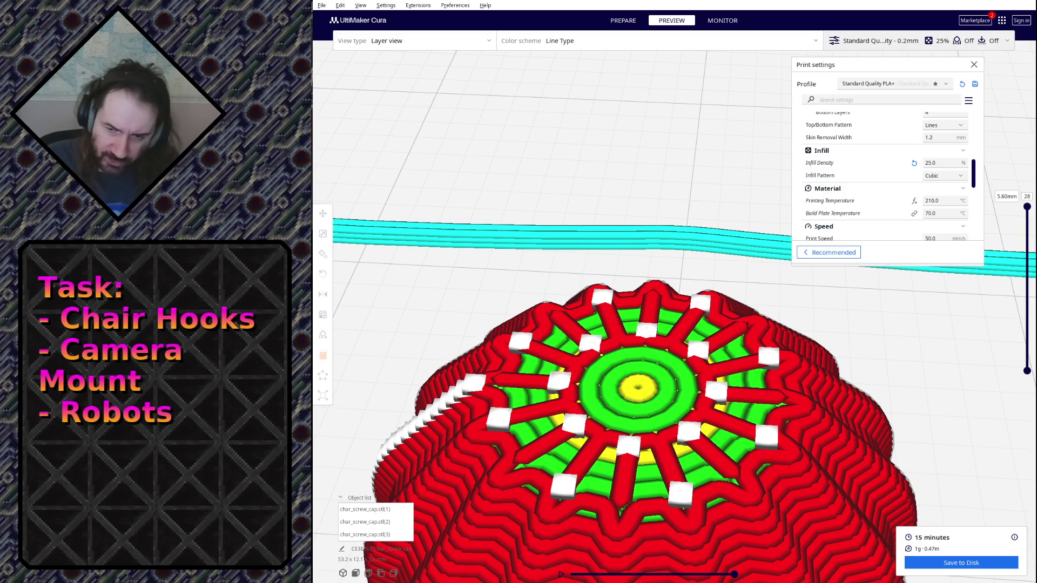
mouse_move(735, 574)
mouse_down()
mouse_move(564, 567)
mouse_move(596, 567)
mouse_up()
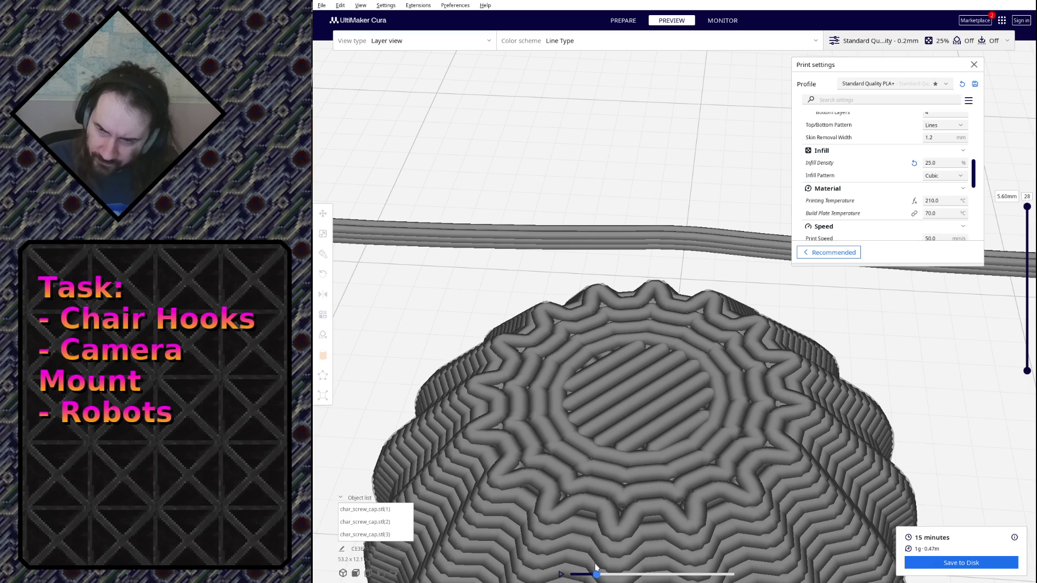
Step: Play the top layer's nozzle path simulation, scrub it further, then select the screw cap
click(561, 575)
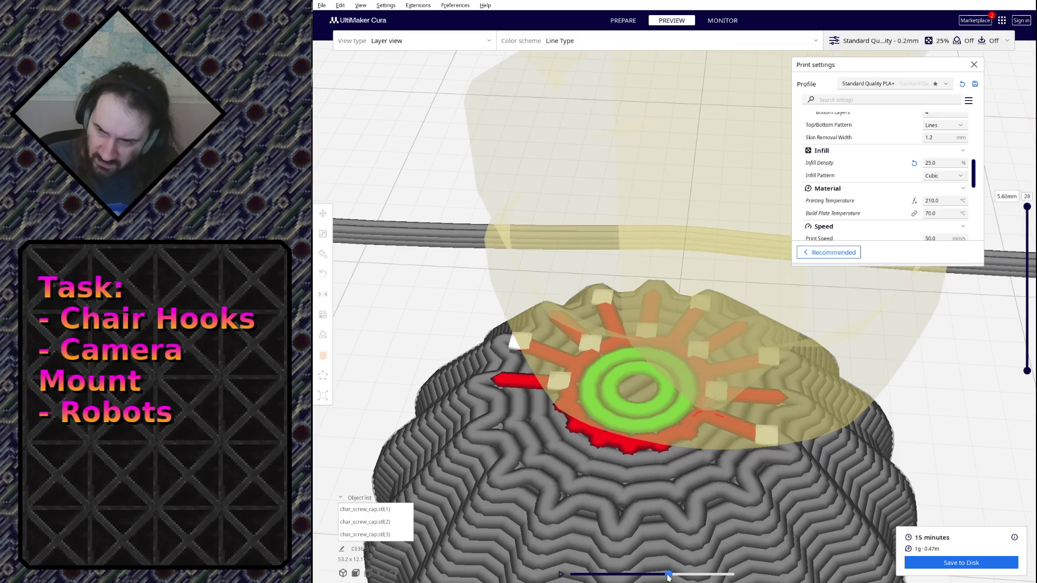
drag(666, 577, 671, 576)
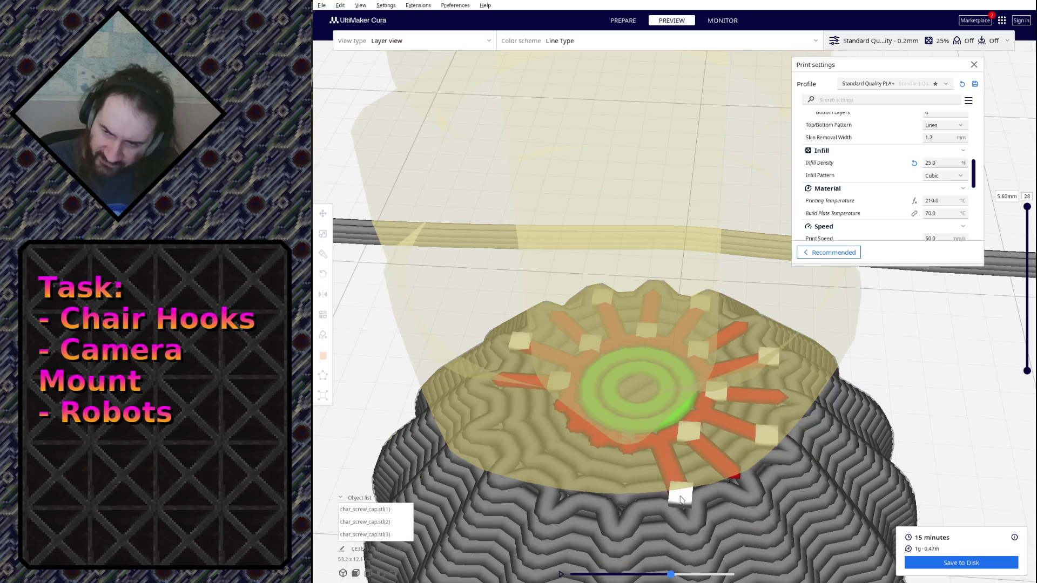
click(680, 500)
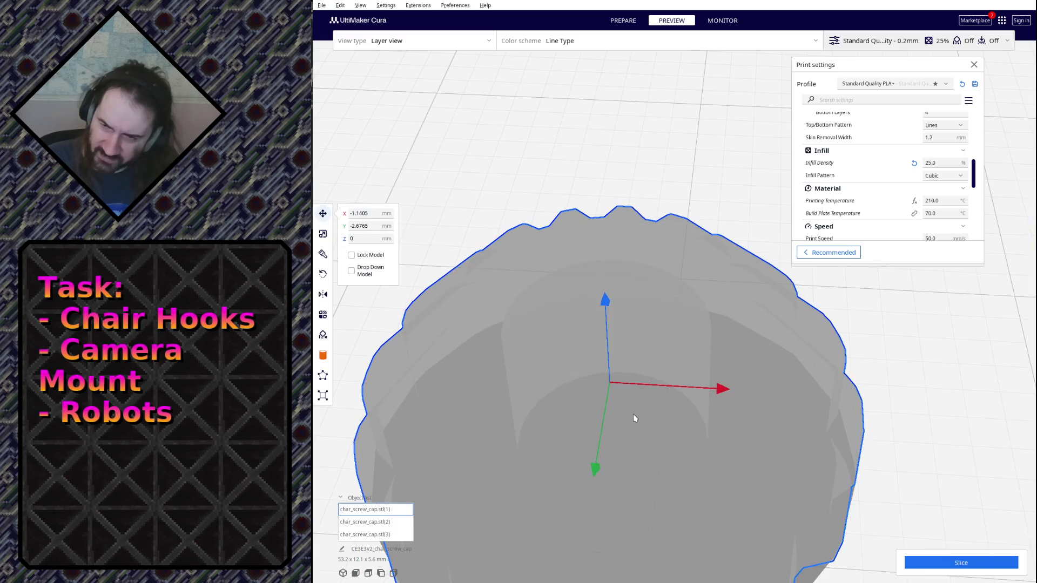
Step: Undo the cap's move to X -0.1243, Y 0, re-slice, and partly rewind the top layer
key(ctrl+z)
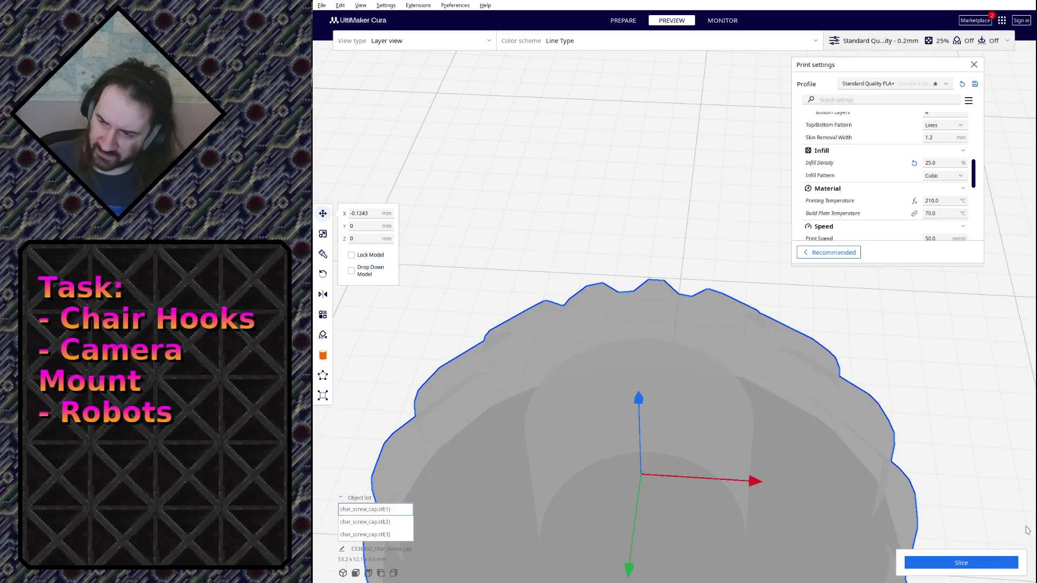
click(981, 562)
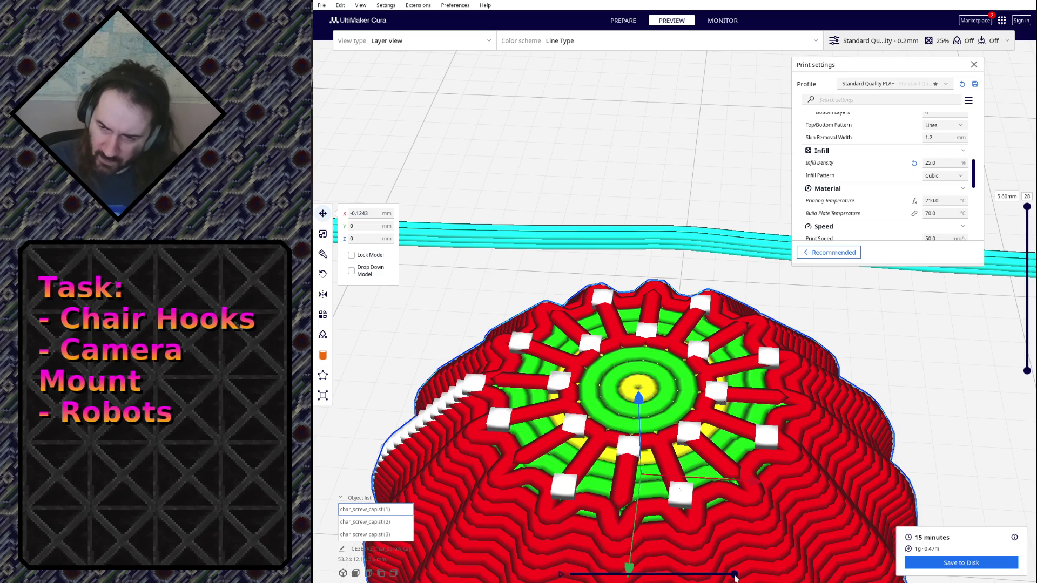
click(732, 576)
mouse_move(733, 575)
mouse_down()
mouse_move(657, 577)
mouse_move(669, 575)
mouse_up()
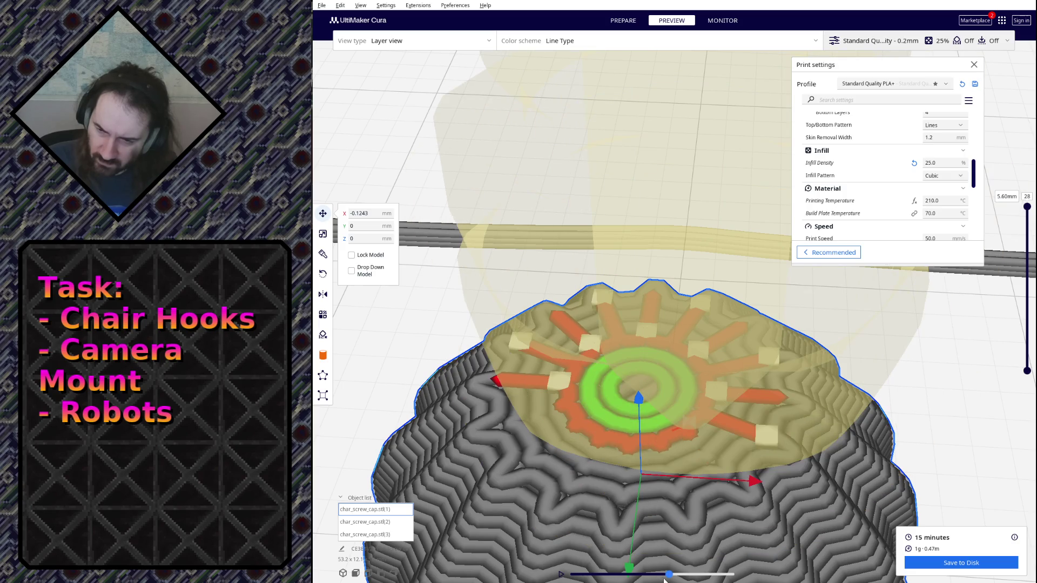
Step: Scrub the top layer's path back and forth to inspect the infill spokes, then switch to TensorBoard
drag(669, 576, 671, 575)
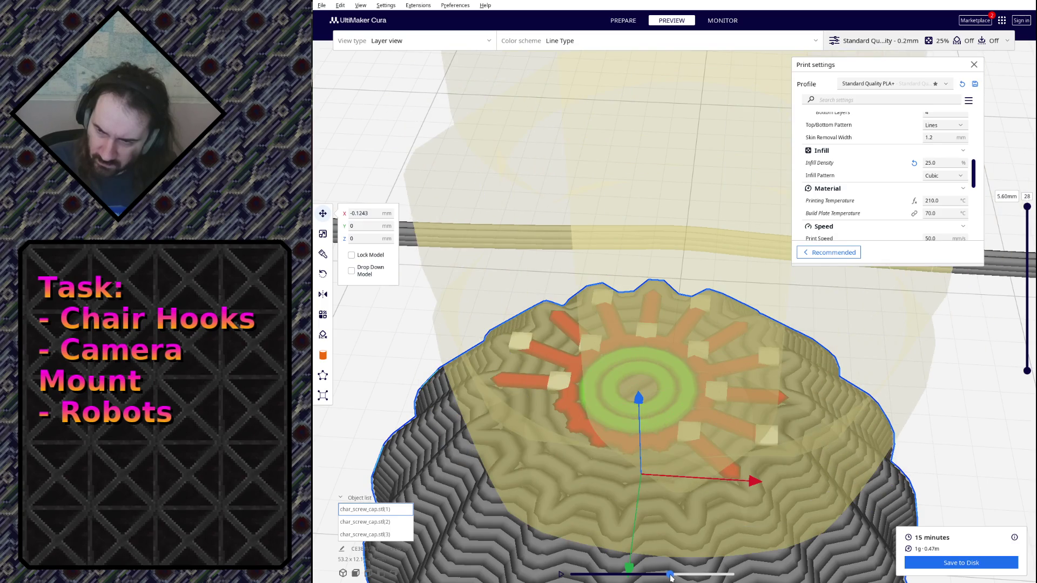
drag(671, 578, 669, 577)
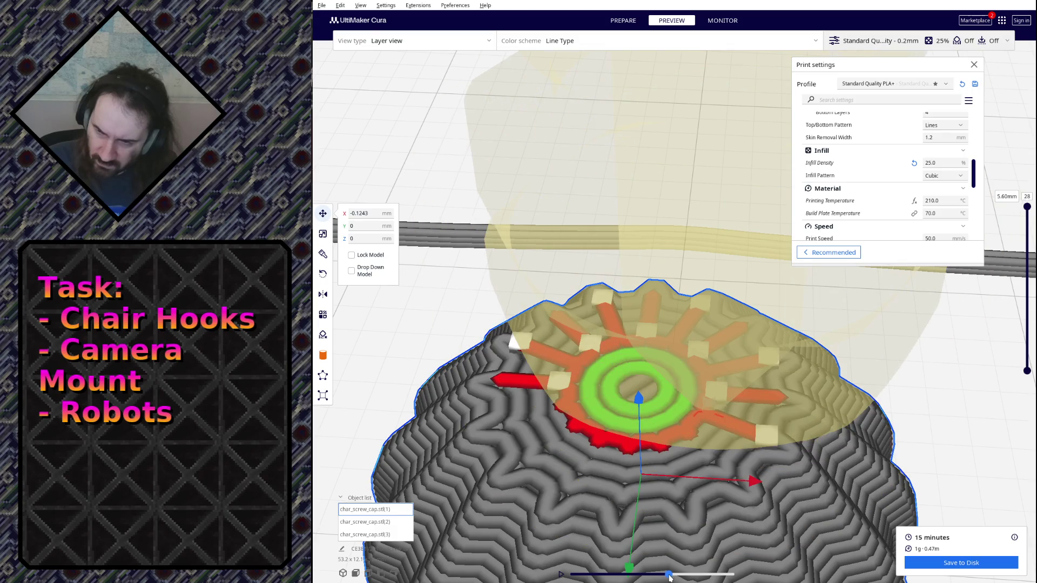
drag(670, 578, 672, 578)
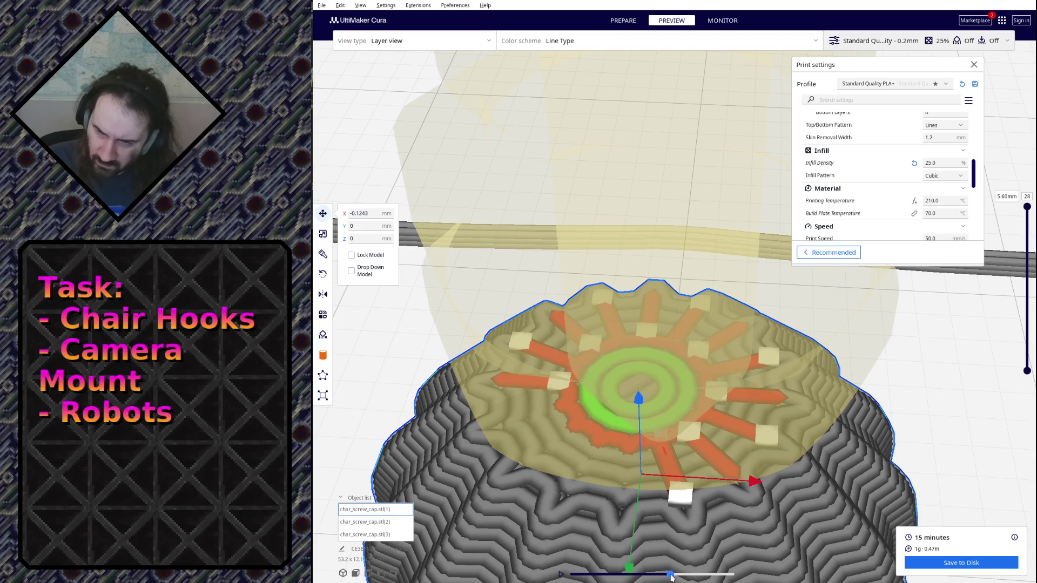
drag(671, 578, 674, 577)
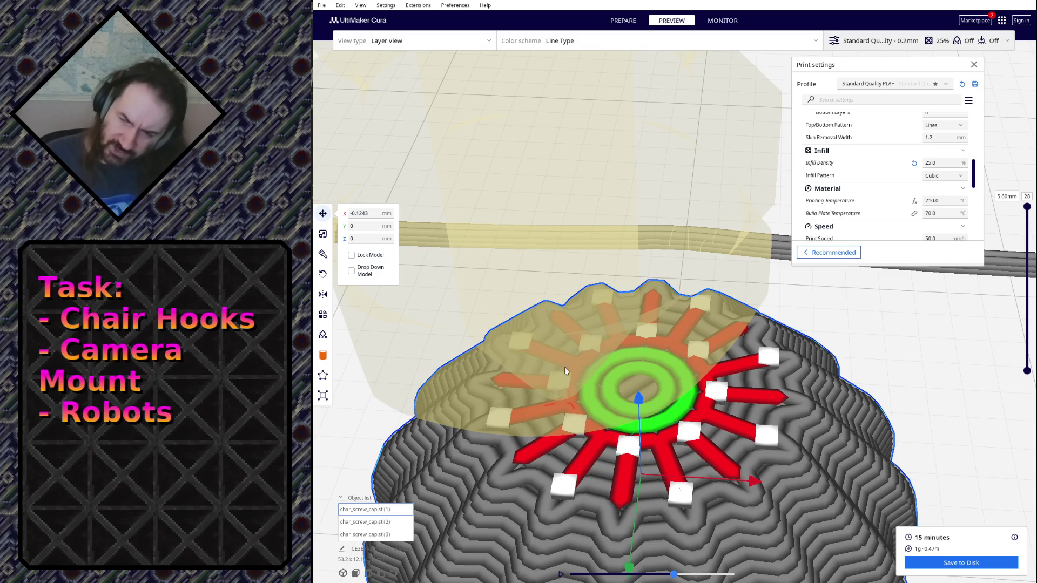
click(670, 576)
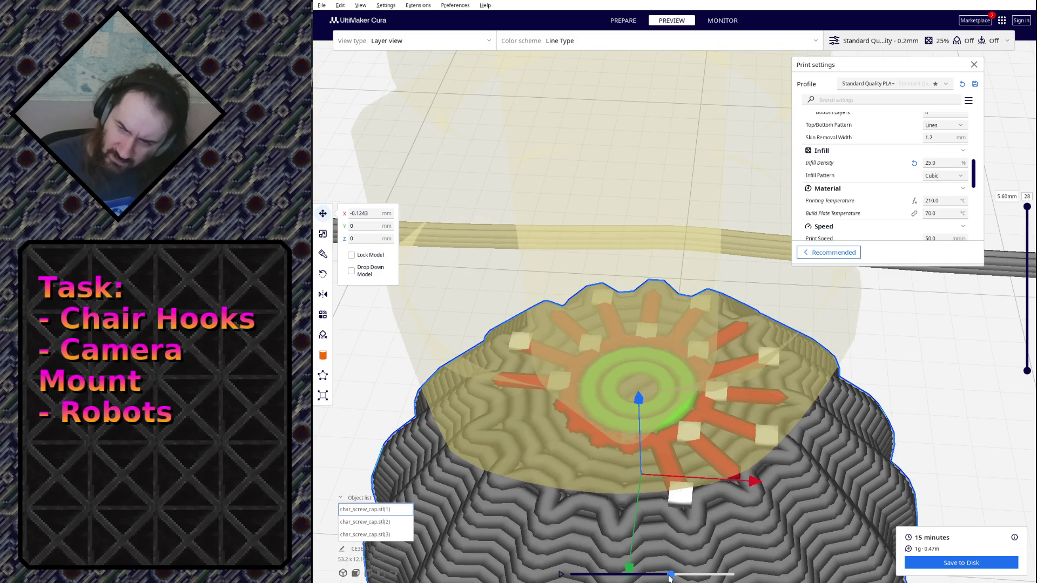
click(670, 575)
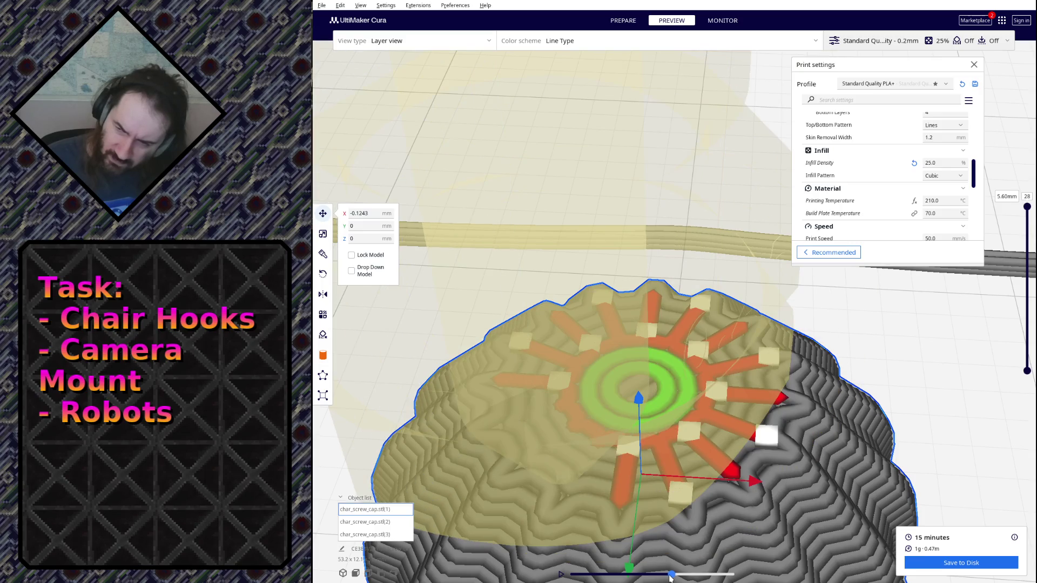
click(675, 576)
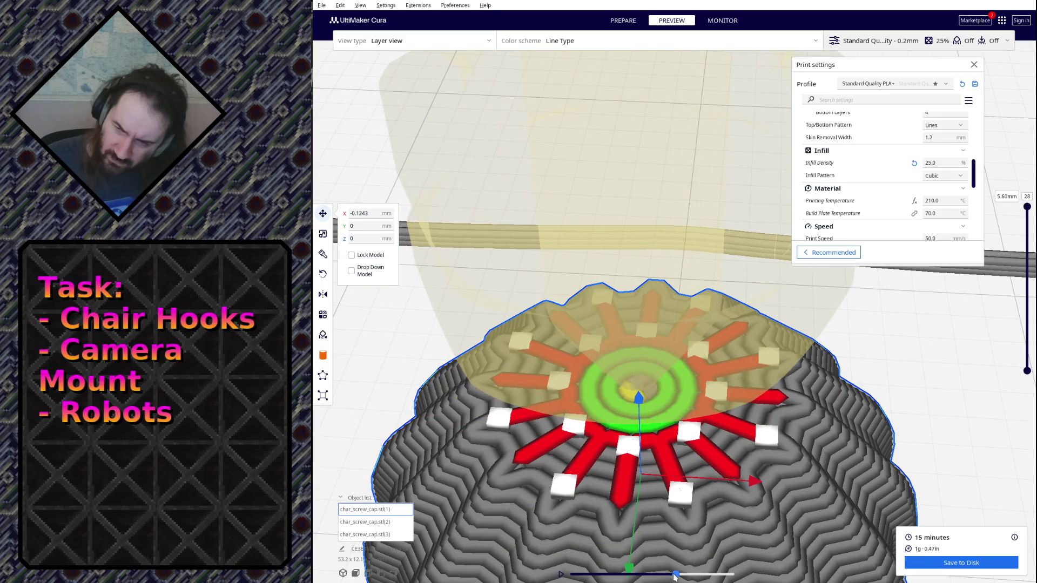
mouse_move(675, 576)
mouse_down()
mouse_move(685, 576)
mouse_move(649, 570)
mouse_move(734, 574)
mouse_up()
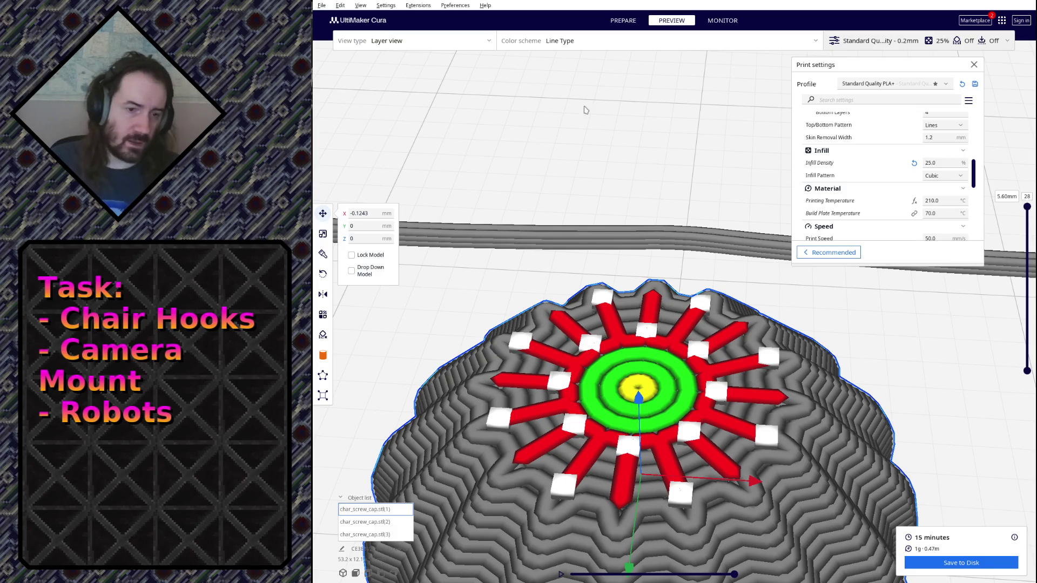
key(alt+Tab)
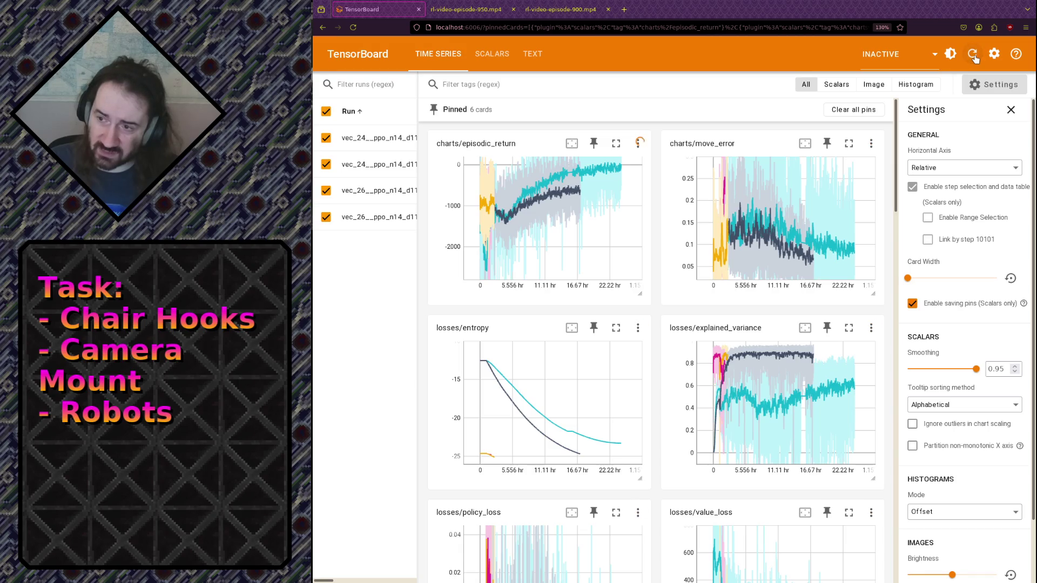
Step: Zoom move_error around 2–4 hours, reset its full range, then open rl-video-episode-1150.mp4
mouse_move(712, 218)
drag(724, 218, 740, 262)
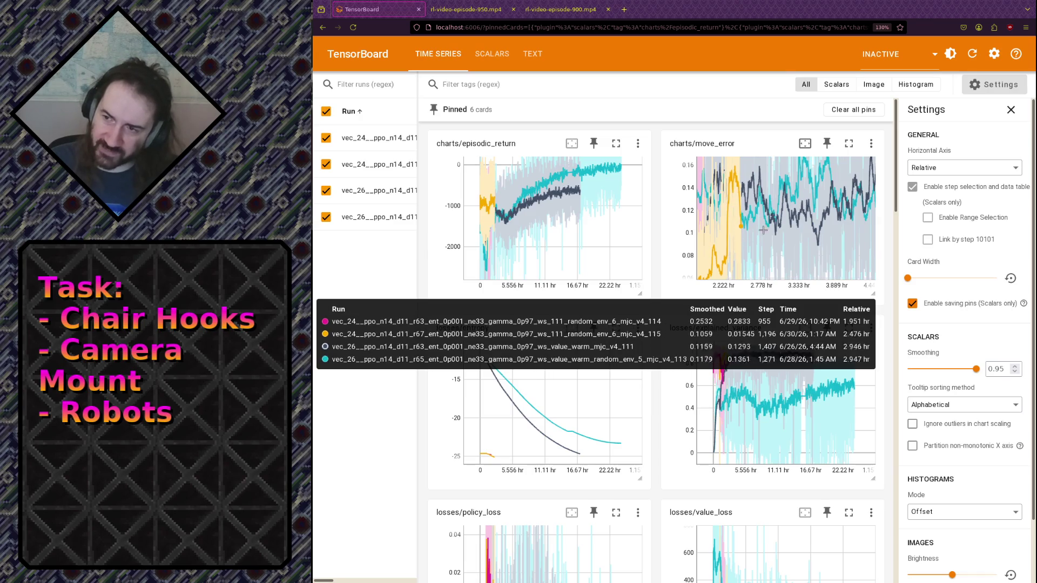
double_click(744, 236)
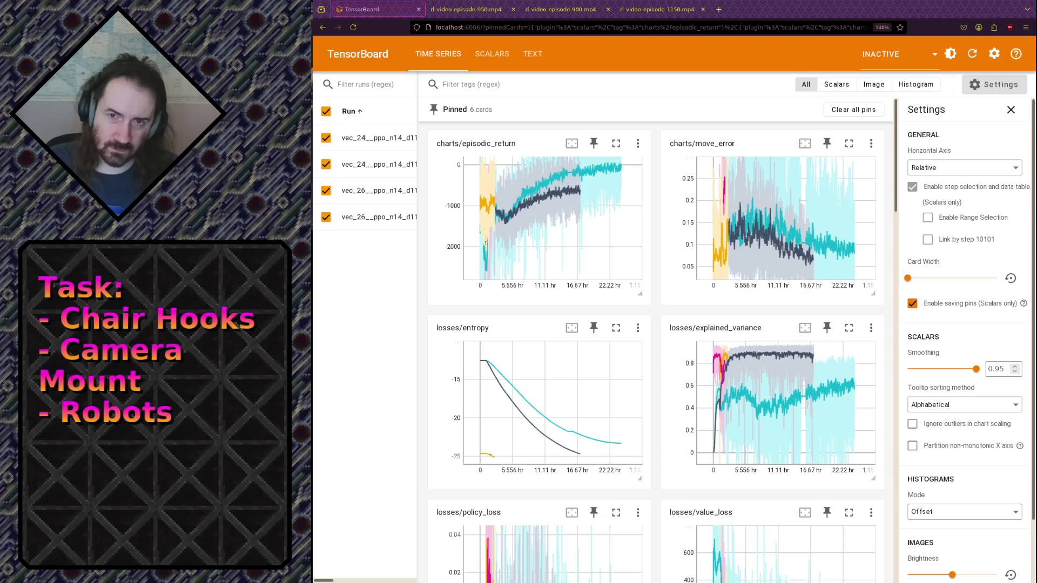
click(690, 13)
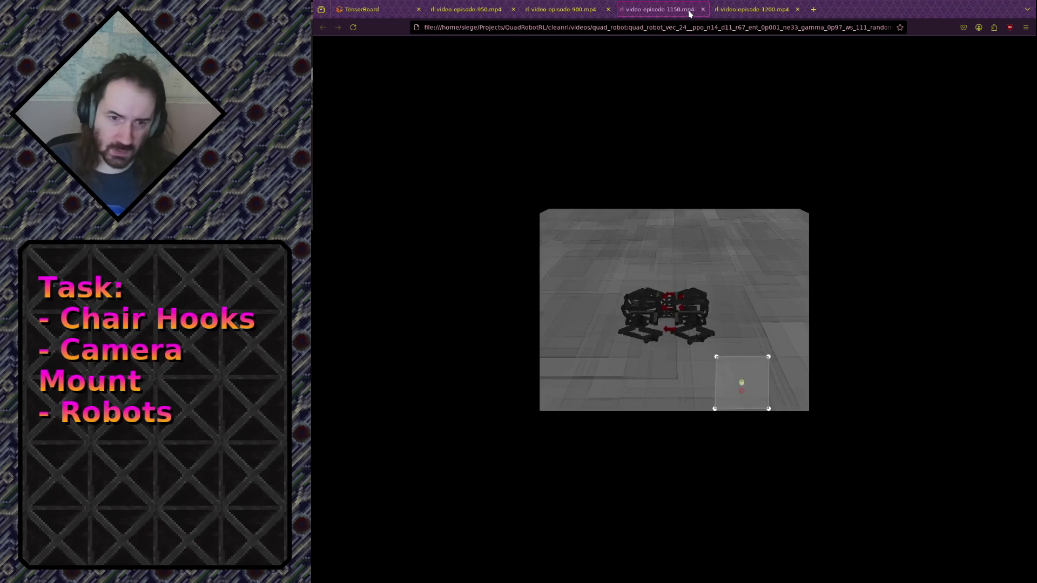
Step: Enlarge the page, replay the episode-1200 robot video from the start, then return to Blender
ctrl+scroll(692, 322, up, 6)
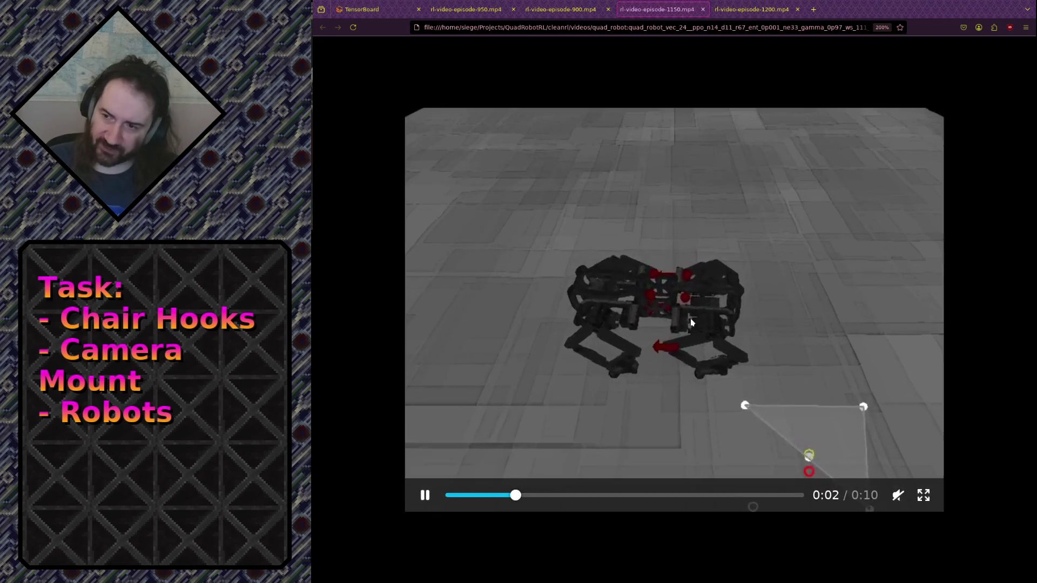
ctrl+scroll(691, 322, up, 1)
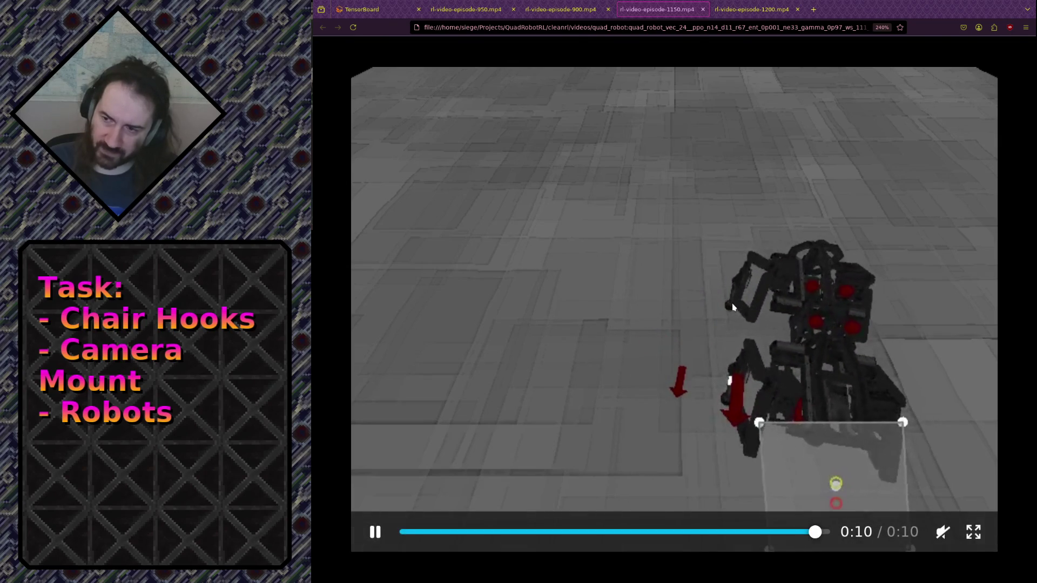
click(748, 9)
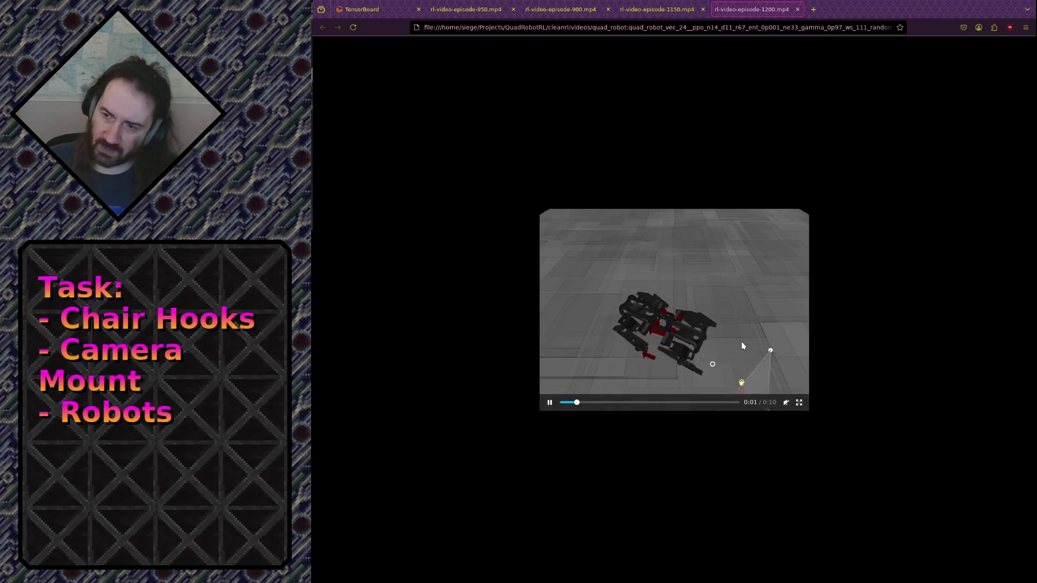
ctrl+scroll(742, 345, up, 8)
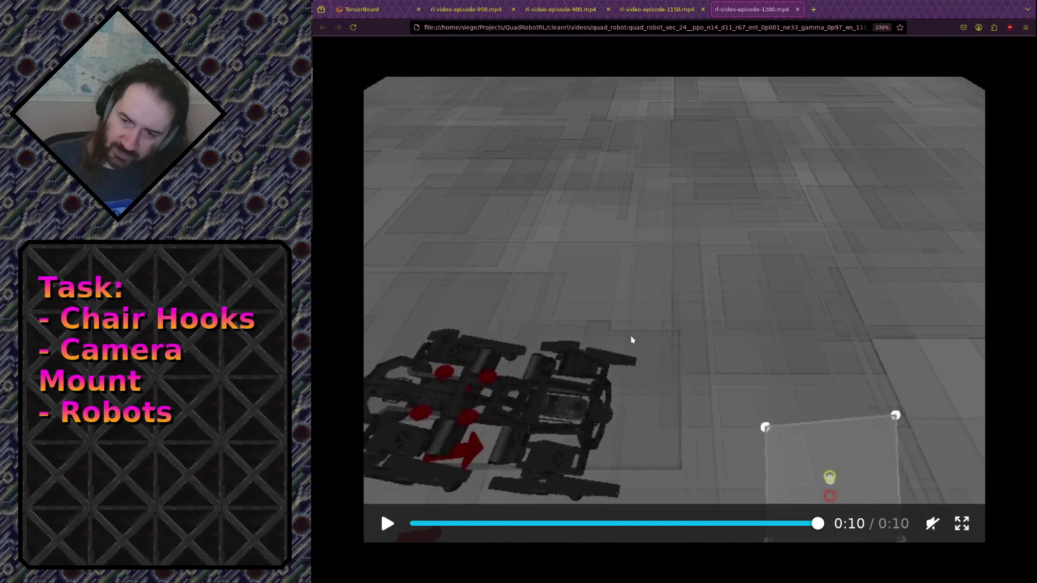
click(646, 362)
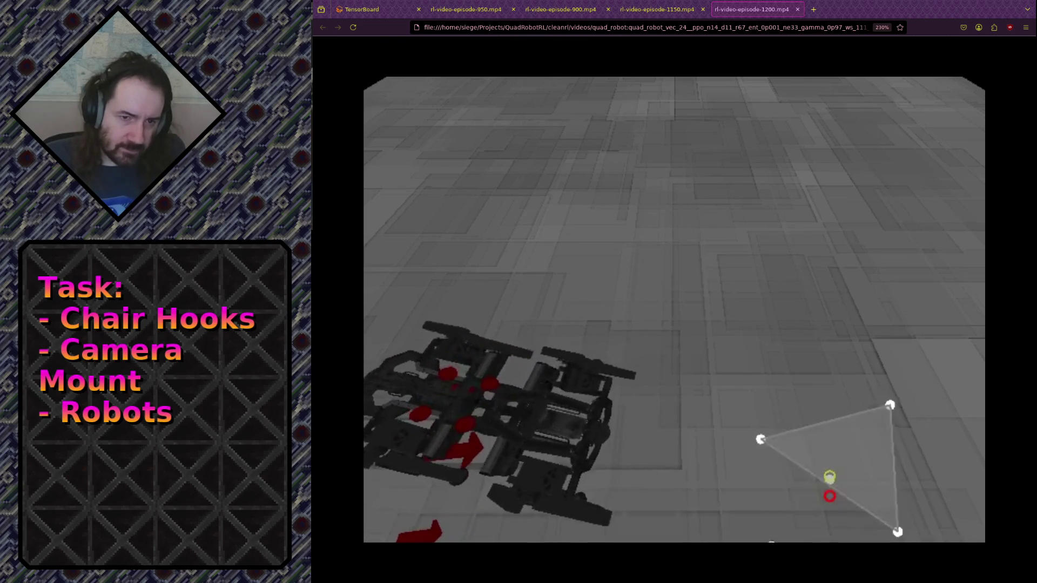
key(alt+Tab)
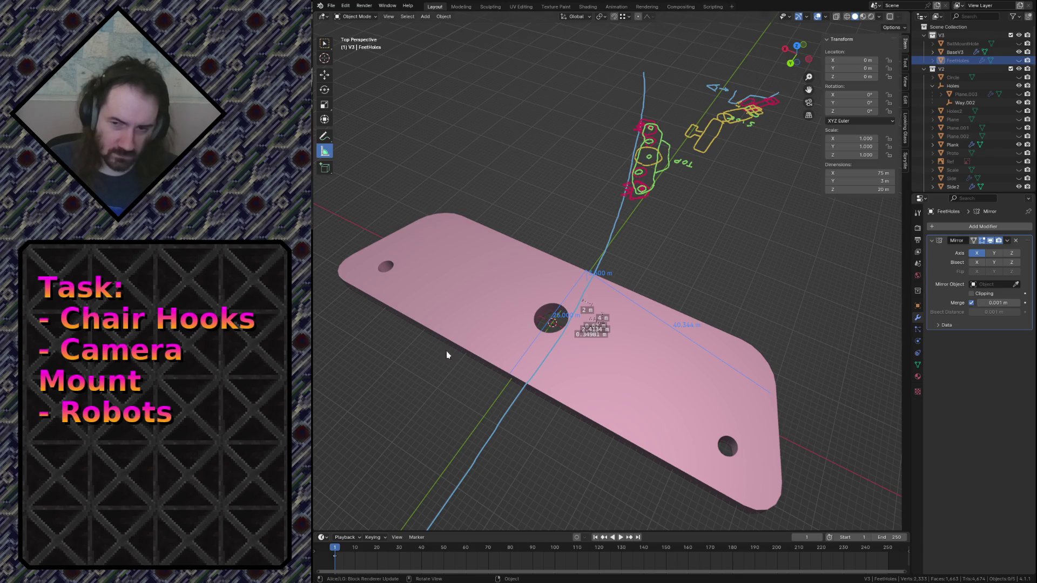
Step: Select the BaseV3 plate and fly the view close to inspect its boolean hole
click(503, 276)
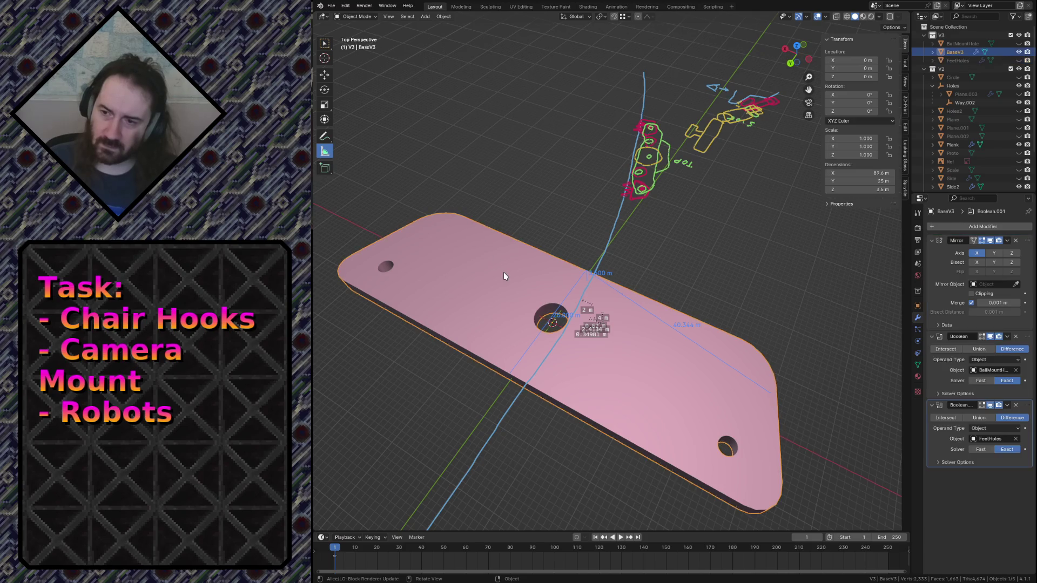
key(shift+grave)
key(e)
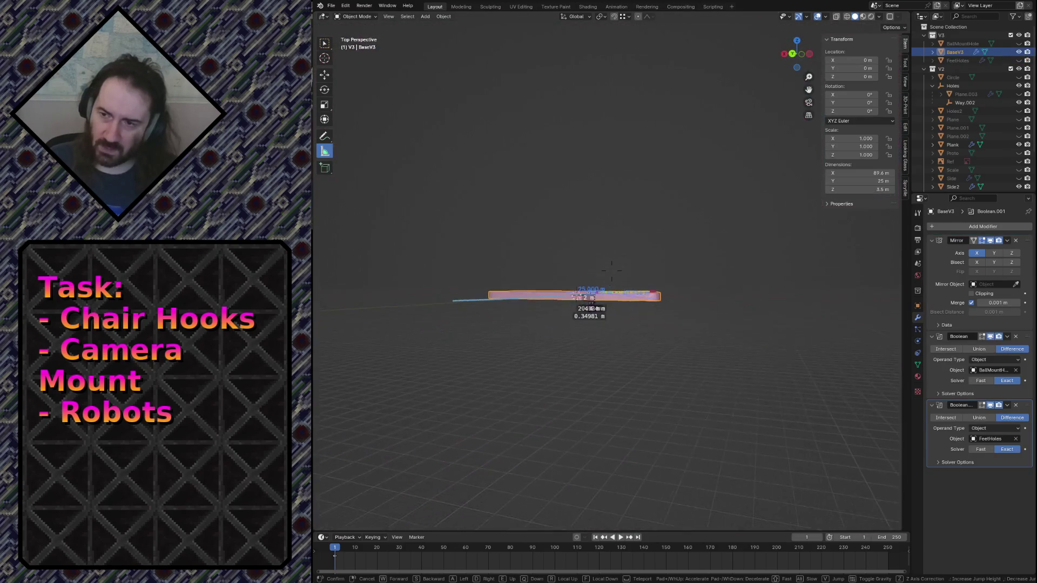
key(w)
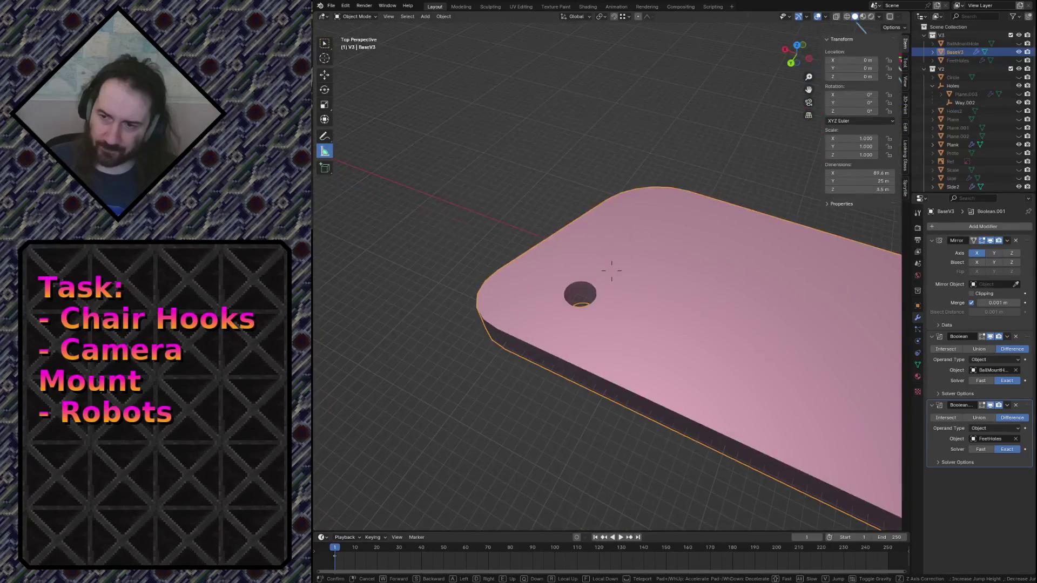
click(551, 371)
key(Tab)
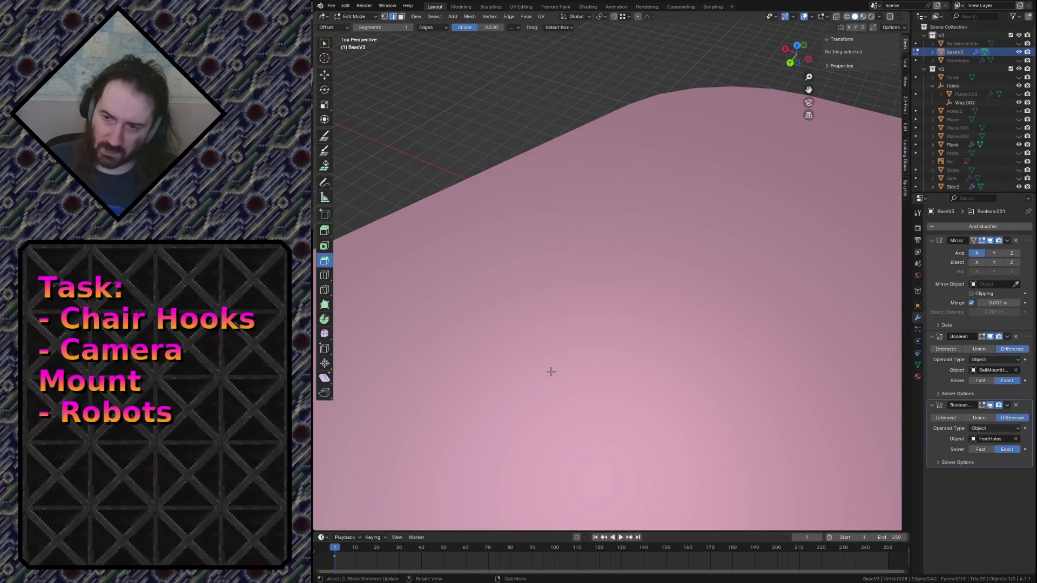
key(Tab)
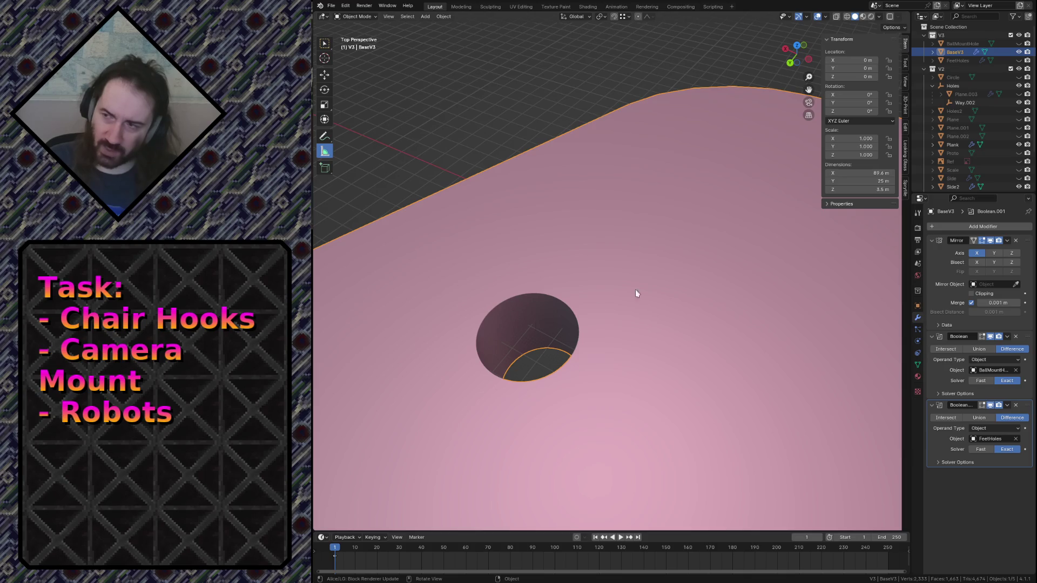
Step: Unhide FeetHoles in the Outliner and select its foot-hole cylinder
click(957, 61)
click(1019, 61)
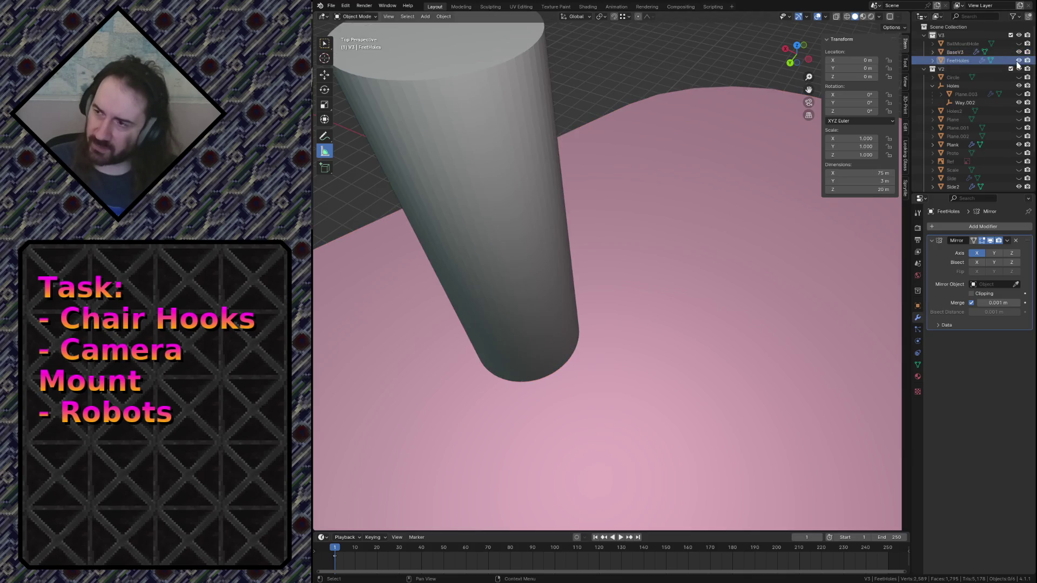
click(522, 264)
Step: Scale the whole FeetHoles cylinder in X and Y only, keeping its height fixed
key(s)
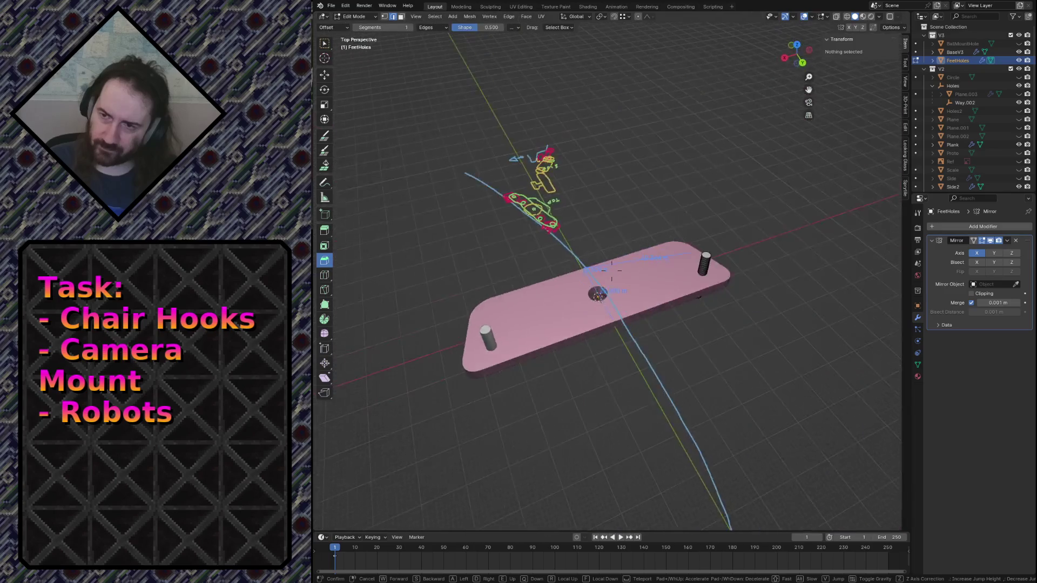
key(w)
click(611, 271)
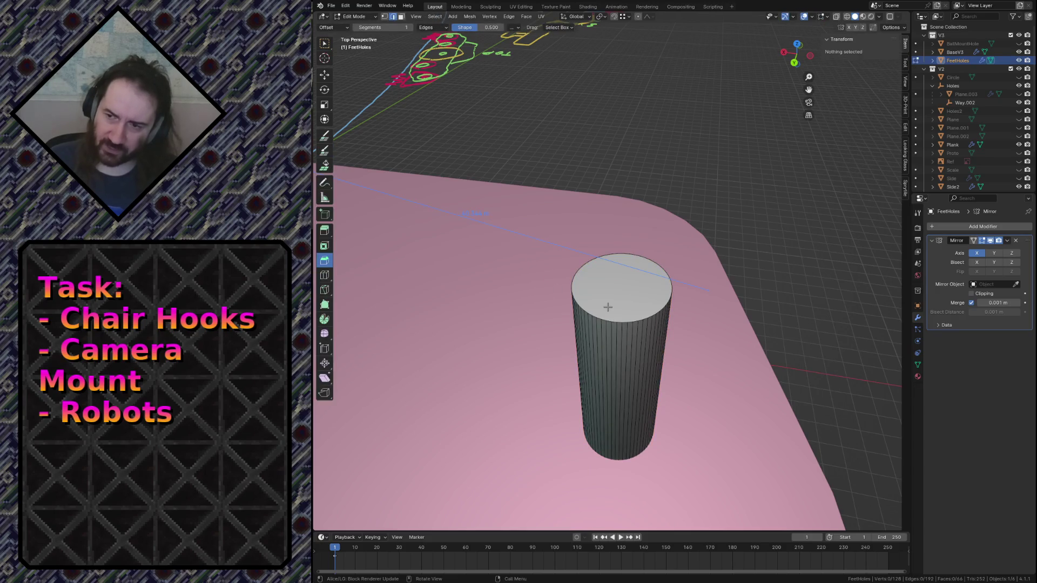
key(a)
key(s)
key(shift+z)
click(672, 244)
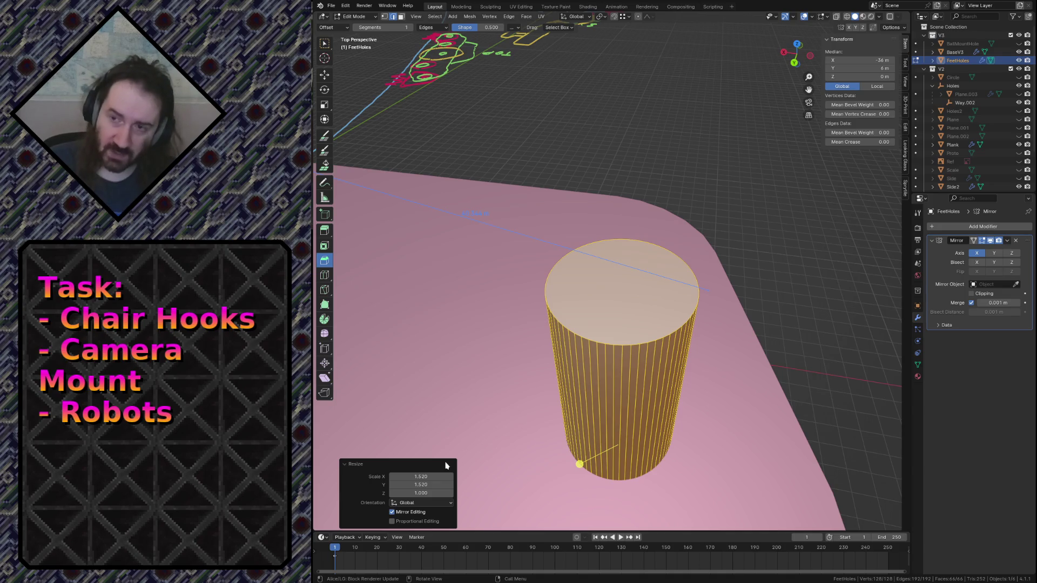
Step: Set the resize factors to X 1.057 and Y 1.067, then deselect the mesh
click(422, 477)
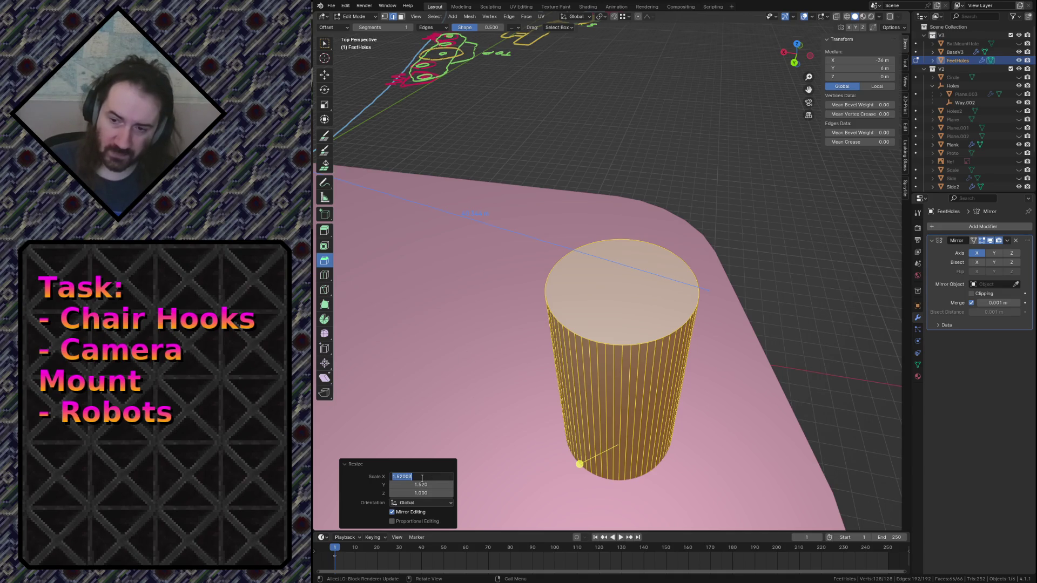
text(3.2/3)
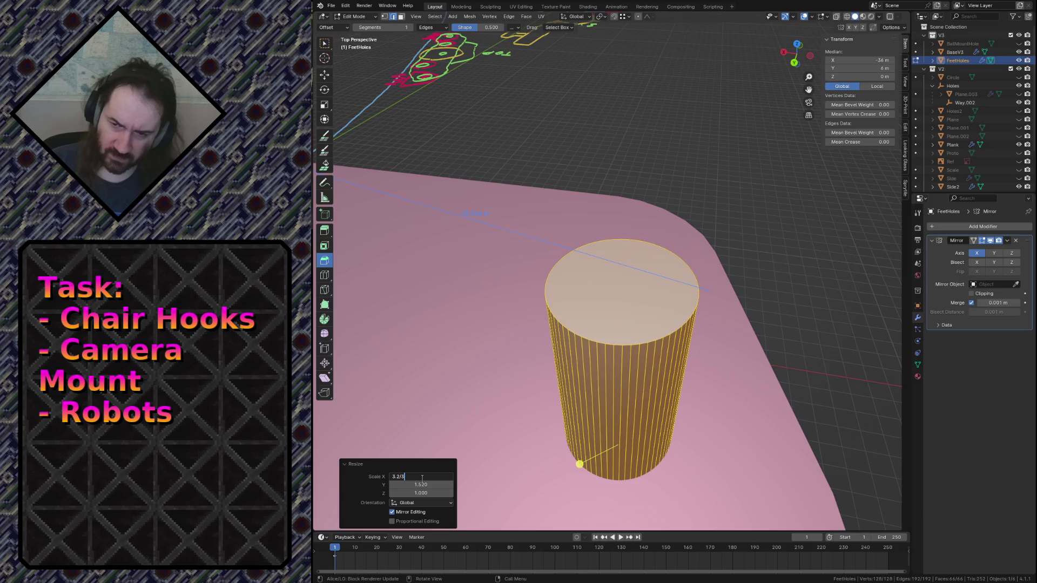
key(Tab)
text(3.3)
key(Return)
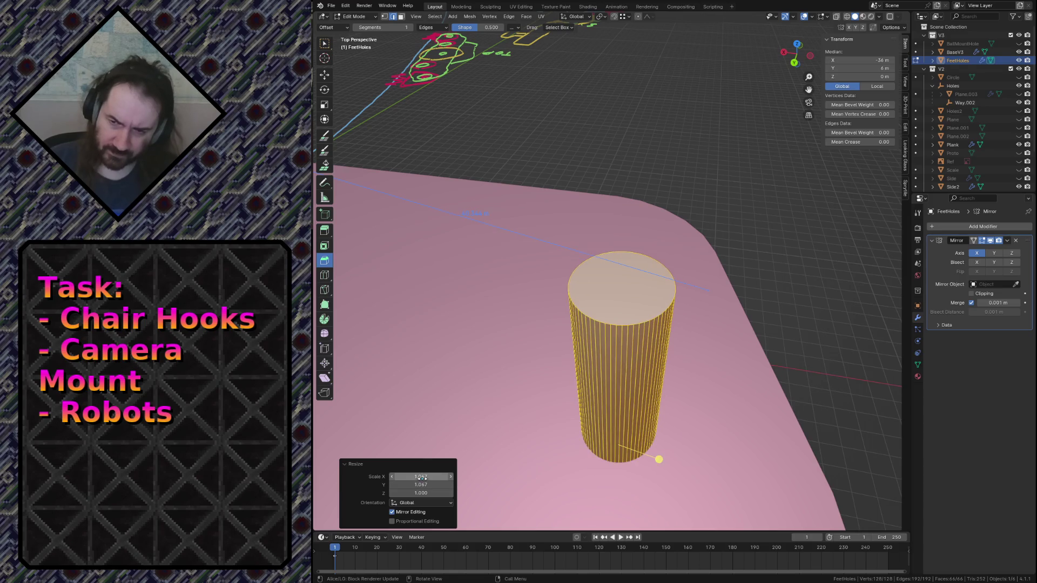
key(alt+a)
scroll(766, 318, down, 8)
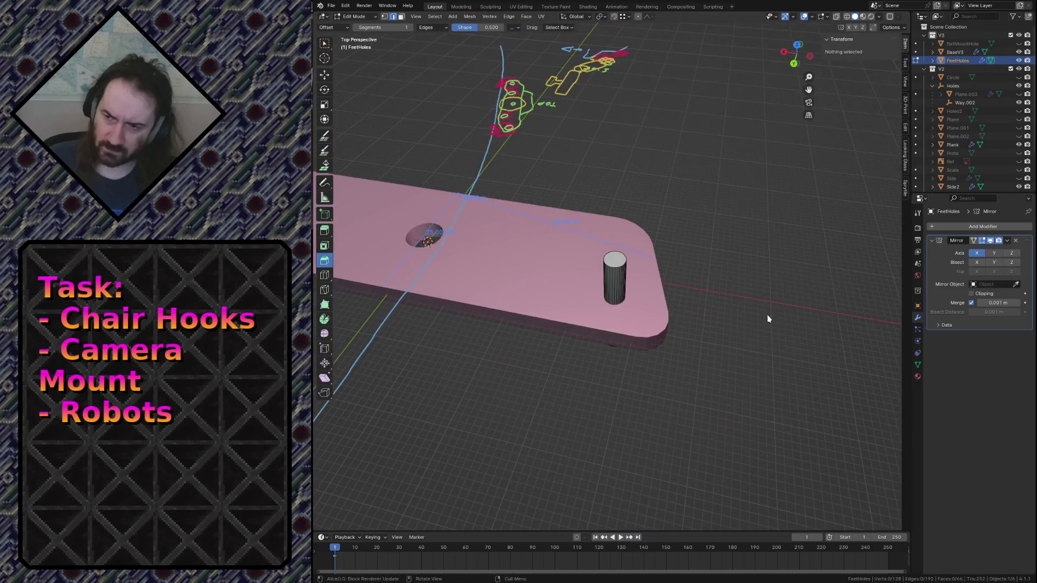
Step: Return to Object Mode and fly the view in close to the reference sketches
key(Tab)
key(shift+grave)
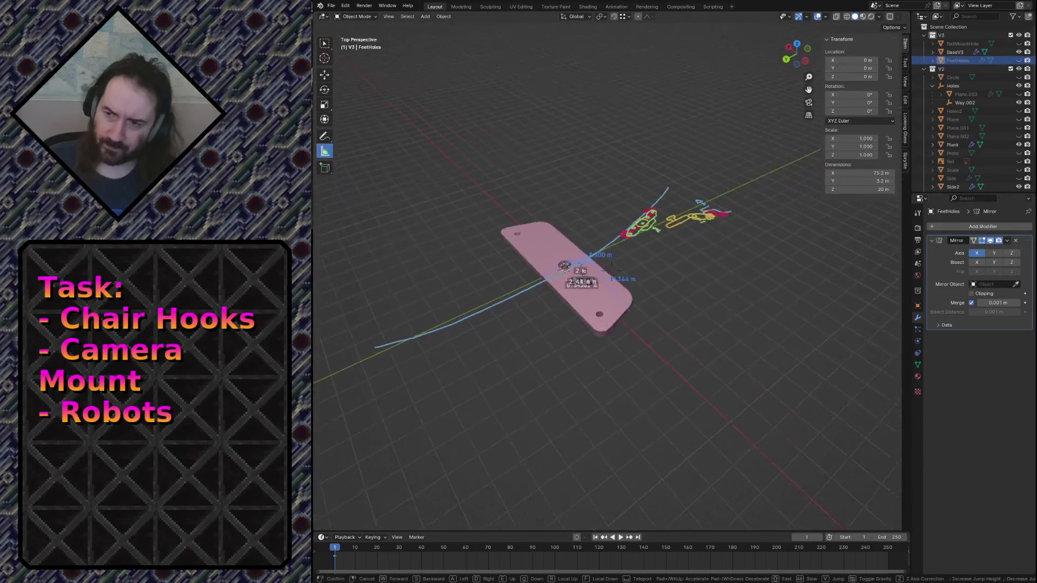
key(w)
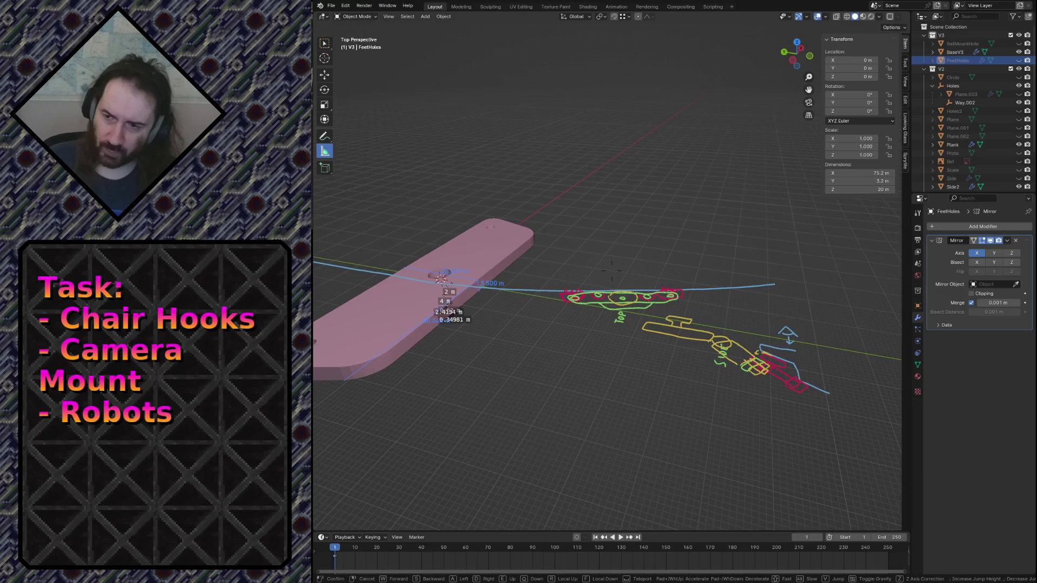
key(w)
key(w)
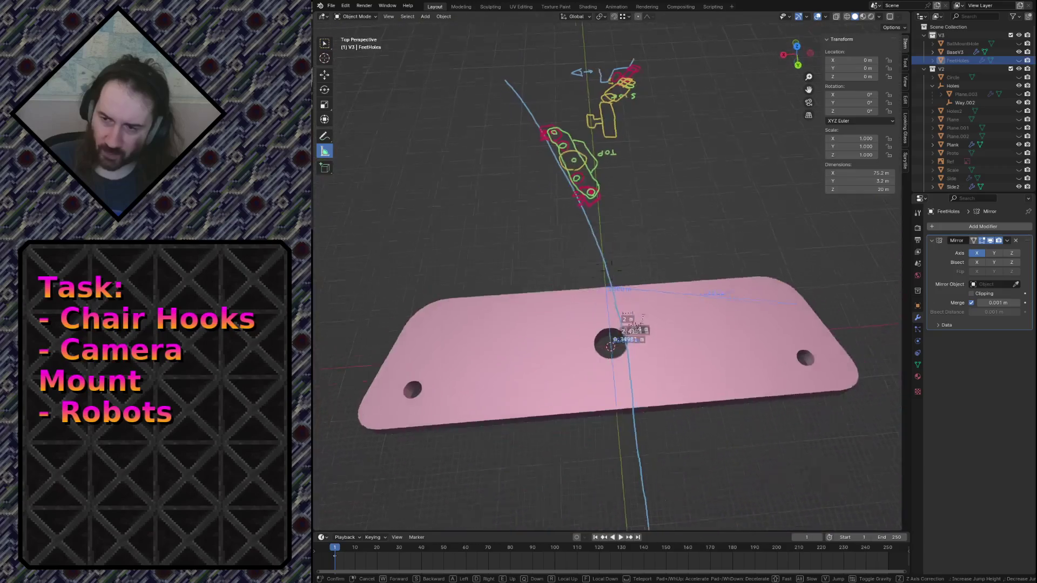
click(605, 320)
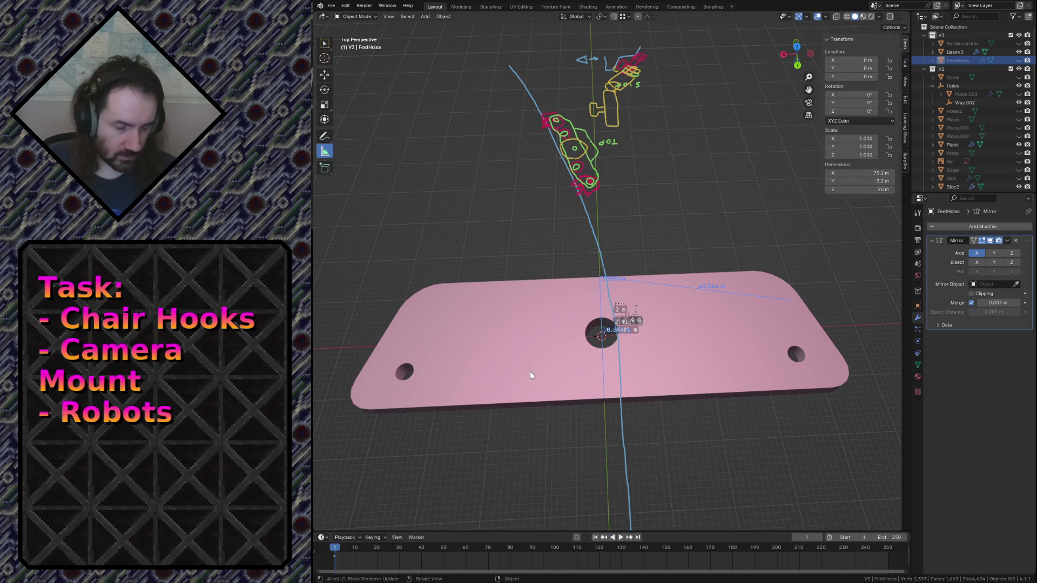
key(shift+grave)
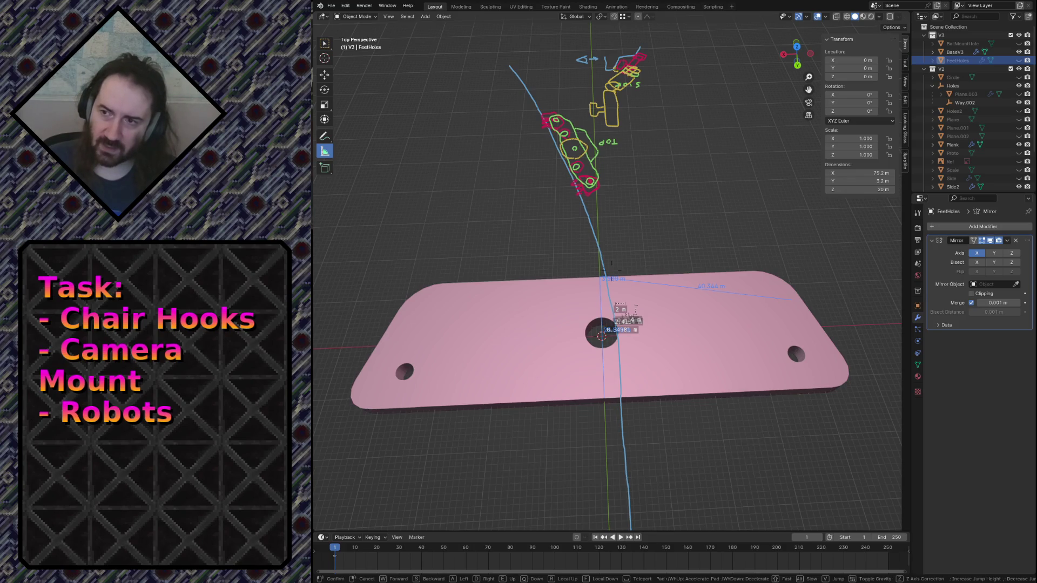
key(w)
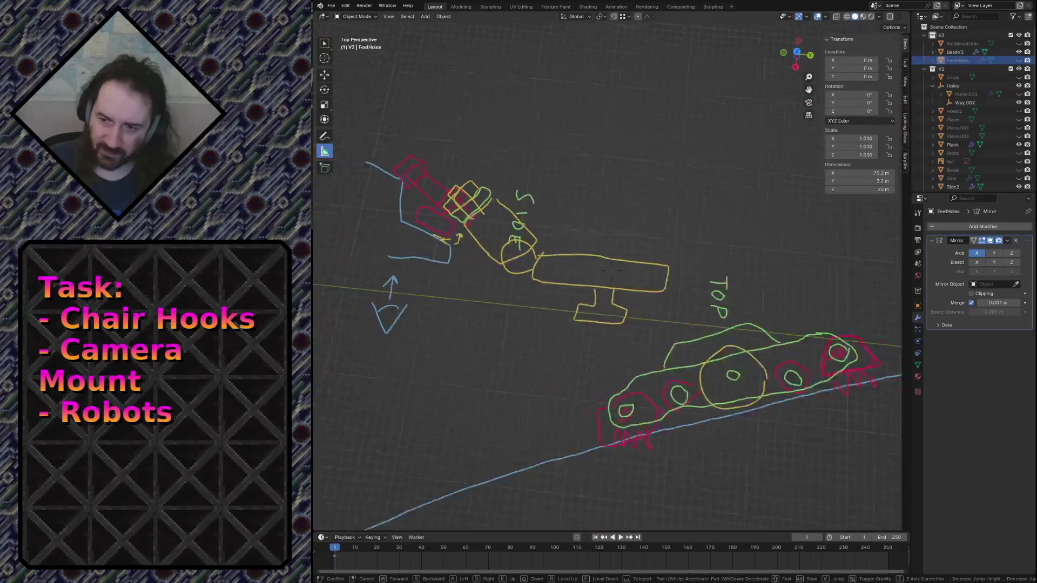
click(575, 254)
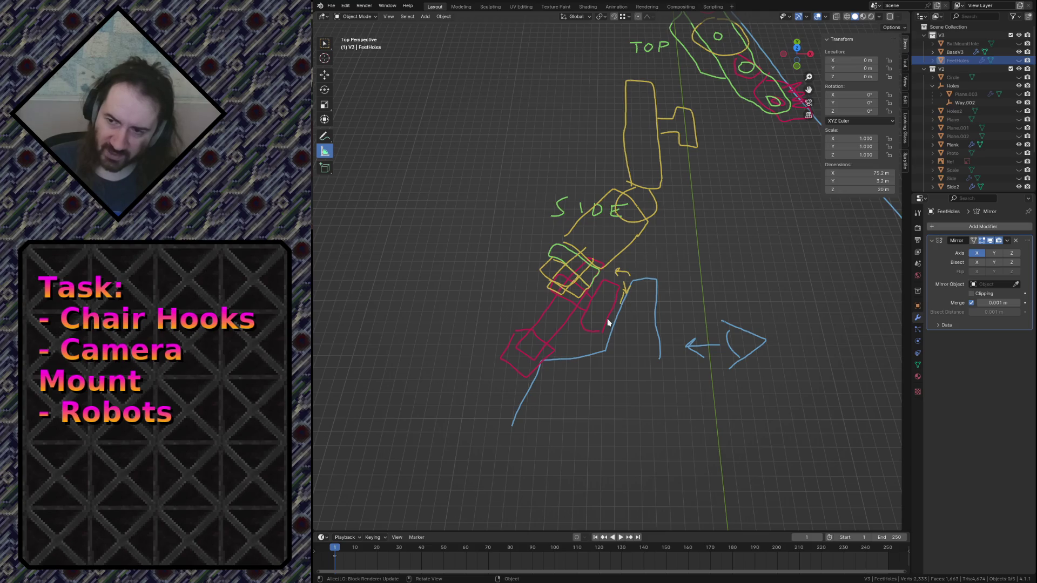
key(shift+grave)
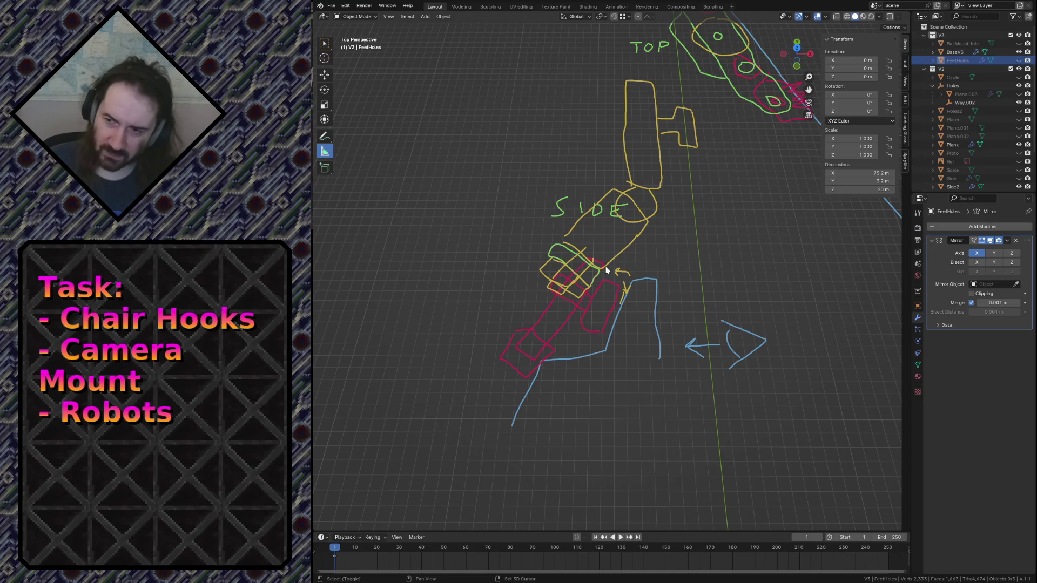
Step: Duplicate the foot-hole cylinder's mesh and offset the copy 14 m along X
key(w)
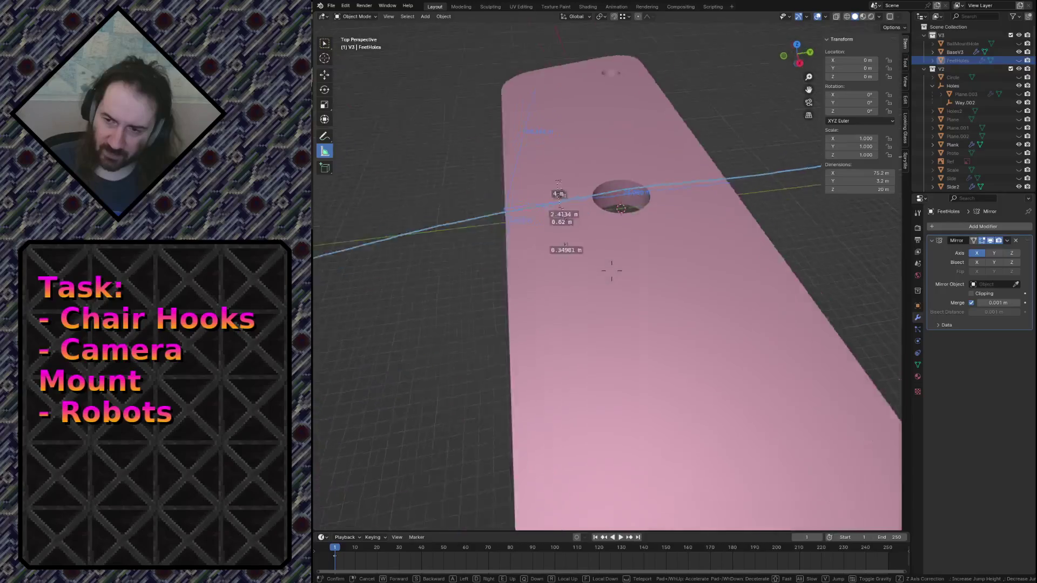
key(s)
click(611, 270)
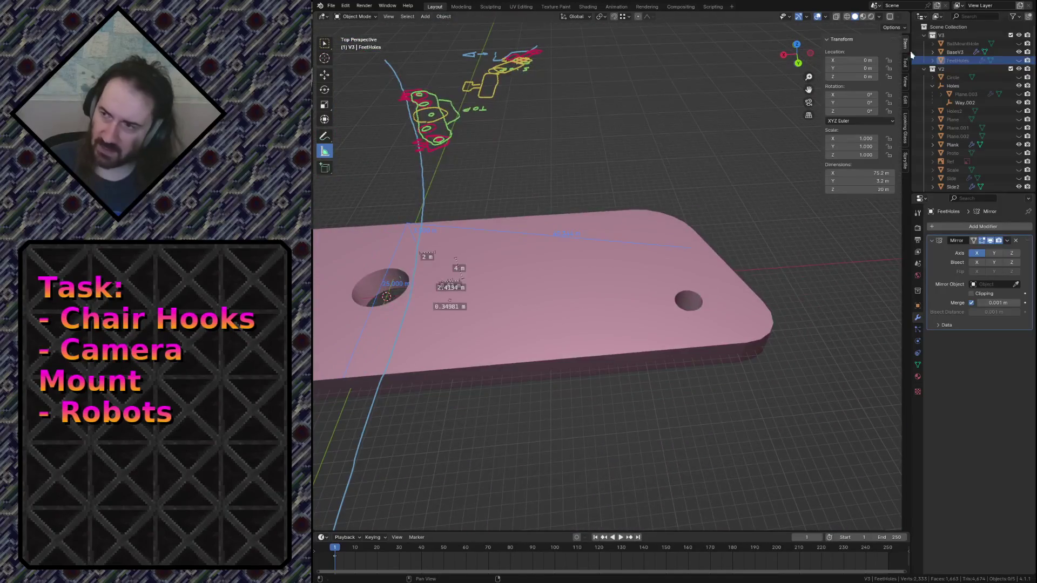
click(698, 267)
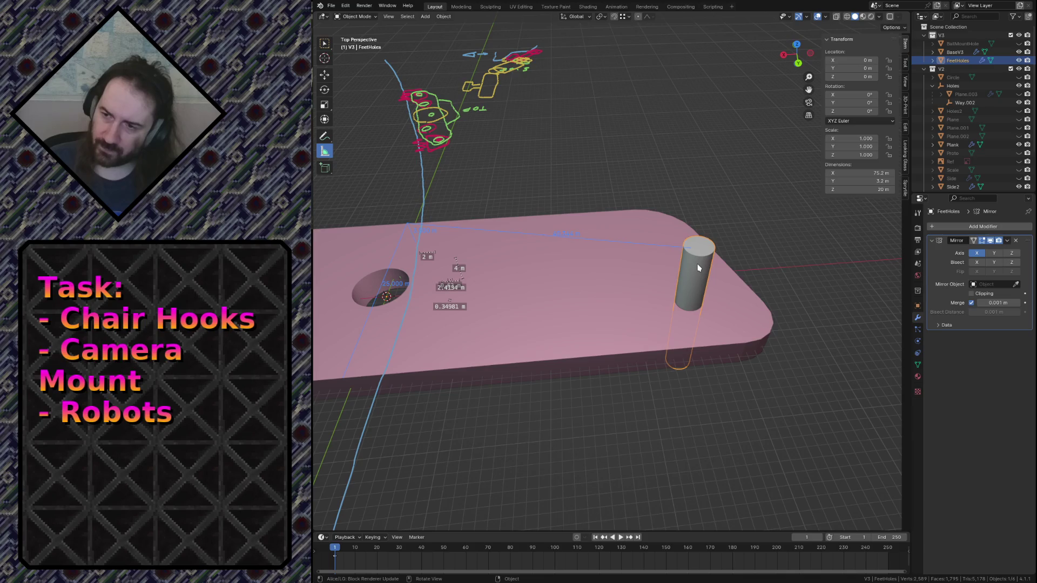
key(Tab)
key(a)
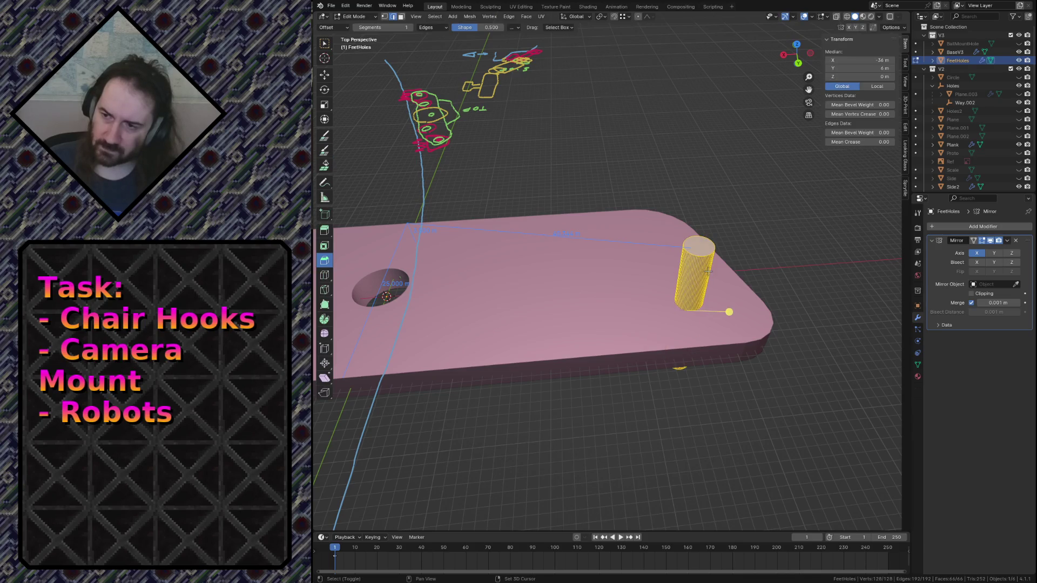
key(shift+d)
key(x)
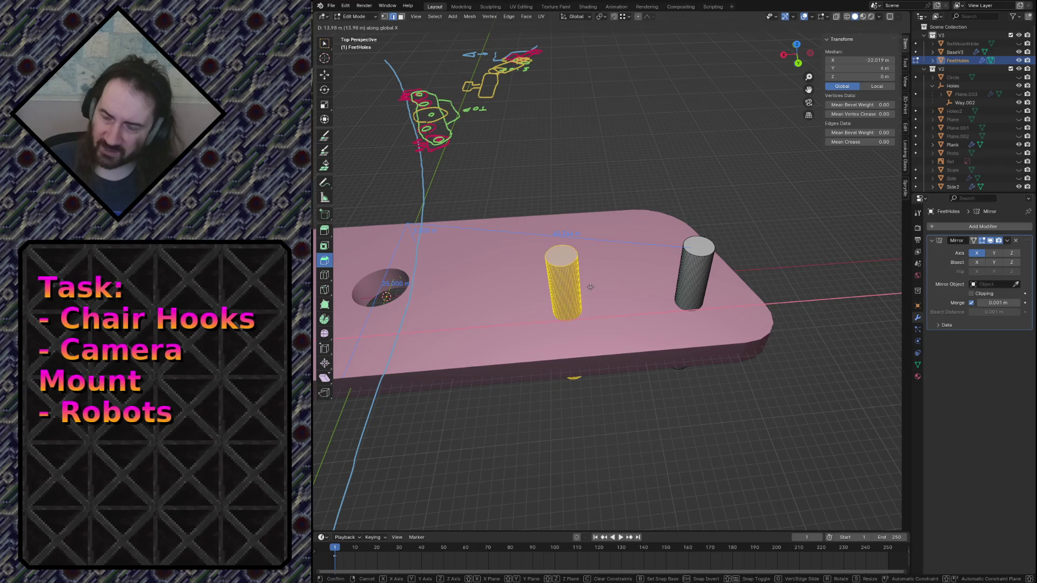
click(590, 287)
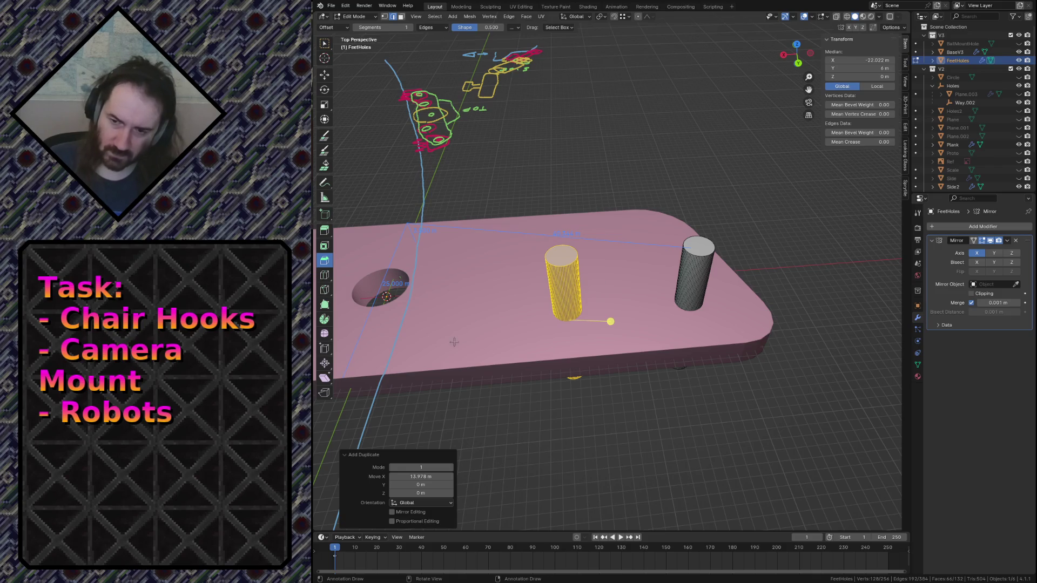
click(415, 474)
text(14)
key(Return)
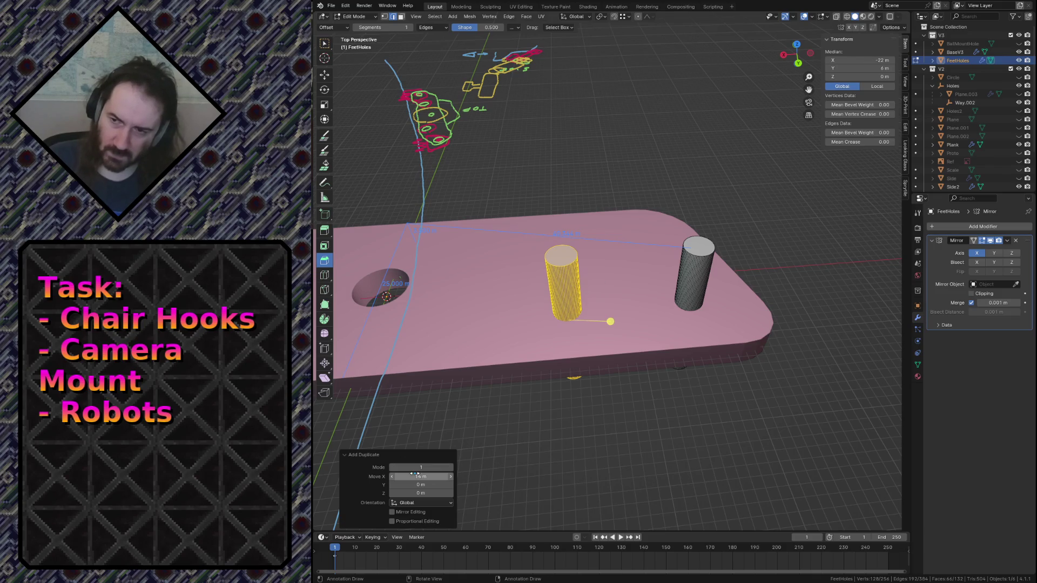
Step: Move the duplicate cylinder a further 5 m along X
key(shift+grave)
key(s)
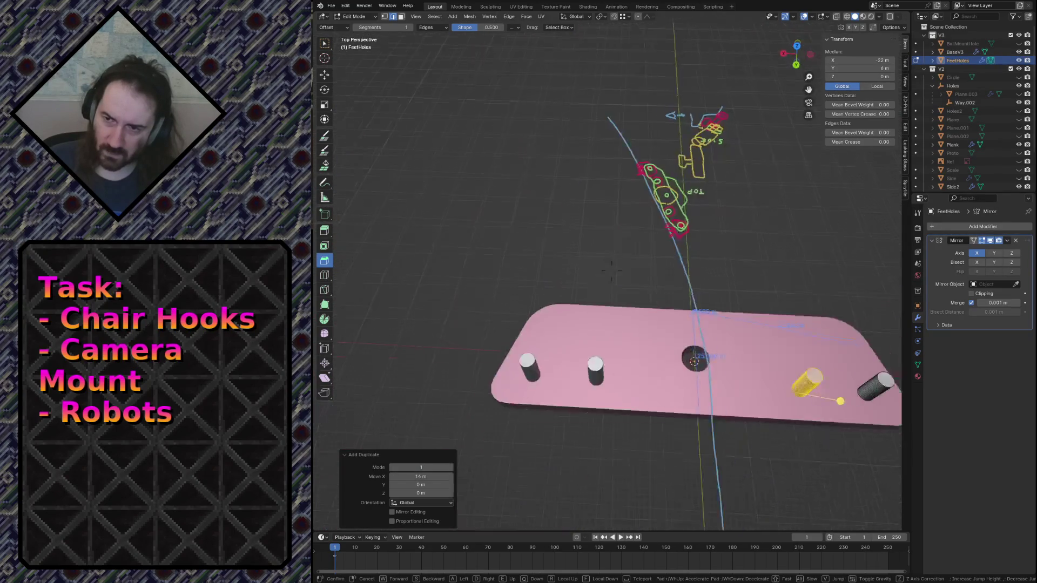
key(w)
key(Return)
key(g)
key(x)
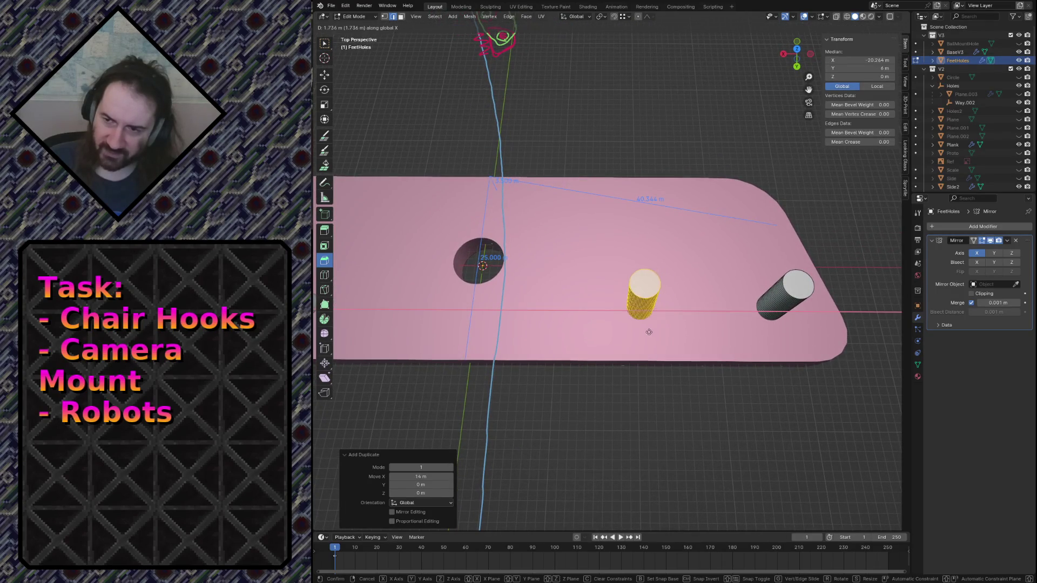
click(624, 332)
click(429, 472)
text(5)
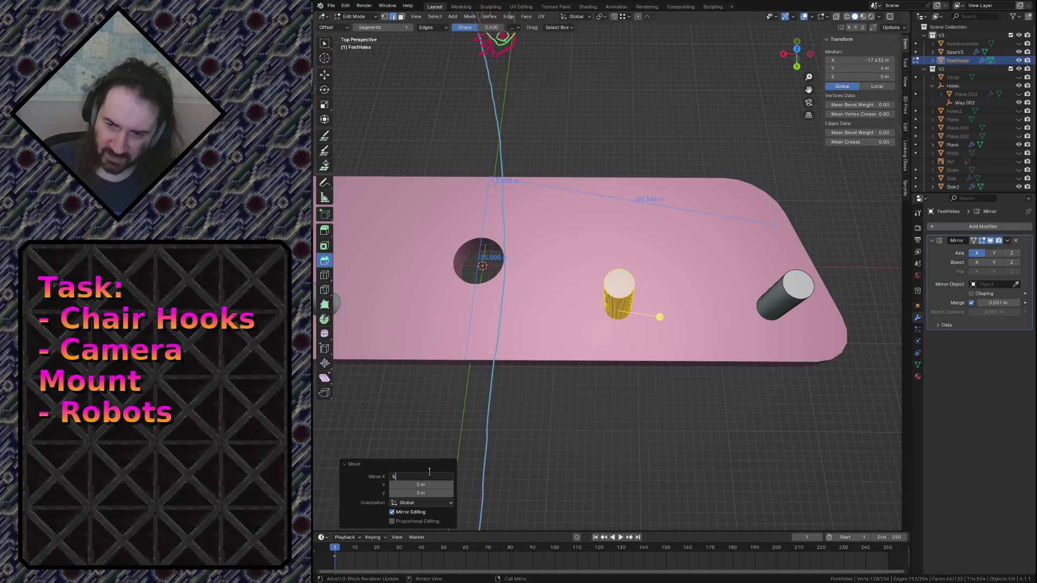
key(Return)
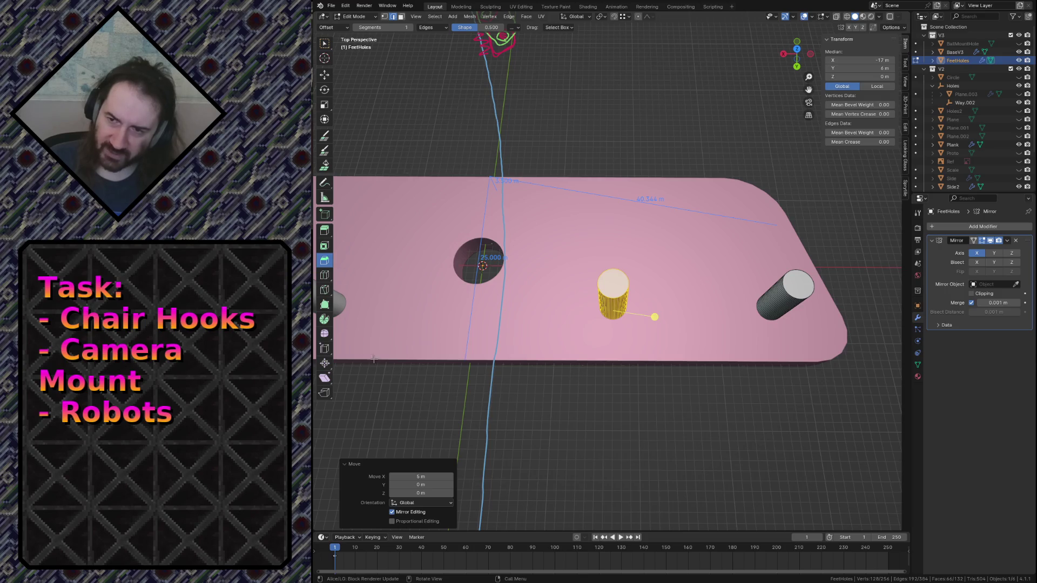
Step: Change the move to an X offset of -1 m and return to Object Mode
drag(427, 476, 435, 476)
click(435, 476)
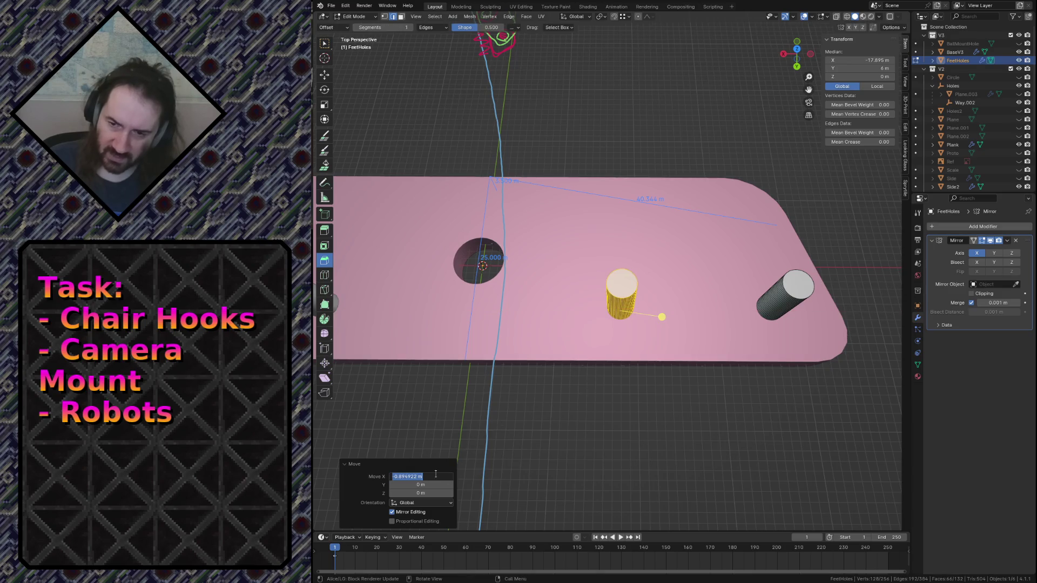
text(-1)
key(Return)
key(Tab)
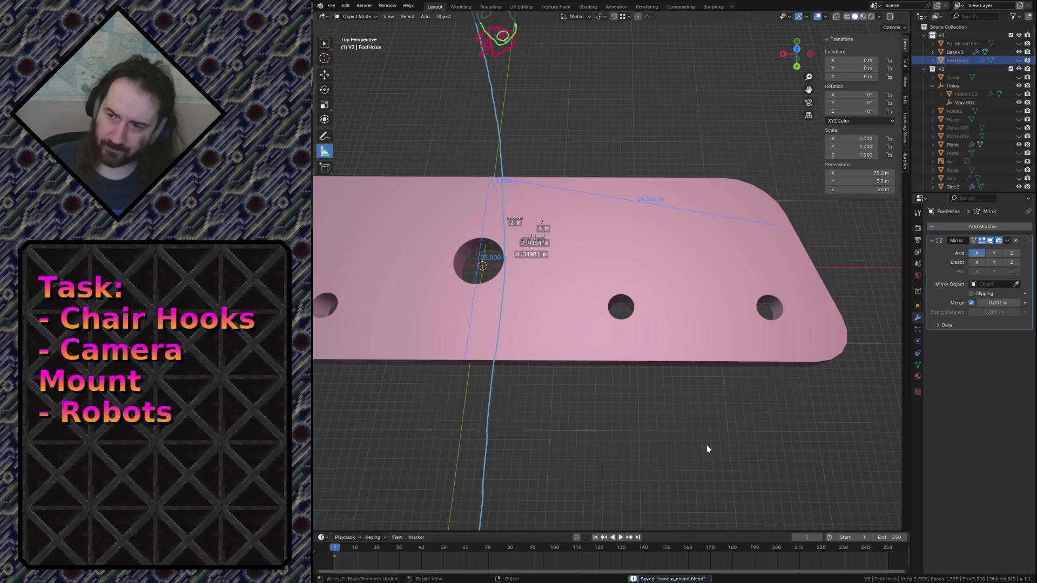
Step: Fly the view over the plate and save camera_mount.blend
key(shift+grave)
key(s)
key(w)
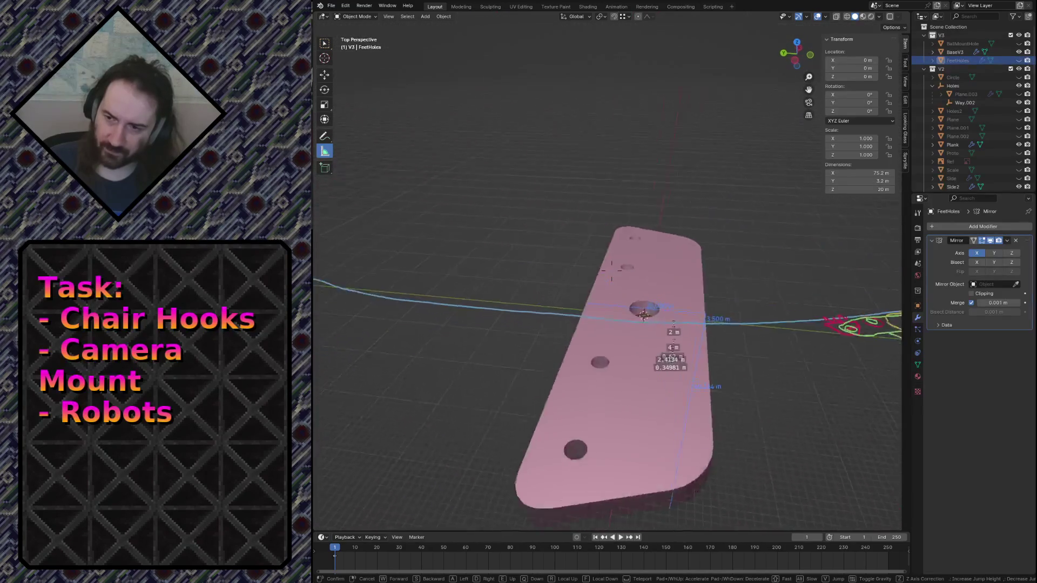
click(611, 270)
key(ctrl+s)
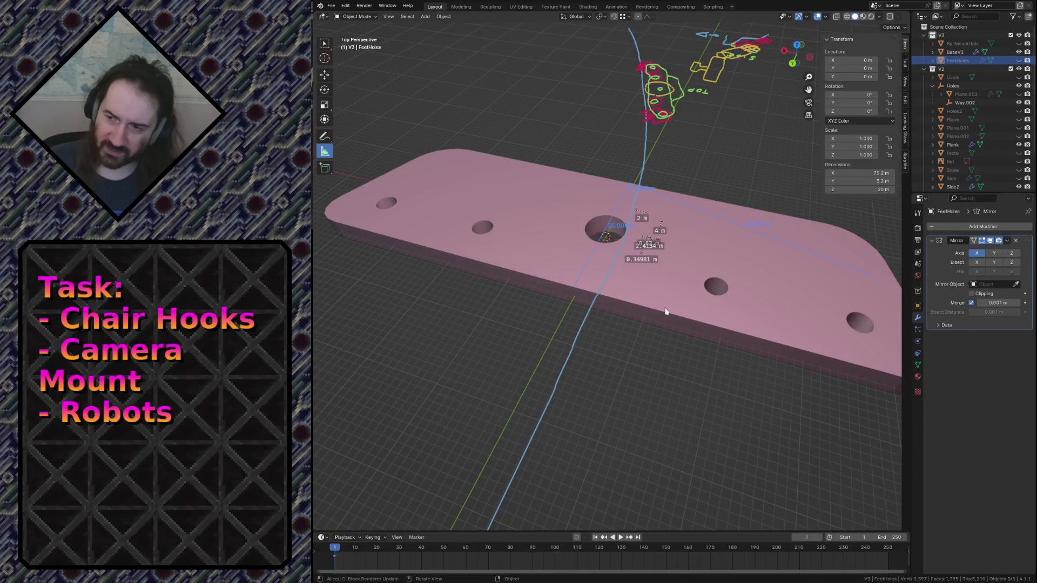
Step: Orbit to a flatter view of the plate and make the V3 collection active
middle_drag(684, 308, 669, 330)
scroll(669, 330, down, 4)
scroll(664, 352, up, 5)
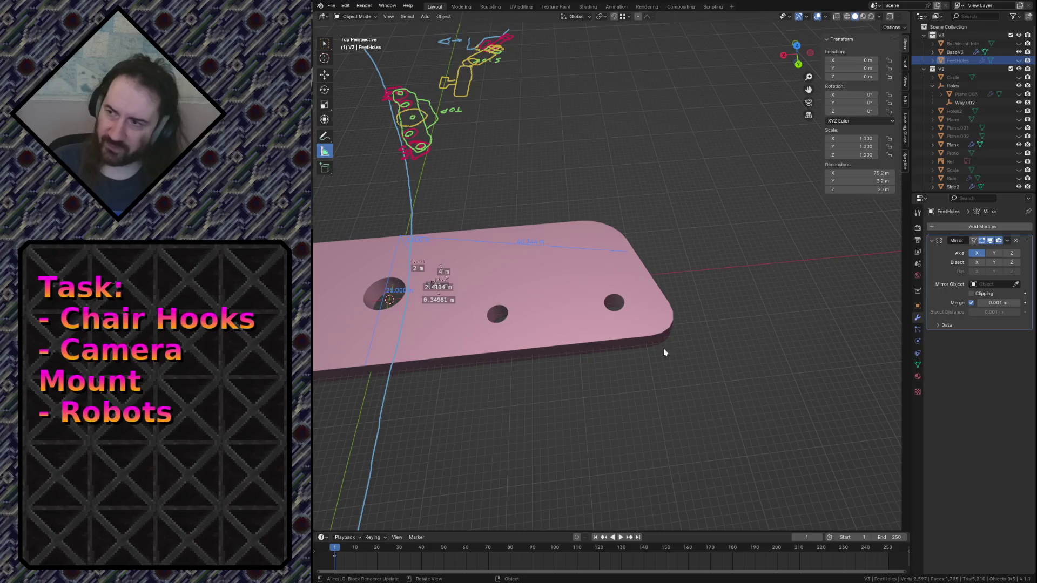
click(918, 37)
Step: Add a cube mesh and rename it FeetV3
key(shift+a)
mouse_move(621, 280)
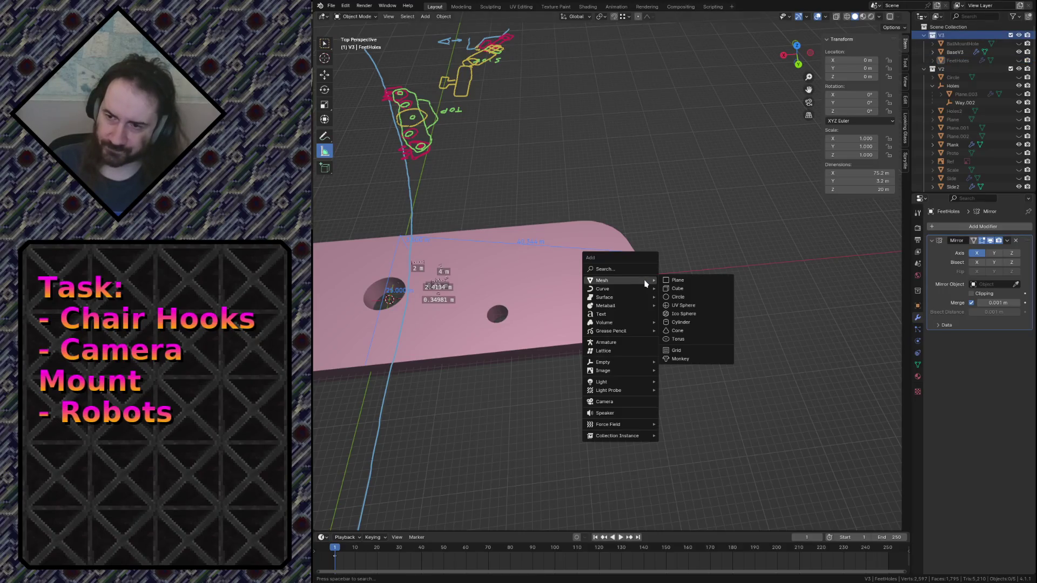
click(678, 288)
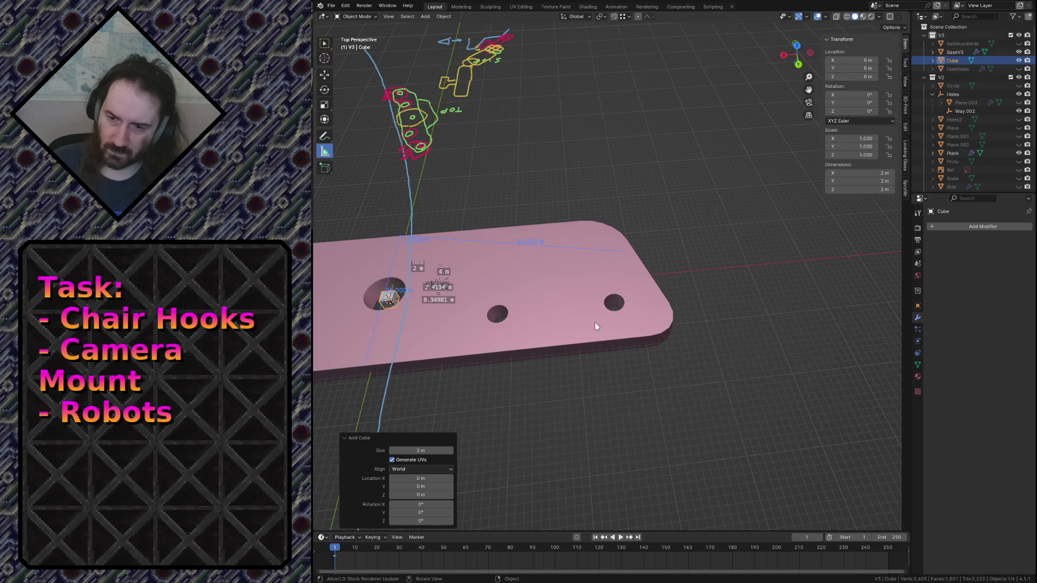
double_click(952, 60)
text(F)
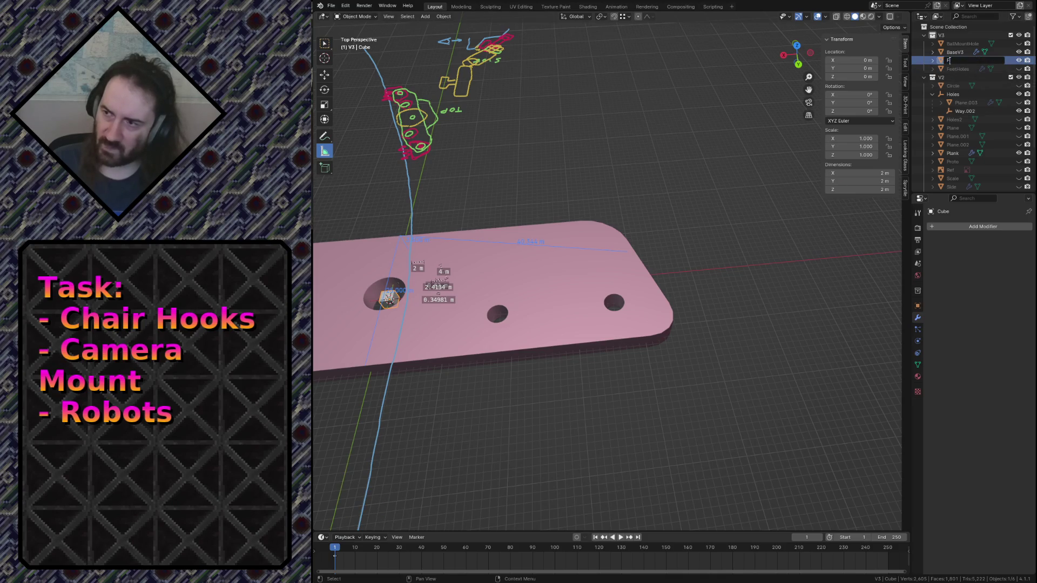
text(eetV3)
key(Return)
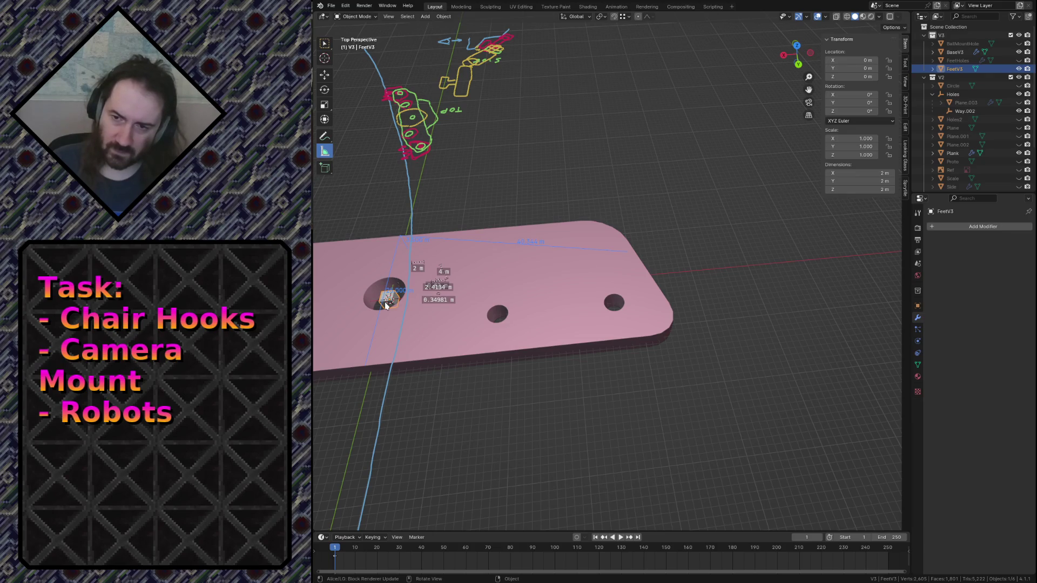
Step: Move FeetV3 in top view to X −36 m, Y 6 m on the left foot hole
key(KP_7)
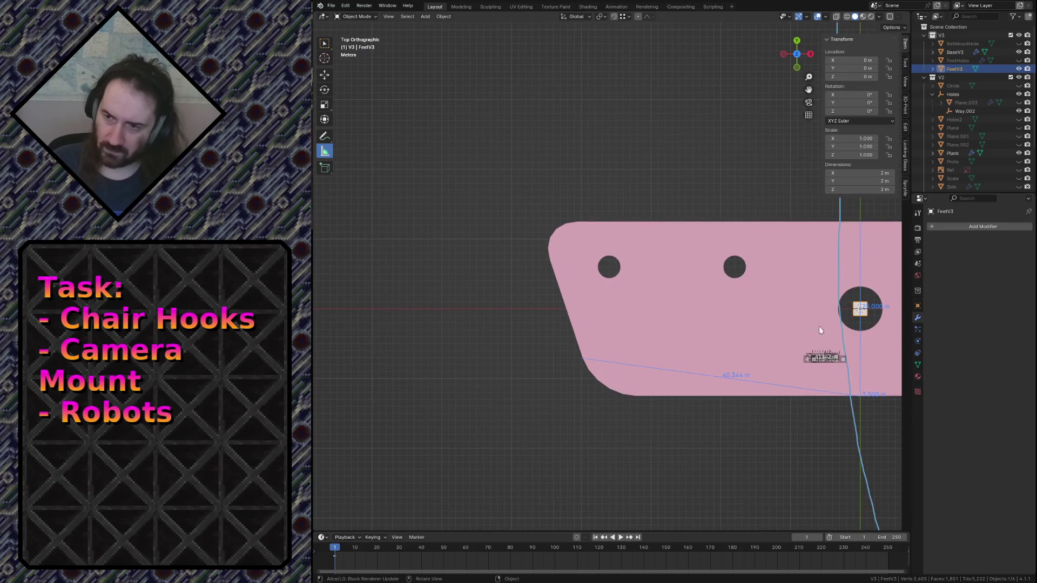
key(g)
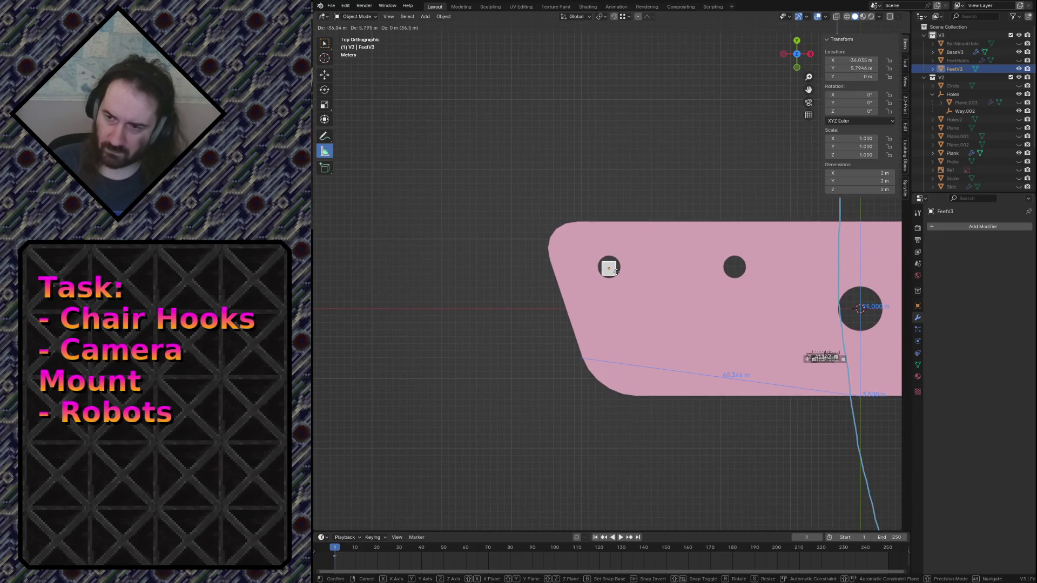
click(618, 274)
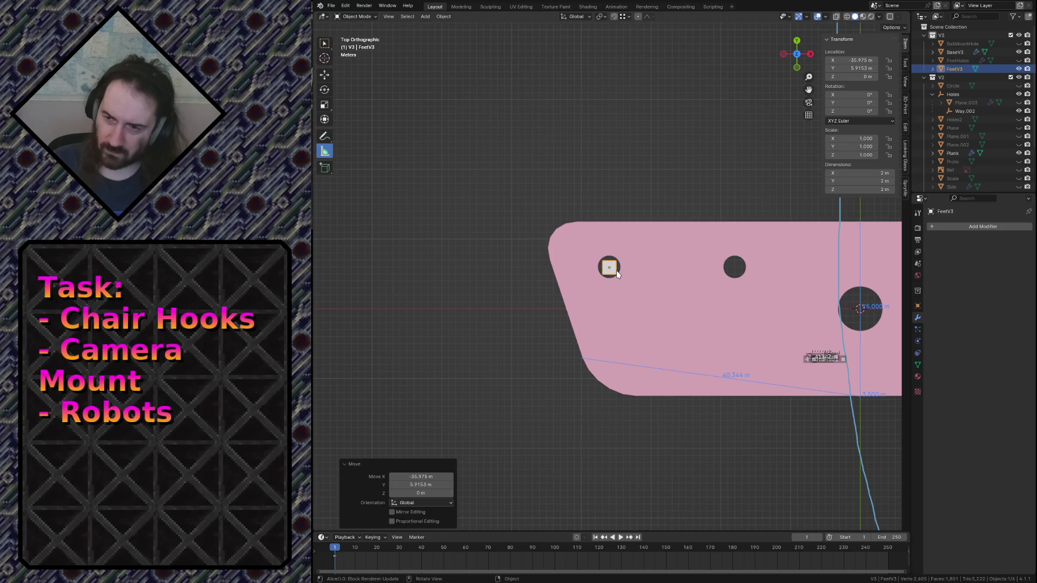
click(430, 485)
text(6)
key(Return)
click(425, 476)
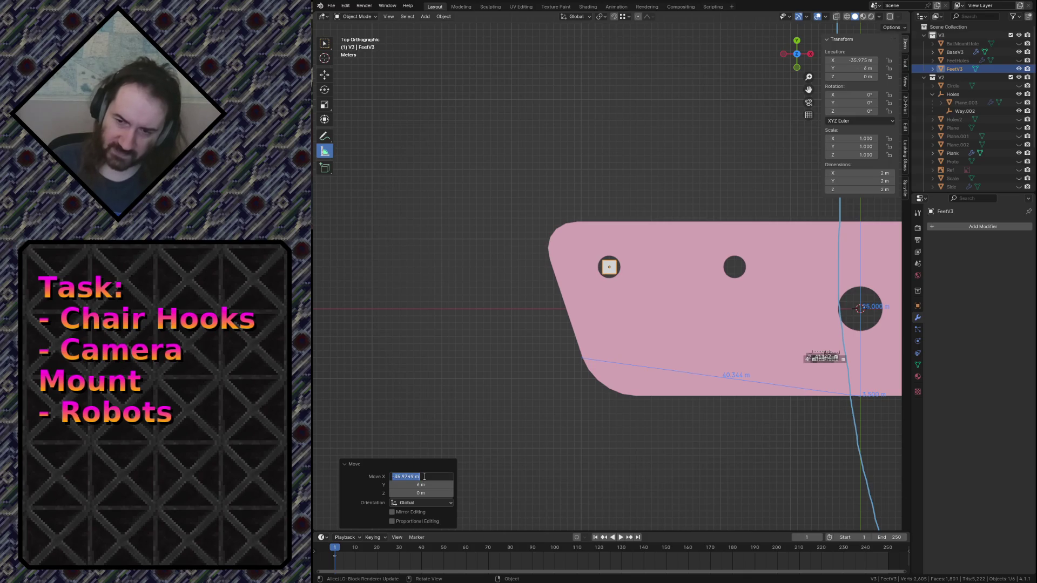
text(-36)
key(Return)
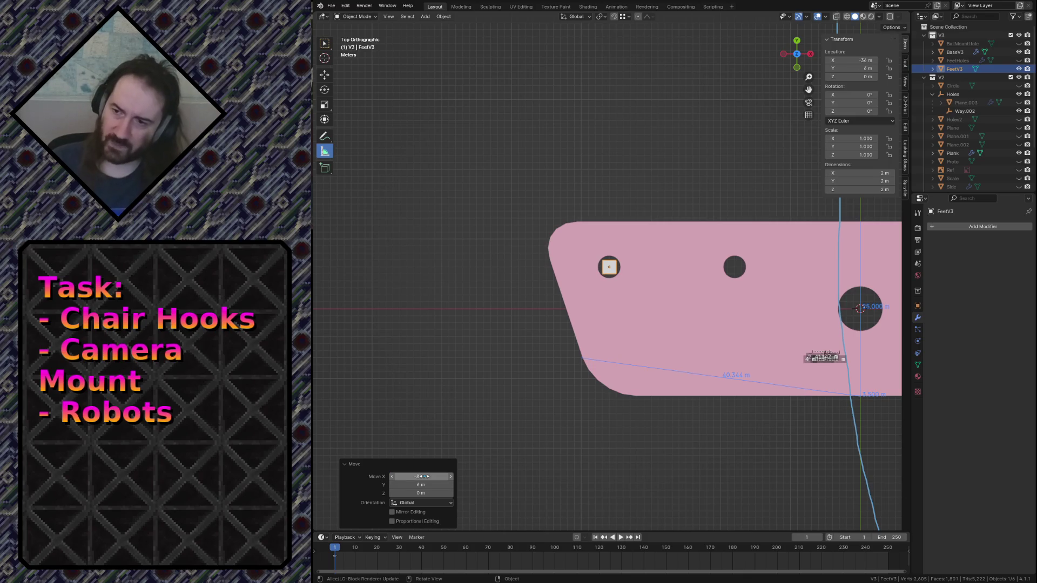
mouse_move(706, 355)
middle_down()
mouse_move(681, 394)
mouse_move(706, 356)
middle_up()
Step: In Edit Mode from top view, enlarge the cube about 10.9 times
key(Tab)
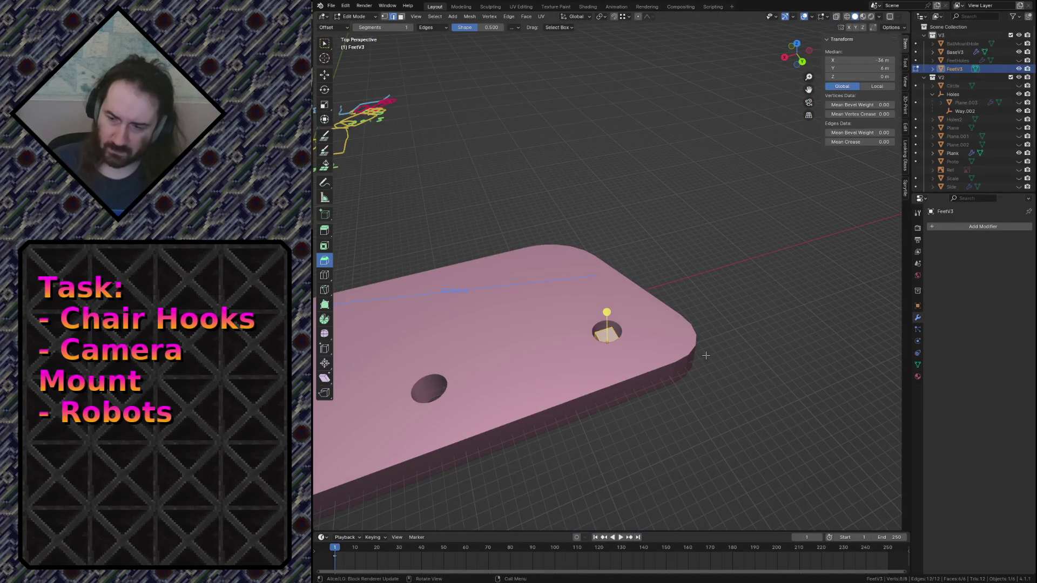
key(KP_7)
key(KP_Decimal)
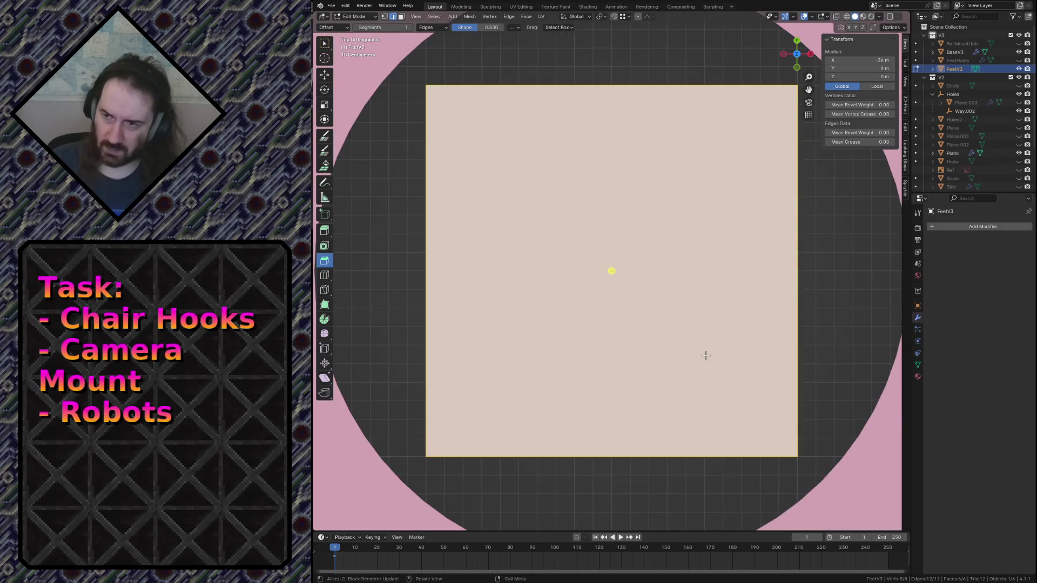
scroll(706, 351, down, 10)
scroll(702, 310, down, 4)
scroll(641, 308, up, 4)
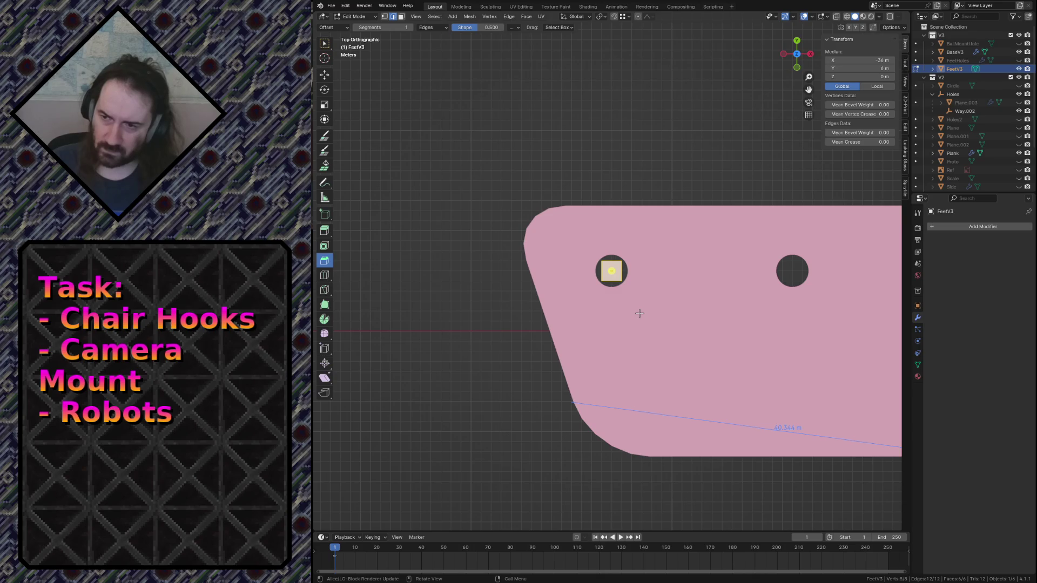
key(s)
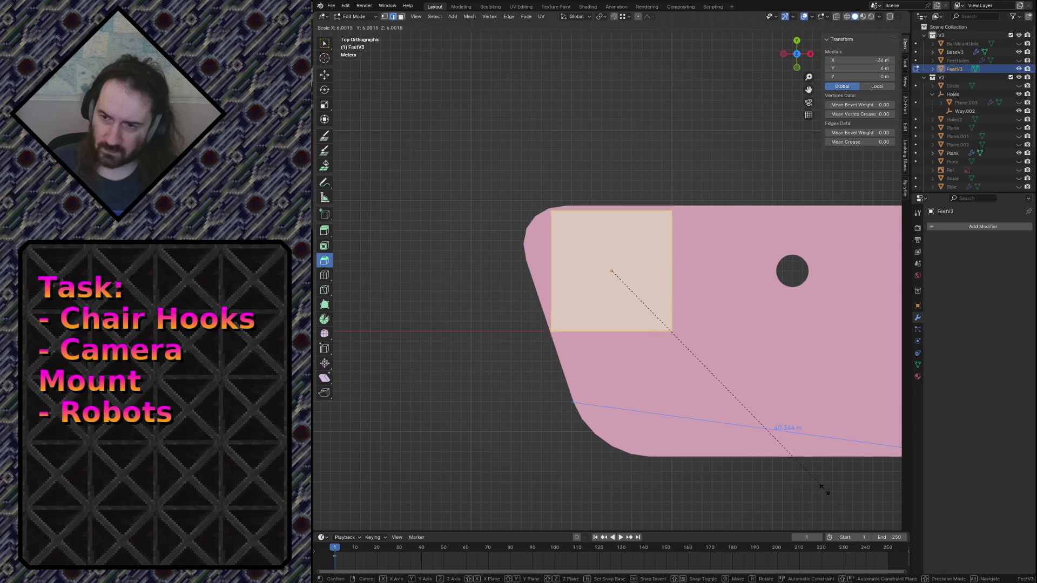
click(412, 121)
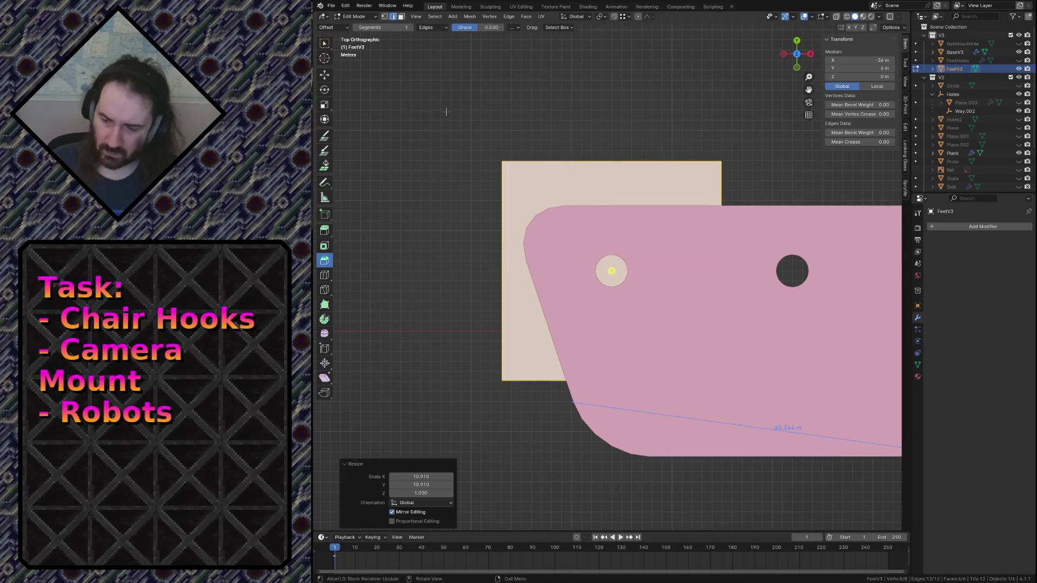
Step: From front view, stretch the block along Z with a scale factor of 1.75
key(KP_1)
scroll(373, 110, up, 4)
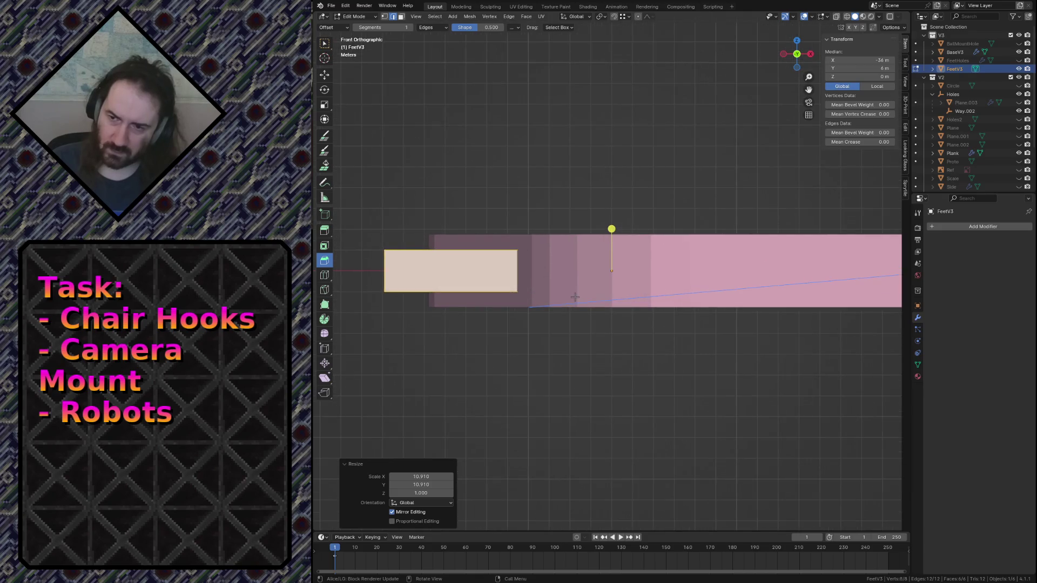
key(s)
key(z)
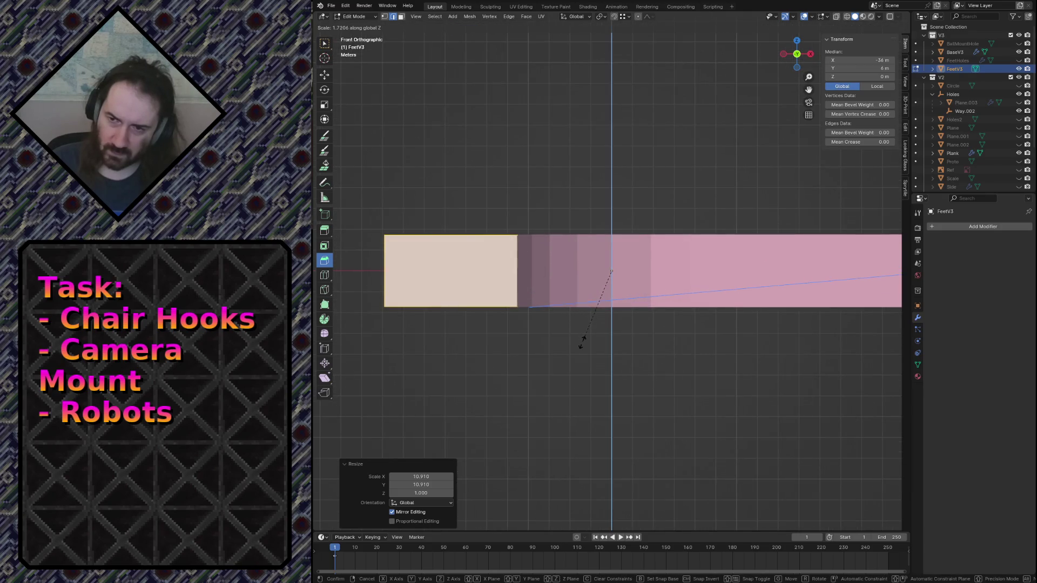
click(582, 341)
click(429, 492)
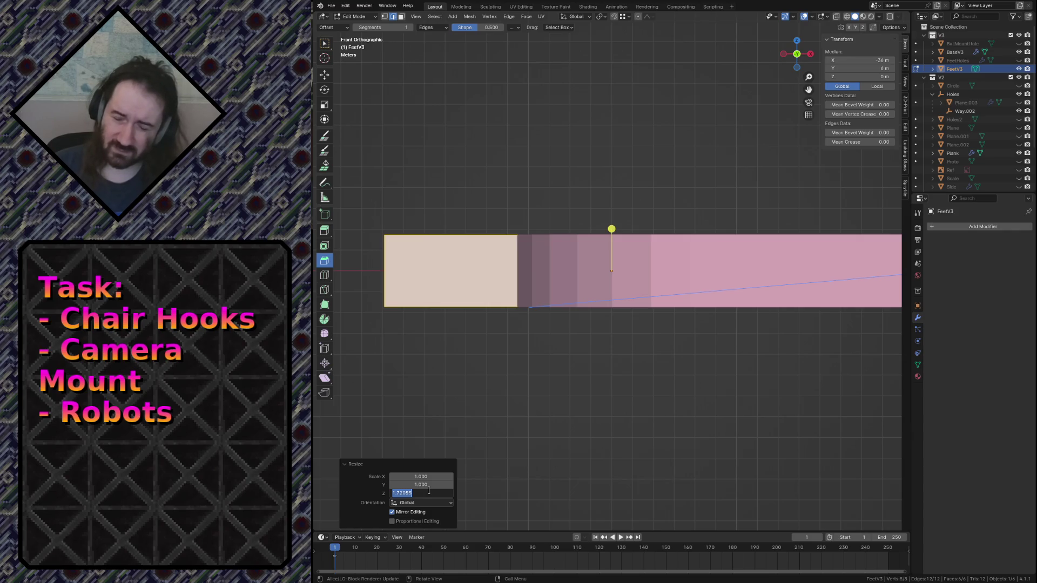
key(Return)
scroll(691, 329, down, 8)
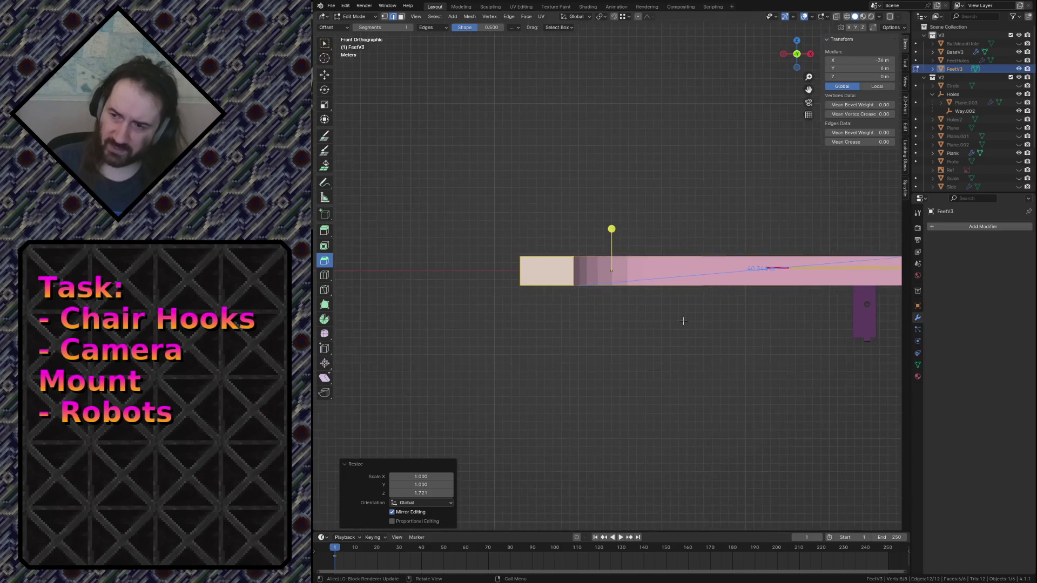
scroll(680, 322, up, 10)
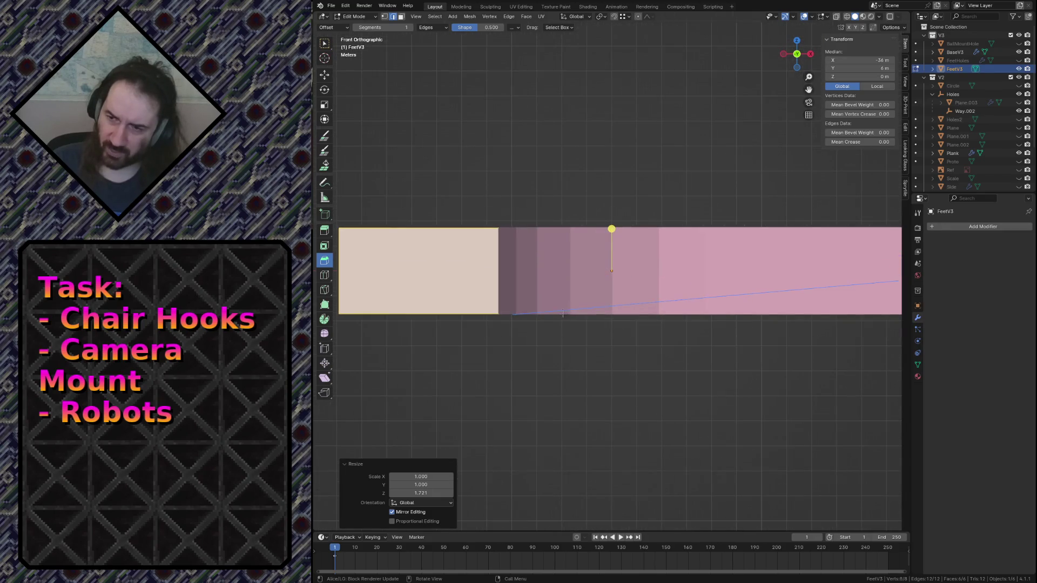
click(419, 493)
text(50)
key(Return)
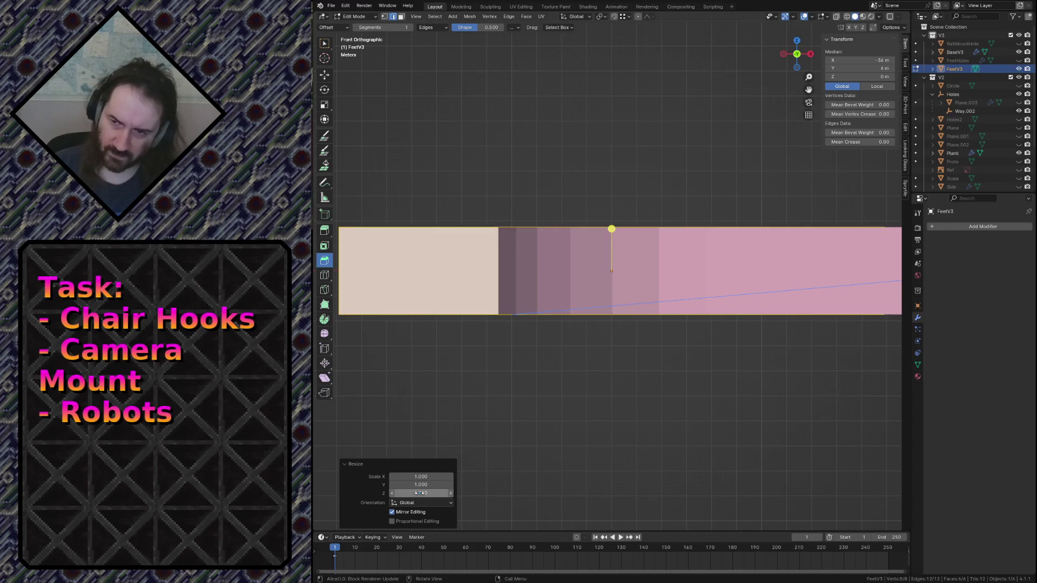
key(shift+grave)
Step: Slide the block along Y under the plate and shrink it along Y
key(w)
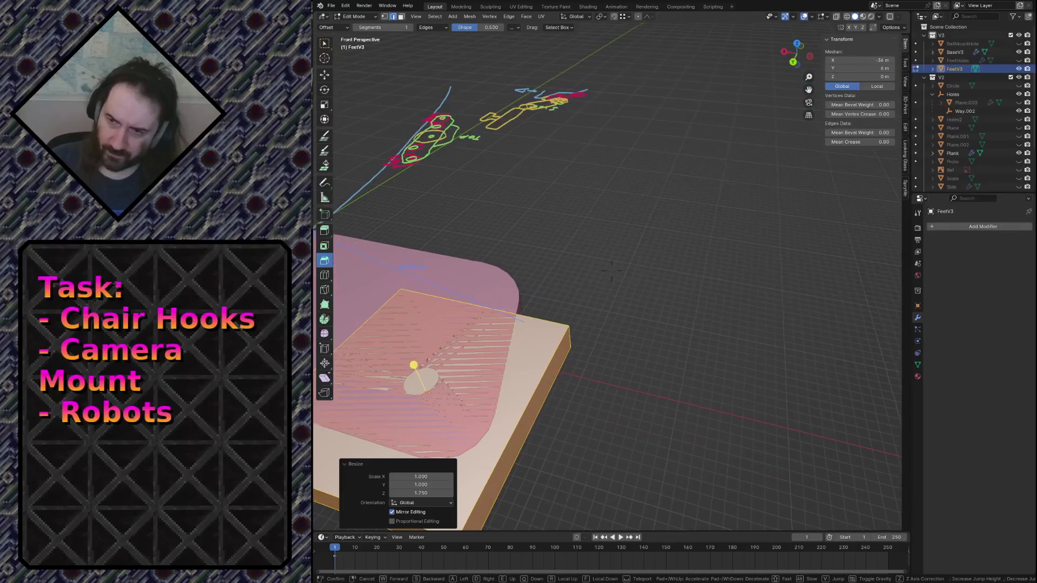
key(s)
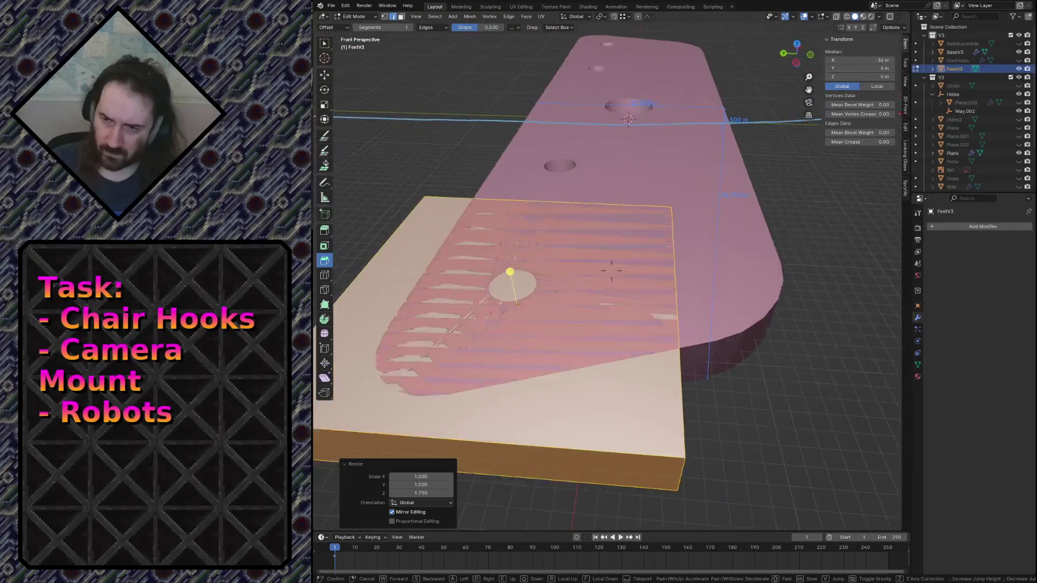
click(653, 270)
key(g)
key(y)
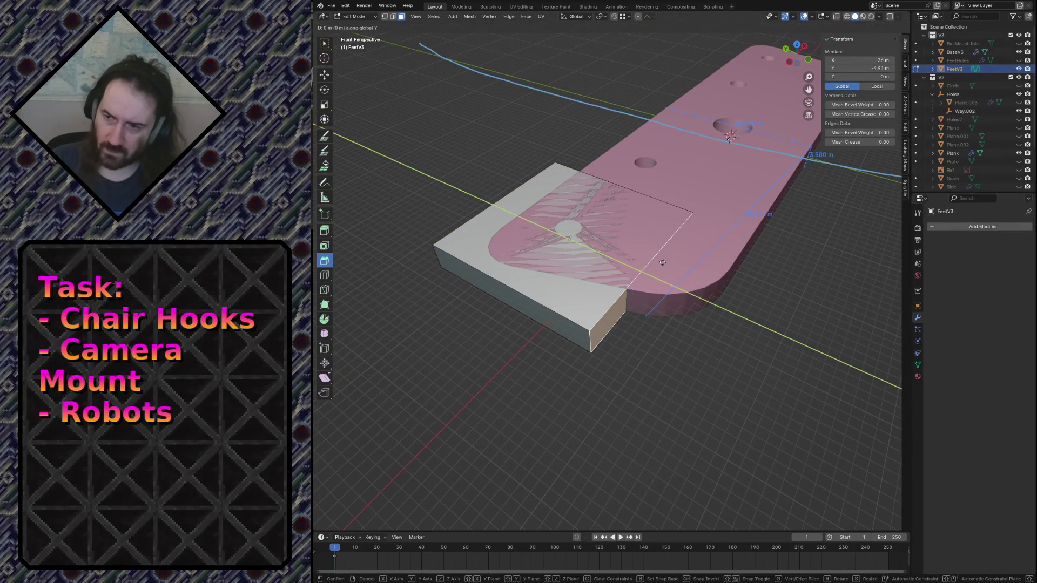
click(633, 258)
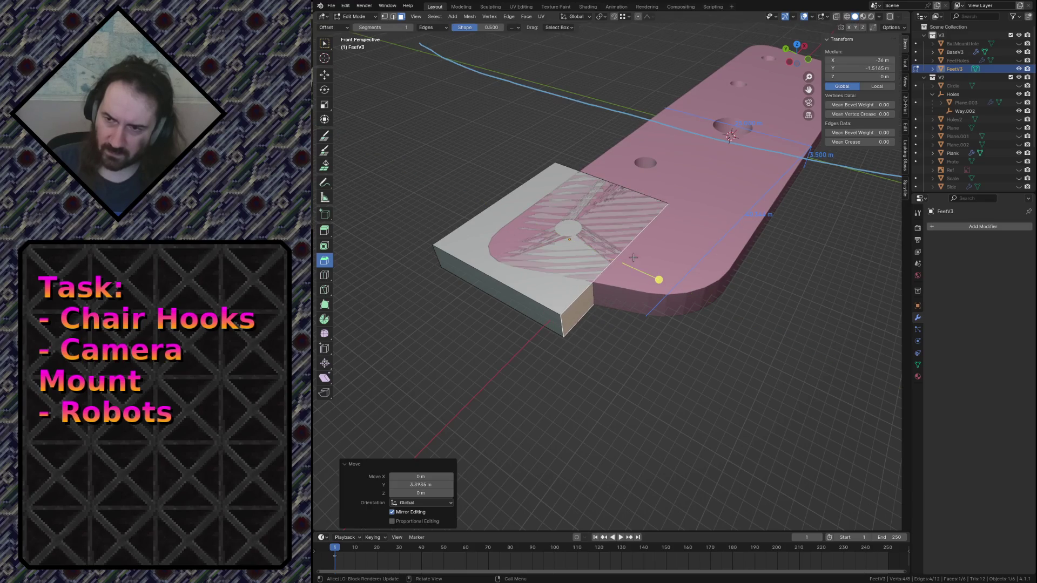
key(s)
key(z)
key(y)
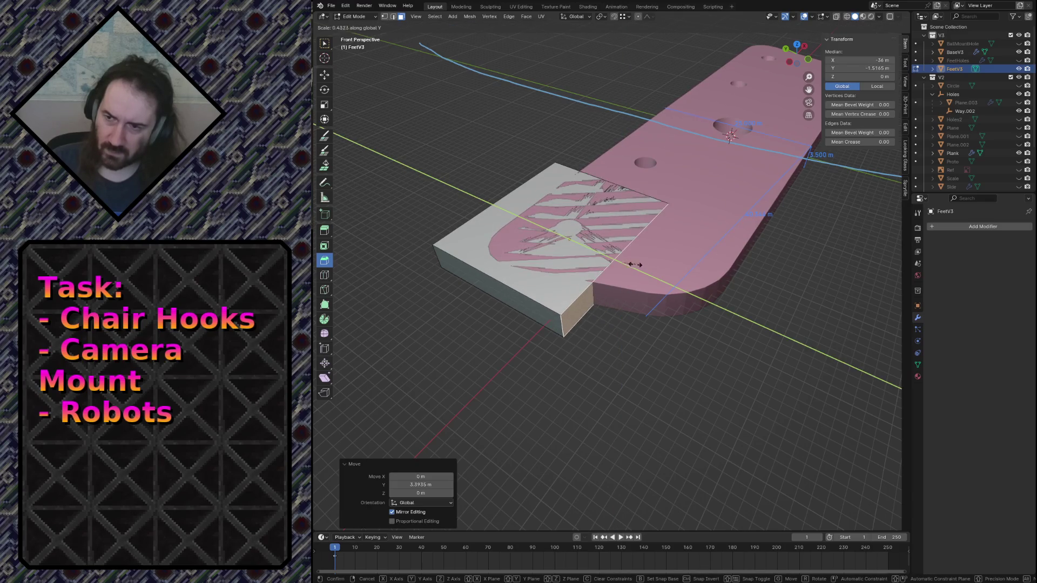
click(567, 378)
Step: Narrow the block along X to a scale of 0.561
key(s)
key(y)
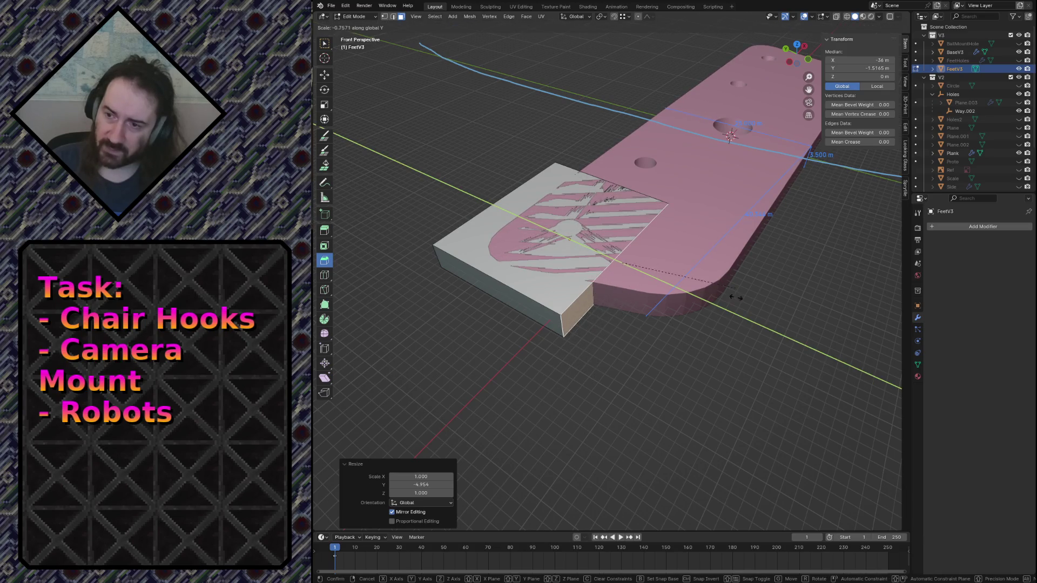
key(z)
key(x)
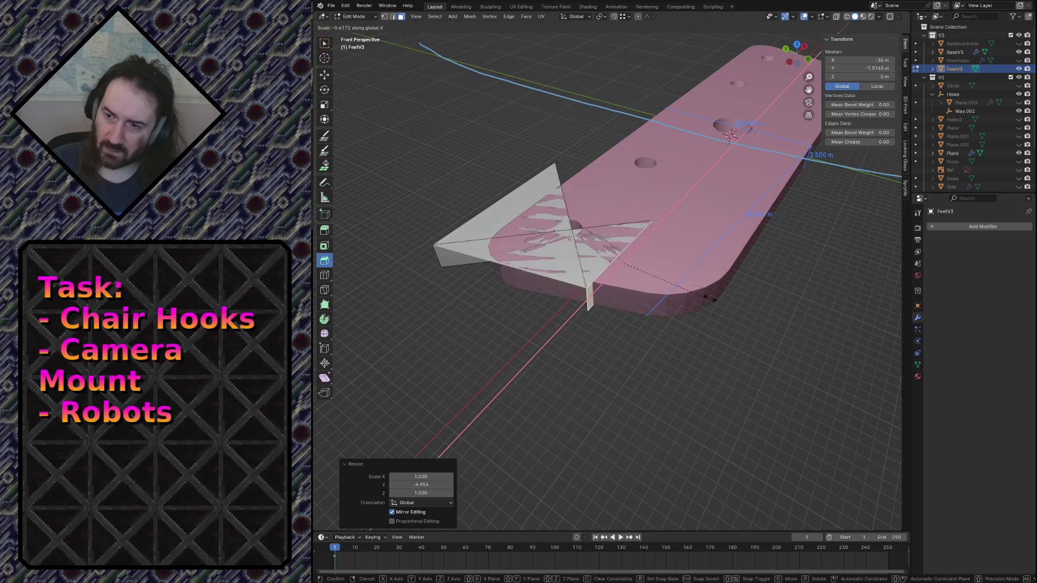
click(583, 339)
Step: Select the block's front face and extrude it outward
key(shift+grave)
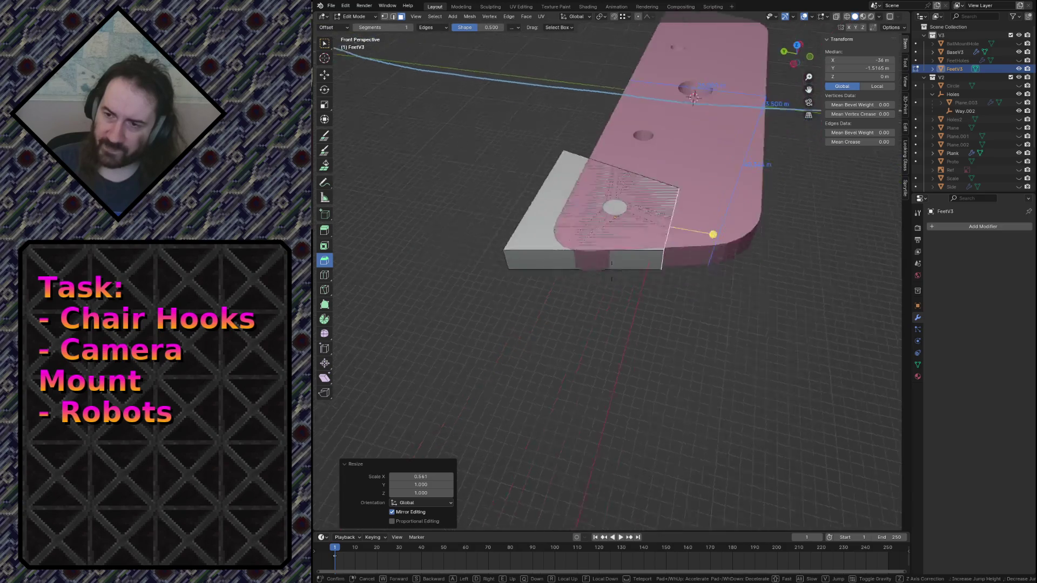
key(w)
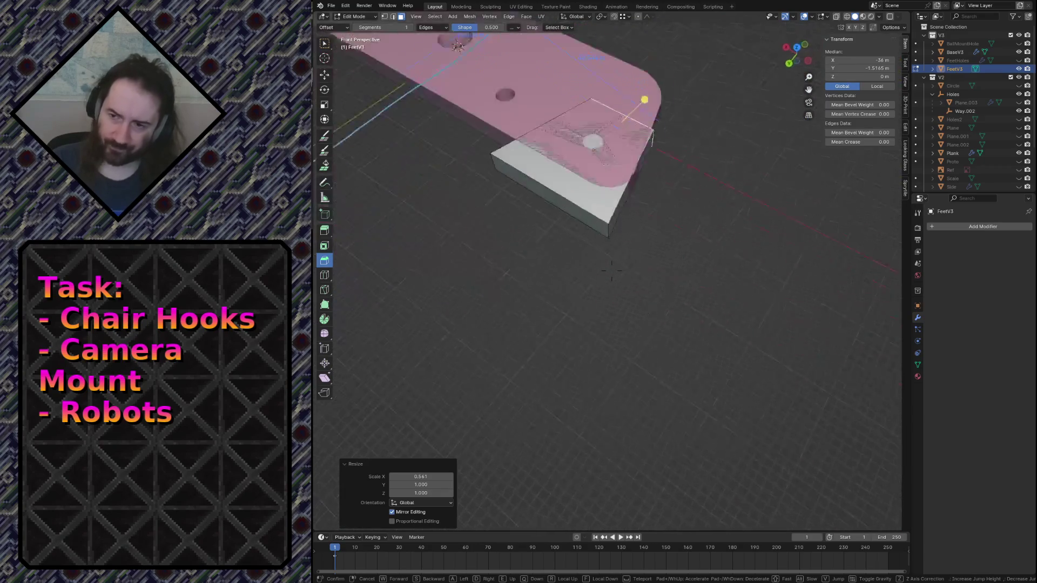
key(Escape)
click(610, 318)
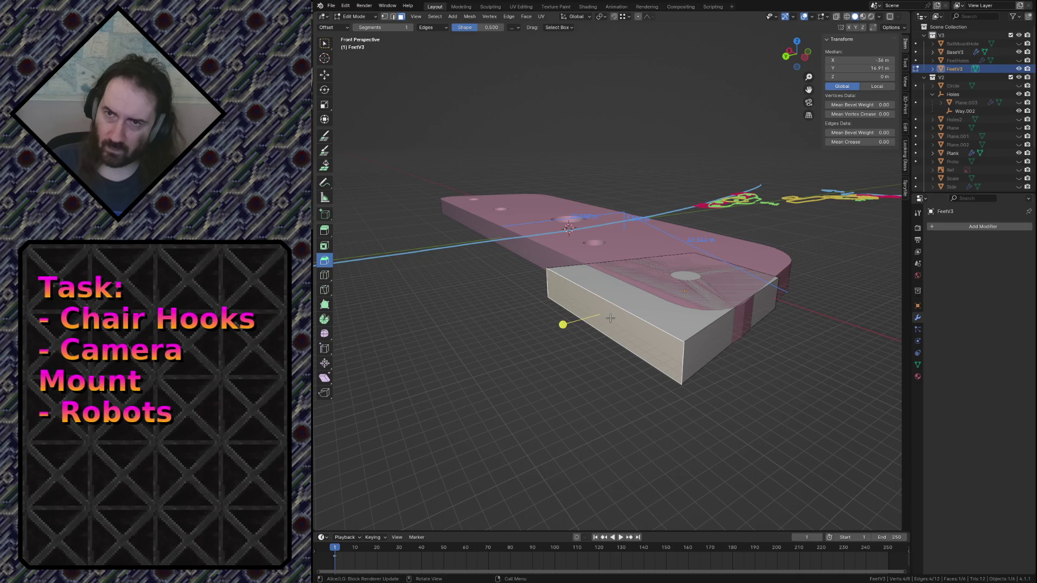
key(e)
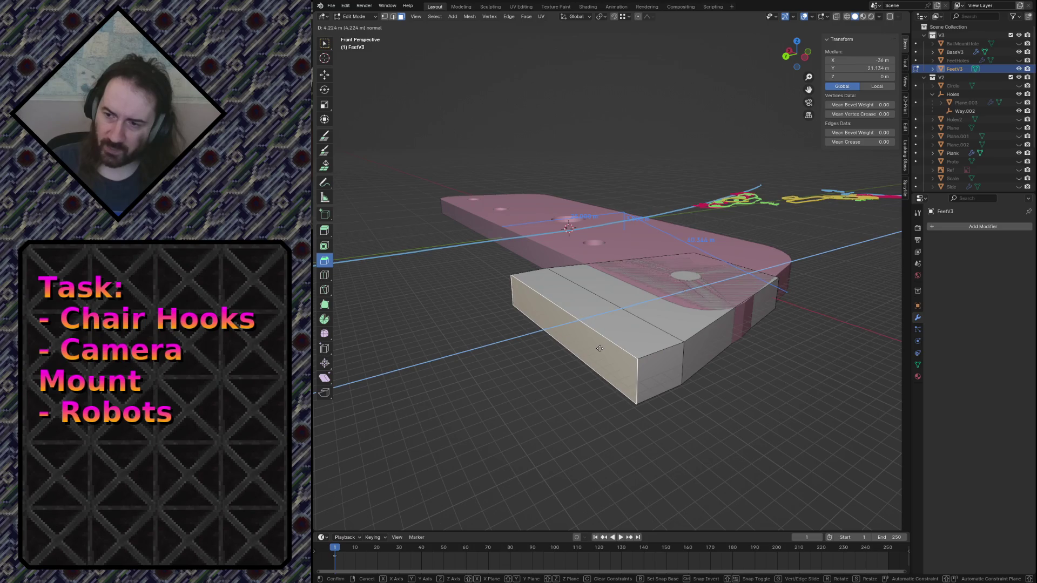
Step: Extrude the foot block's front face outward by 3.5 m
click(600, 348)
click(436, 493)
text(3.5)
key(Return)
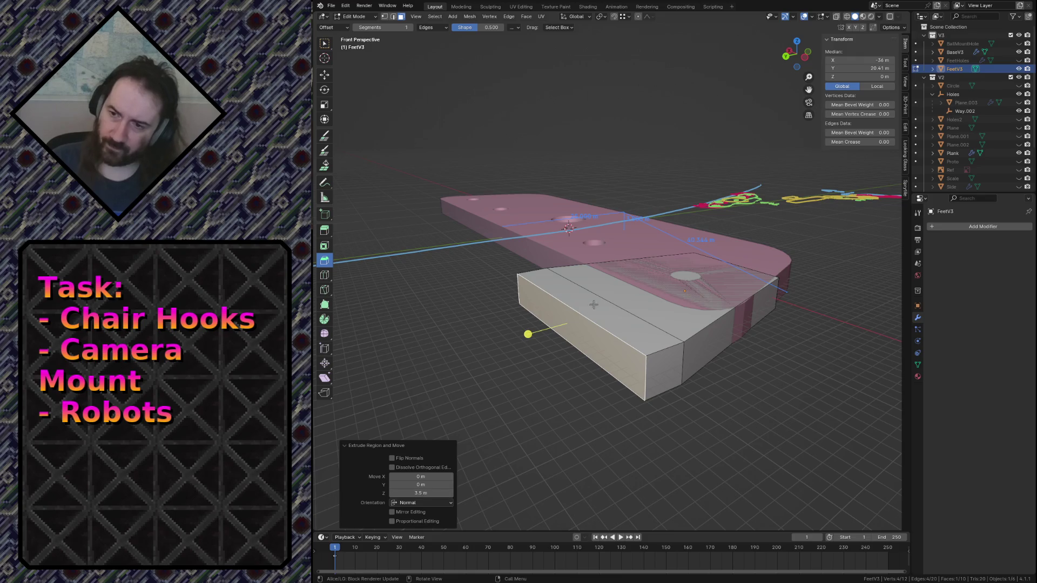
Step: Select the block's top face and try upward extrusions, undoing each trial
click(583, 262)
key(e)
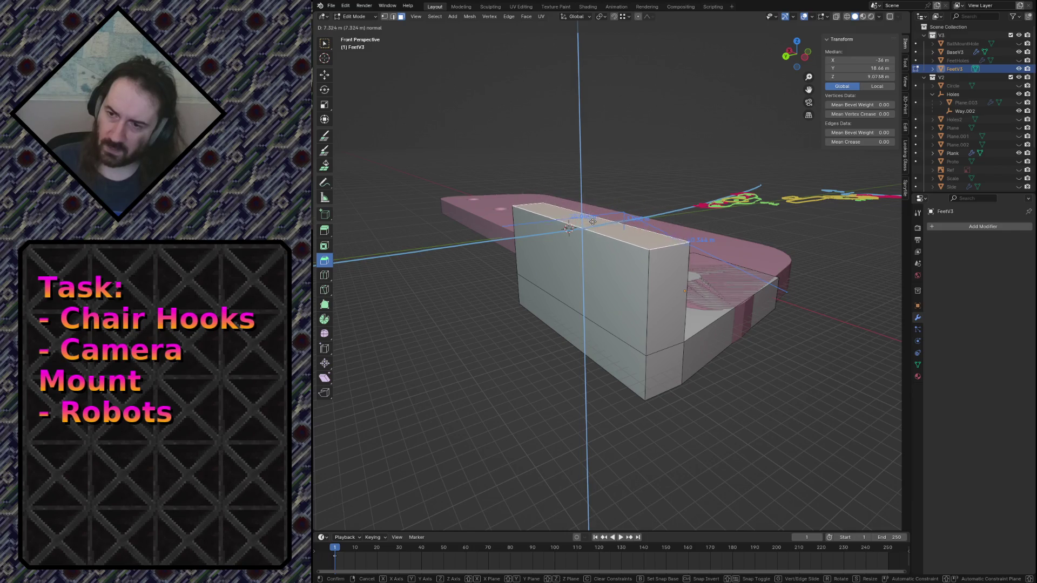
click(590, 246)
key(ctrl+z)
key(shift+grave)
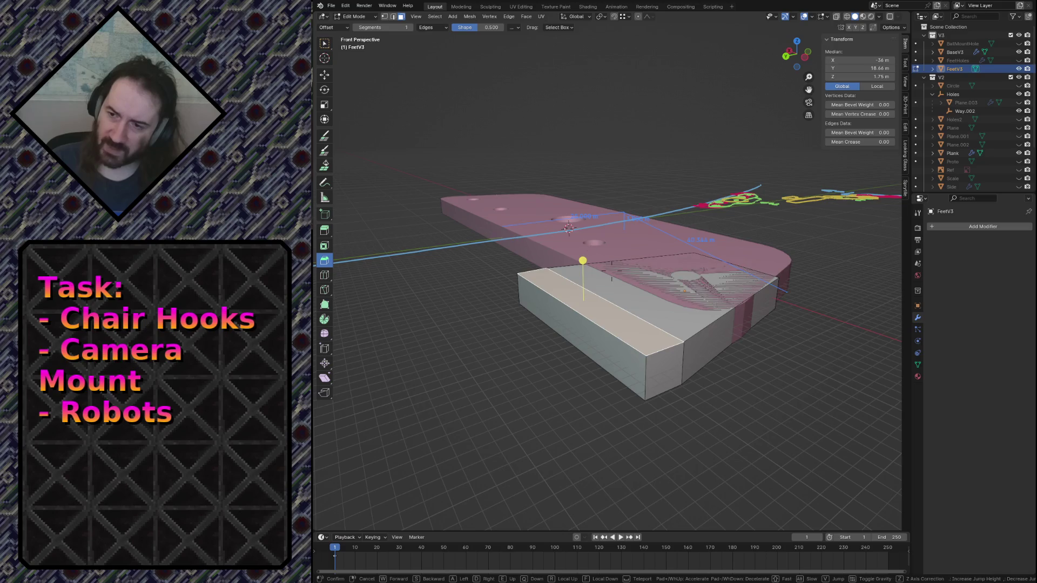
key(w)
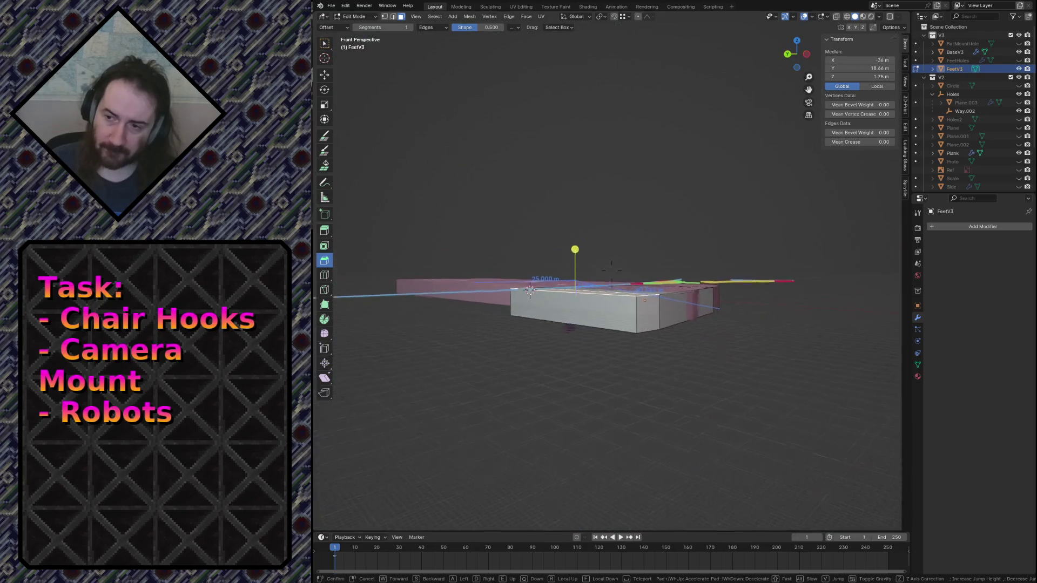
click(584, 251)
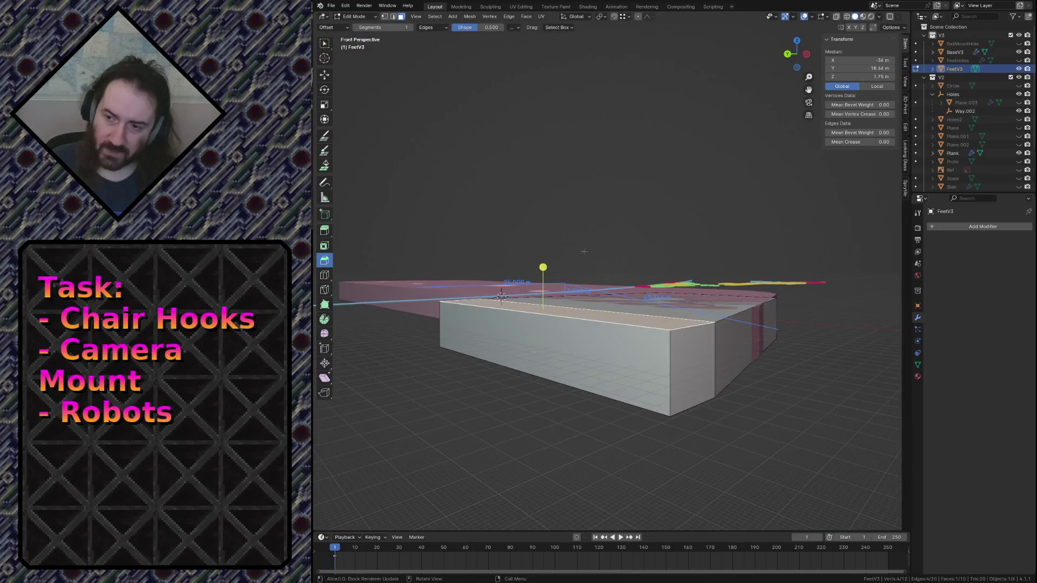
key(e)
click(549, 216)
key(ctrl+z)
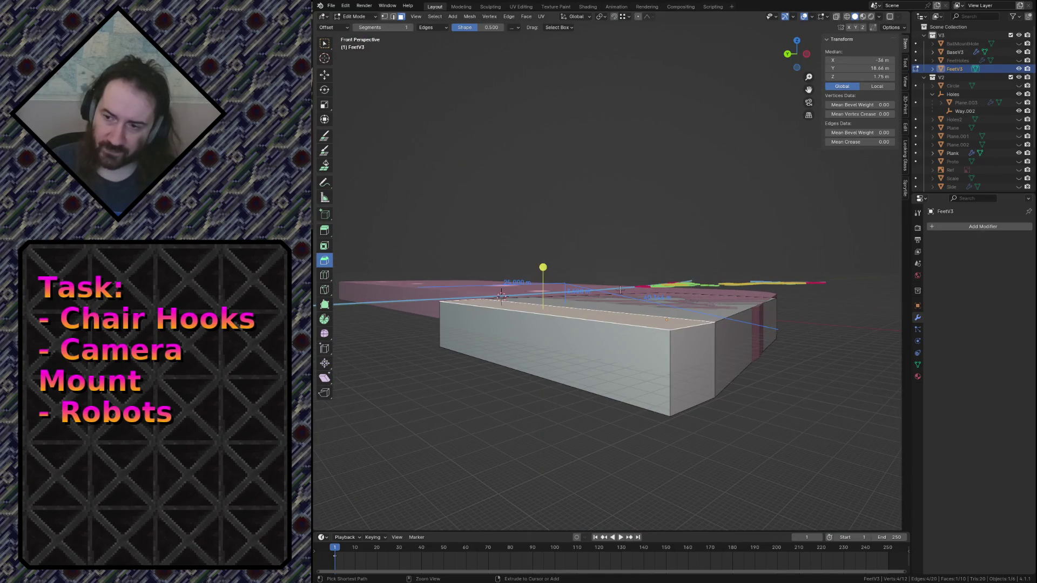
Step: Extrude the top face upward by 25.4/2-3.5 (9.2 m), inspect it, then undo it
key(e)
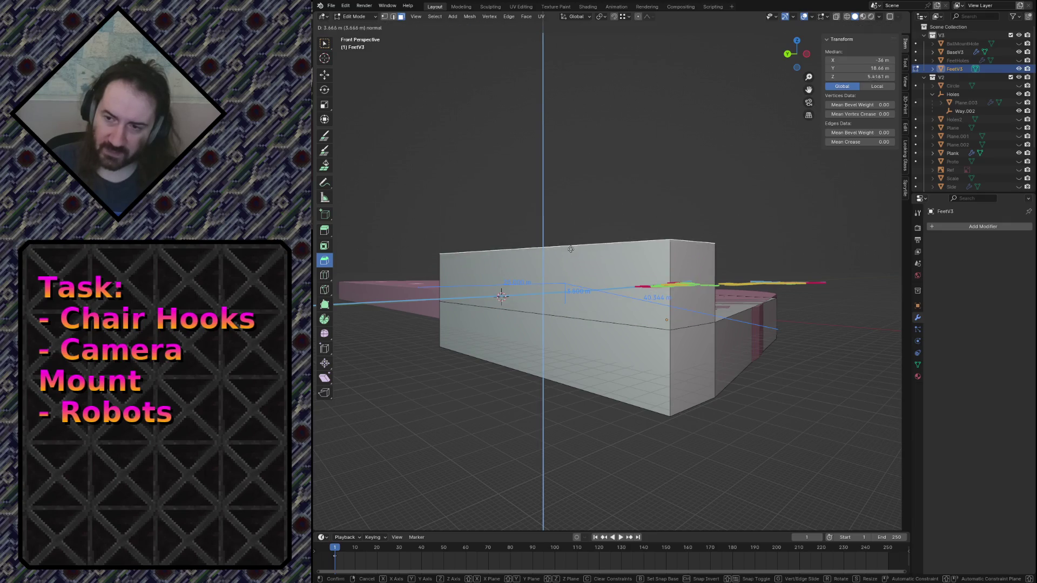
click(569, 229)
click(419, 493)
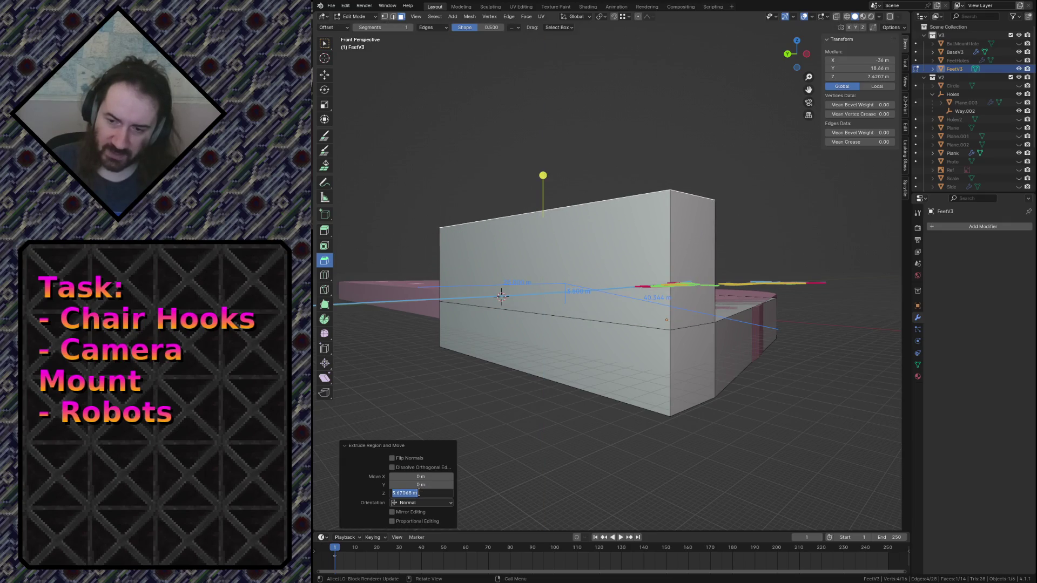
text(2.54/2-3.5)
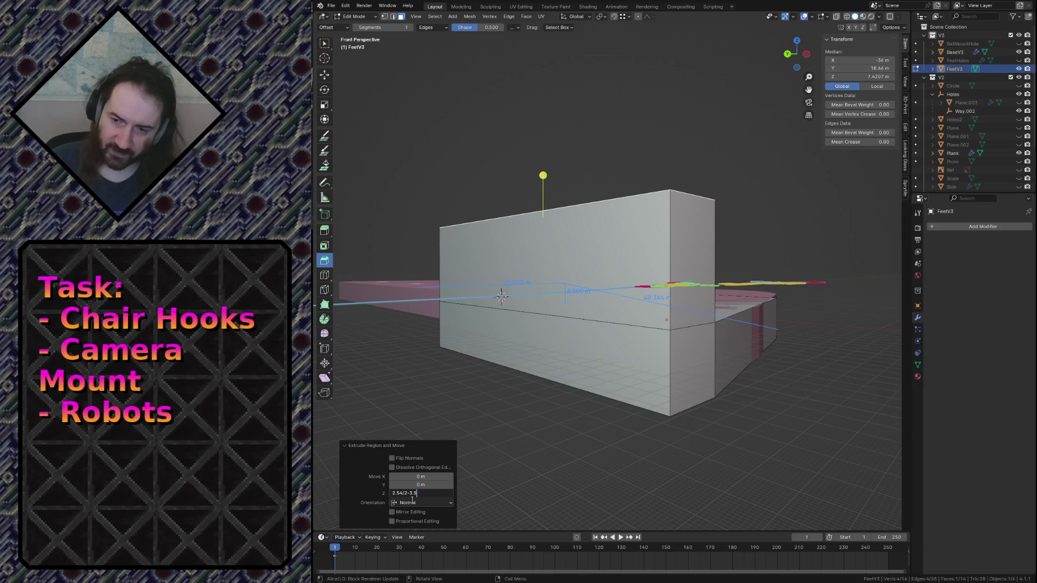
key(Return)
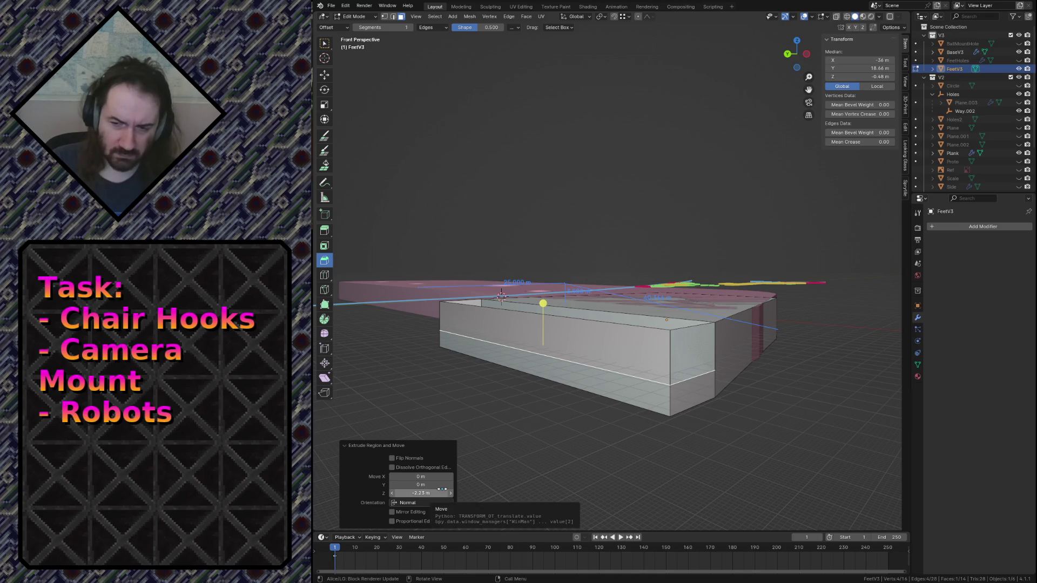
click(442, 489)
text(25.)
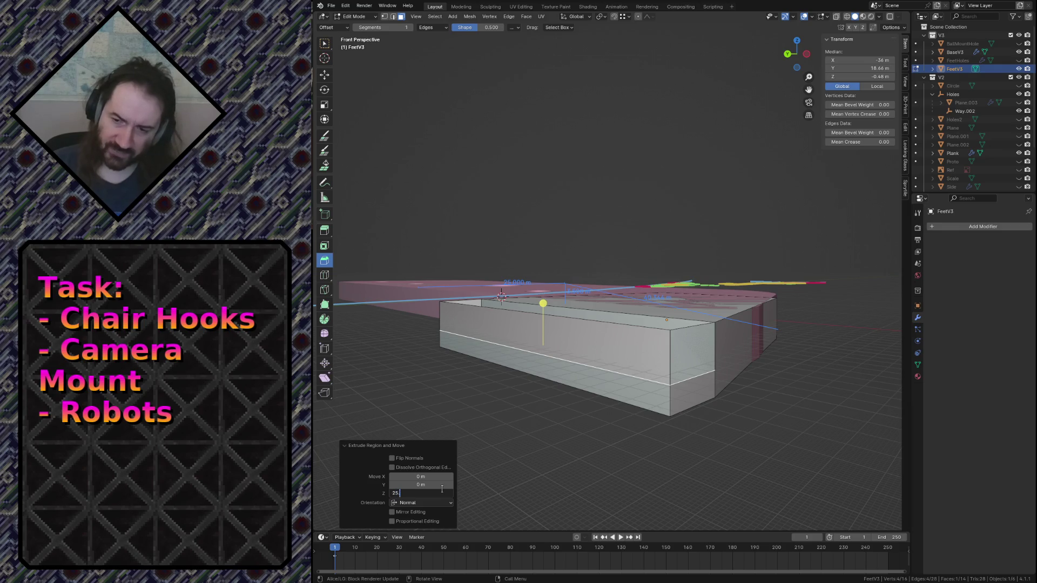
text(4/2-3.)
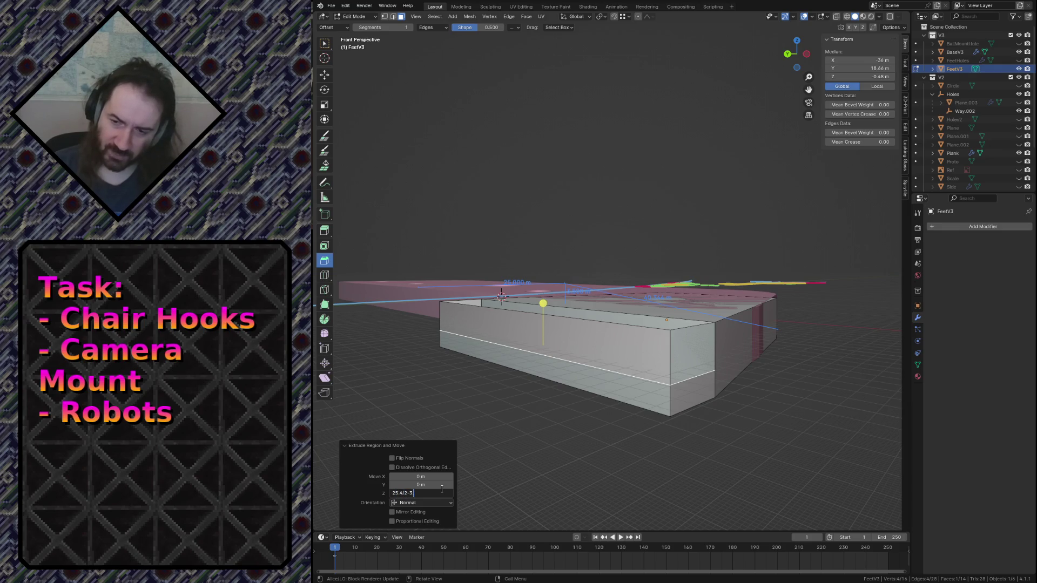
key(Return)
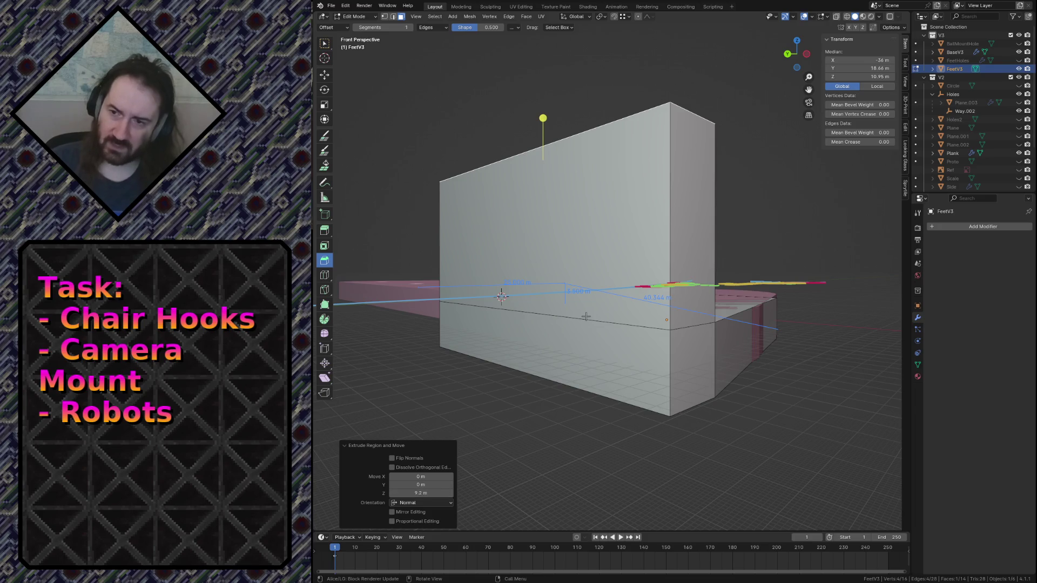
key(shift+grave)
key(s)
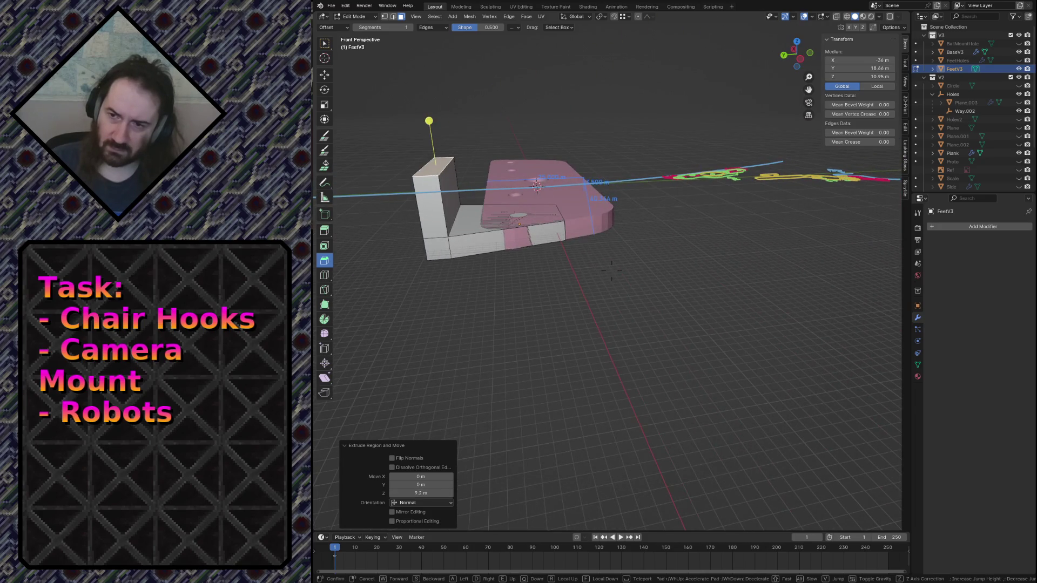
key(w)
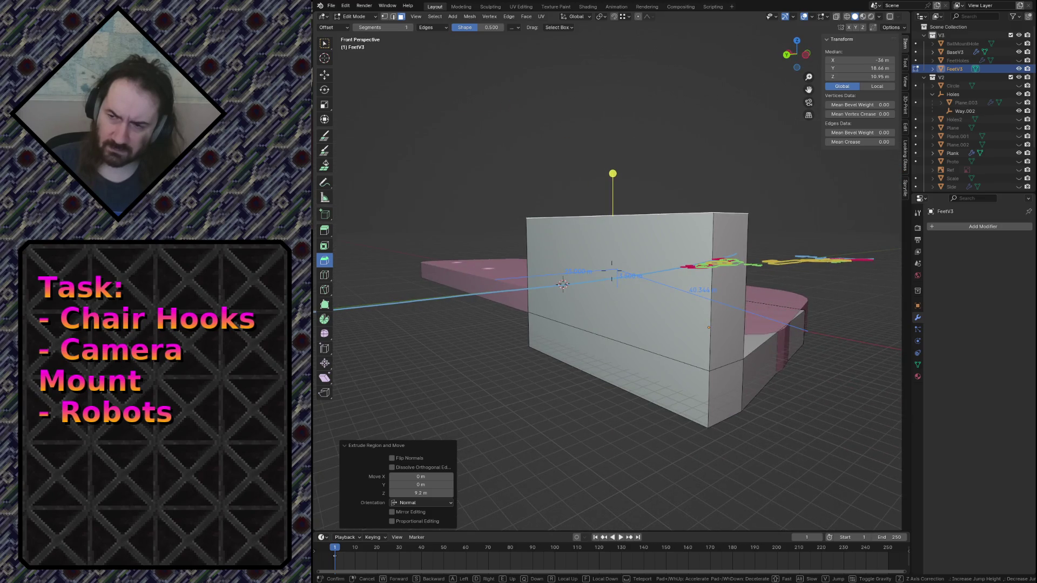
key(Return)
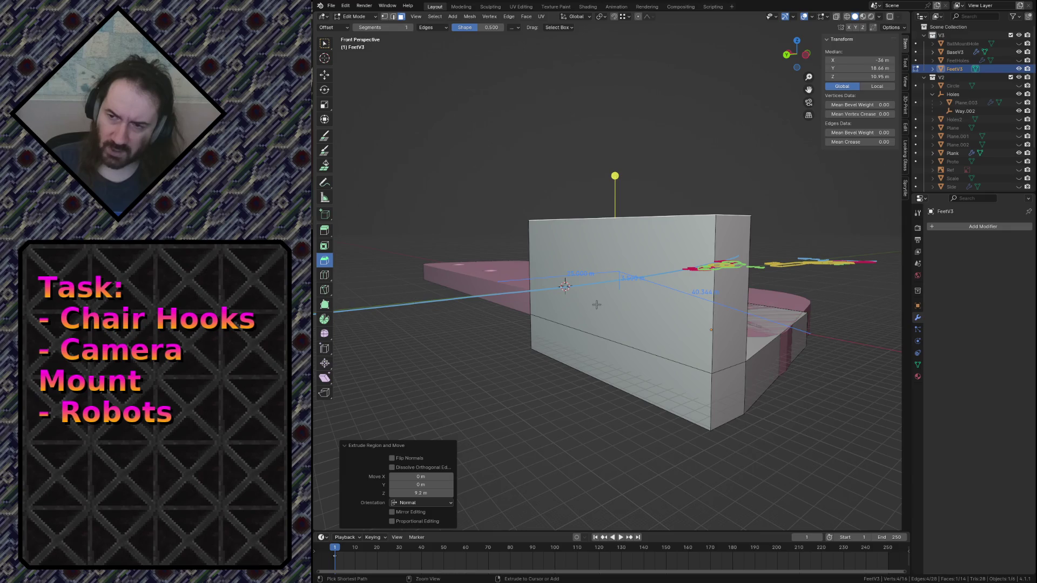
key(ctrl+z)
Step: Extrude the top face along Z with a depth of (2.54/2-3.5)/2, i.e. -1.115 m
key(e)
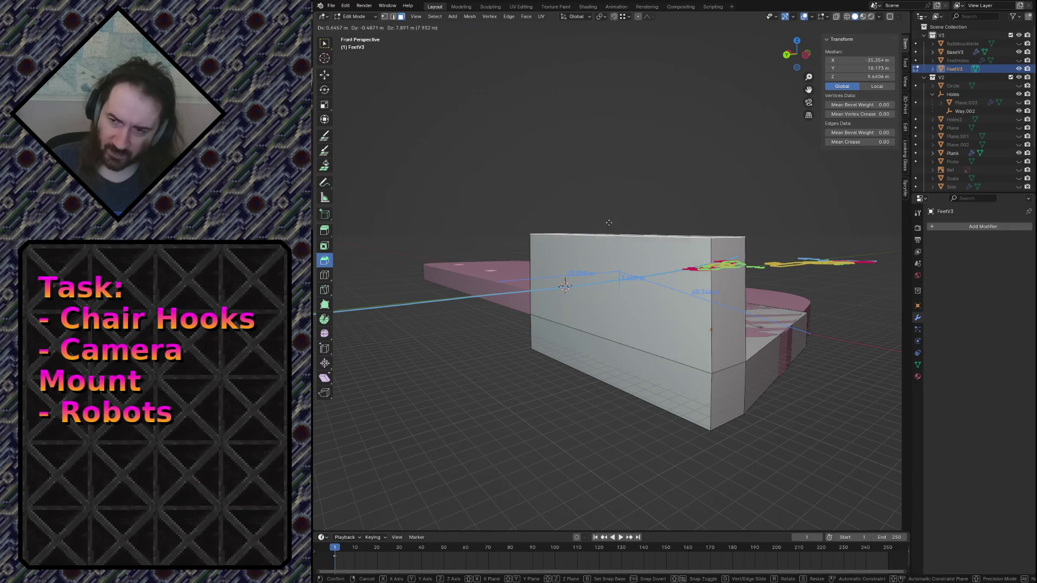
key(z)
click(609, 234)
click(418, 493)
text(2.54/2/2-)
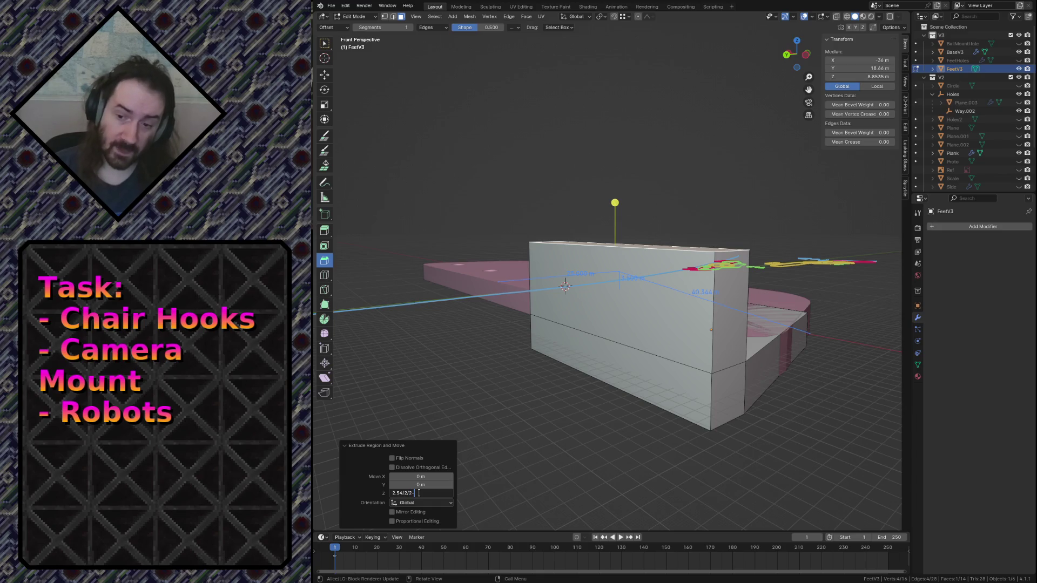
text(3.5)
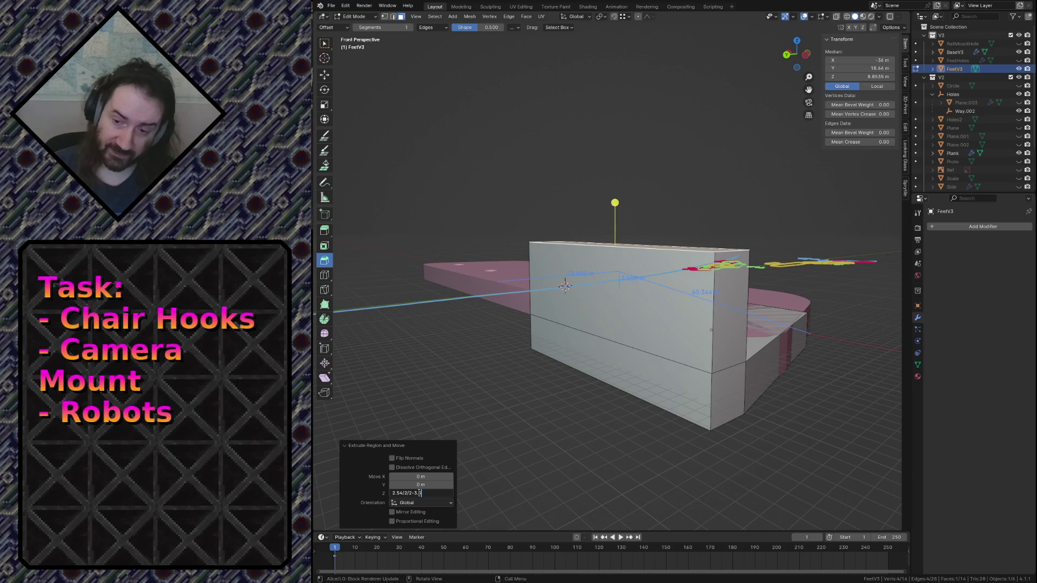
key(Return)
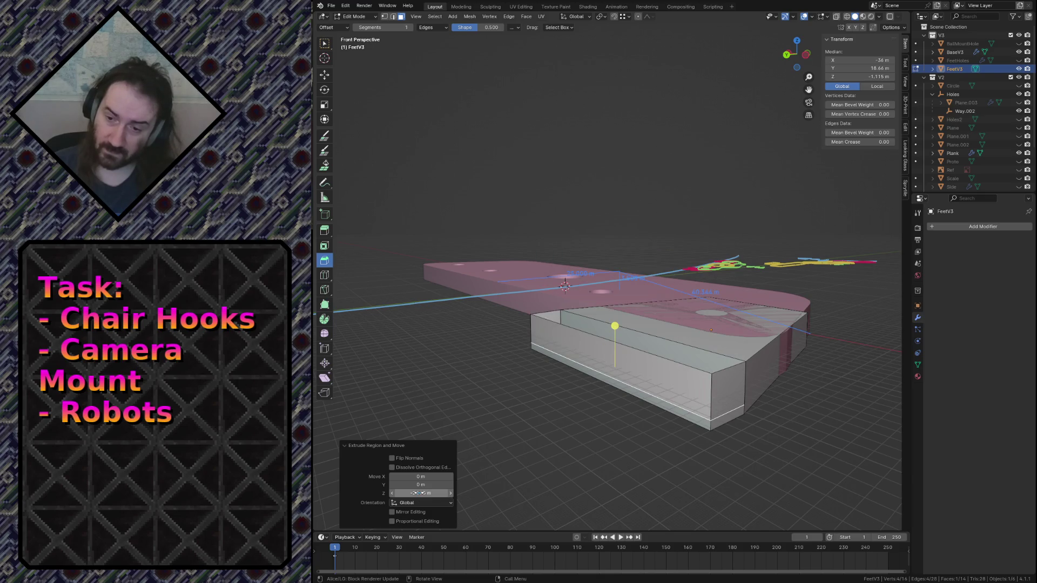
click(420, 493)
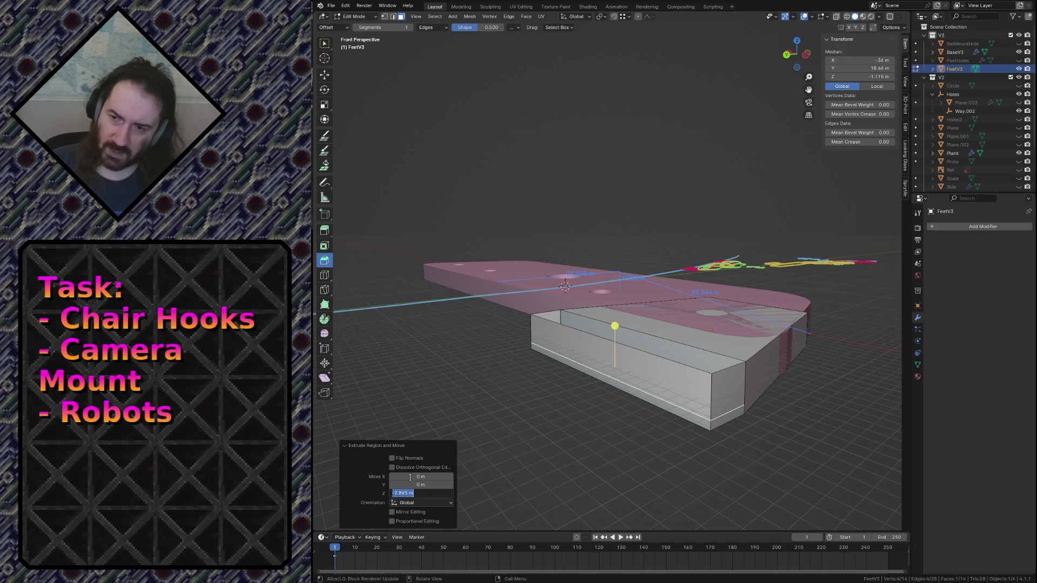
text(2.54/2/2)
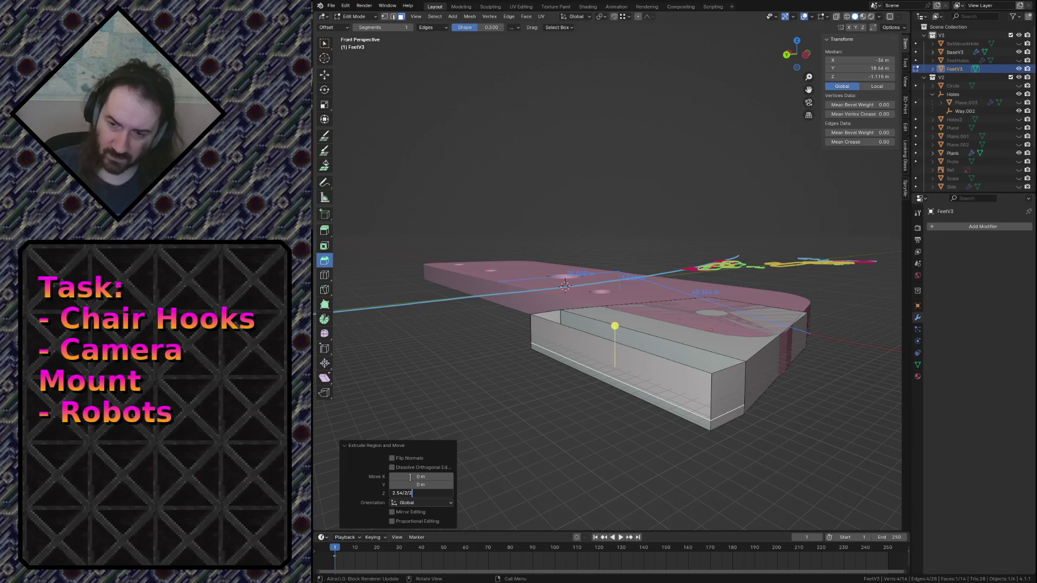
key(Home)
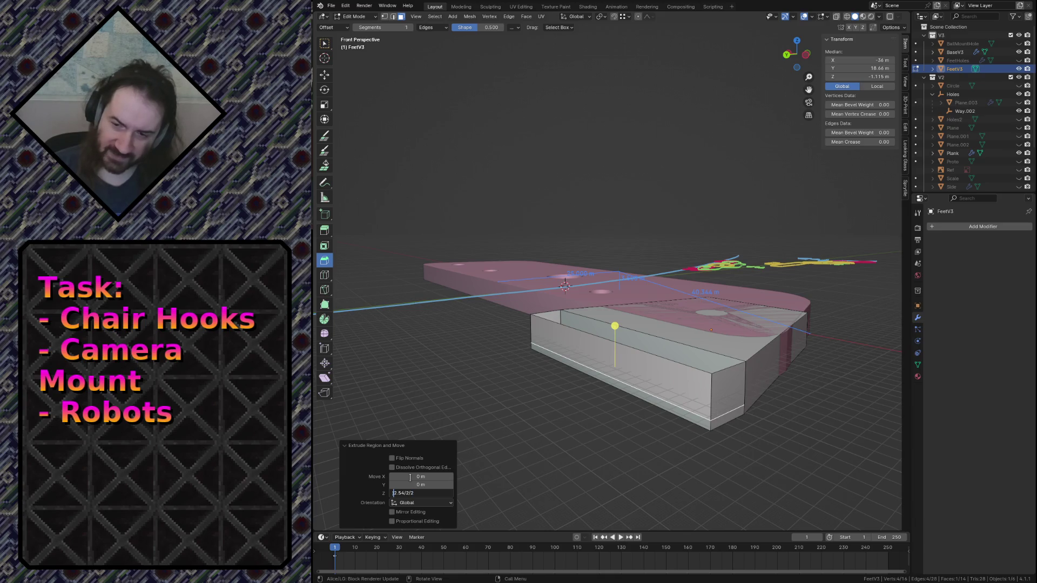
text(()
key(BackSpace)
text(()
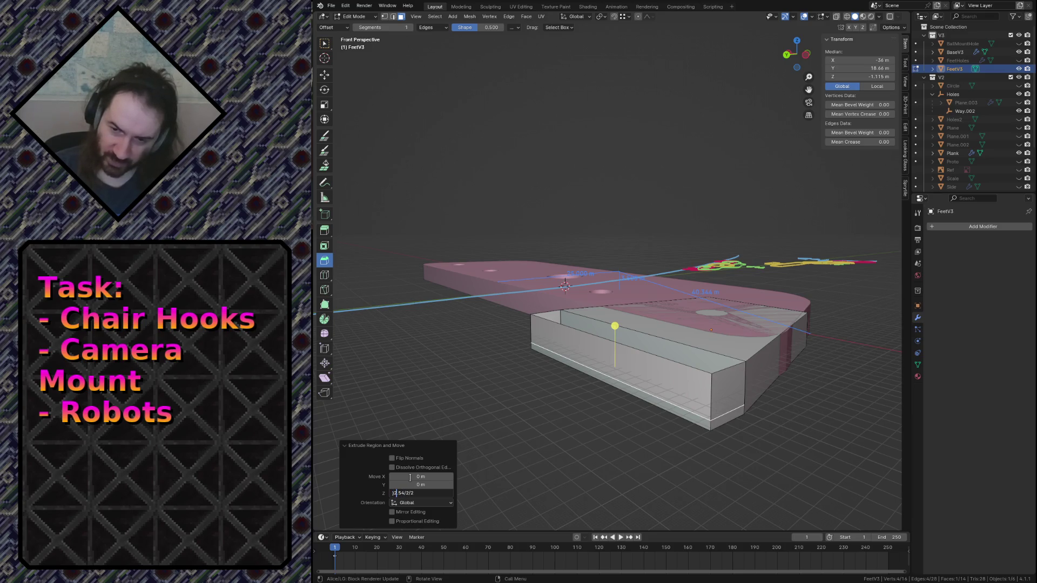
key(BackSpace)
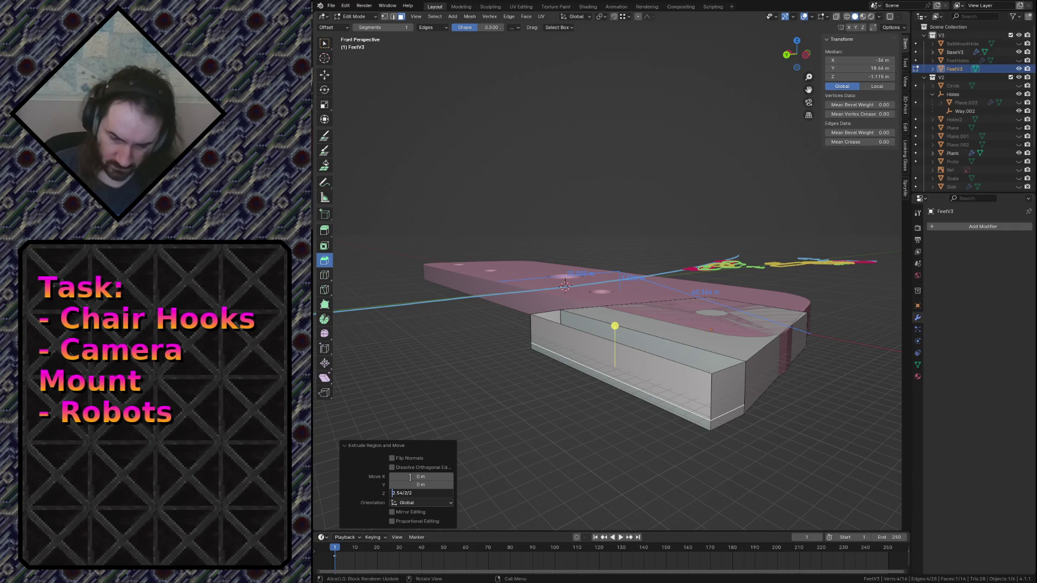
text(- 3.5)
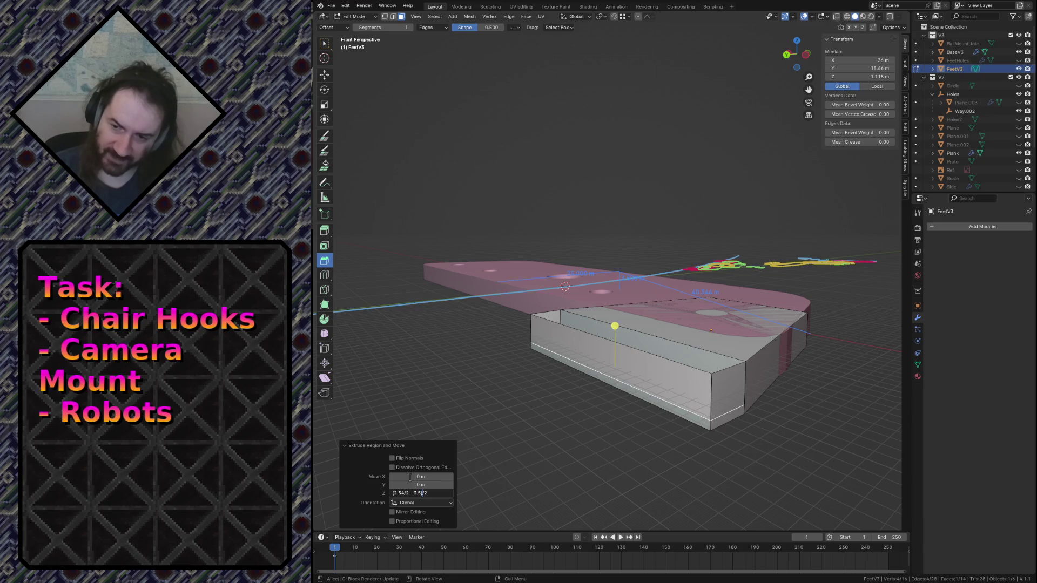
text())
key(Return)
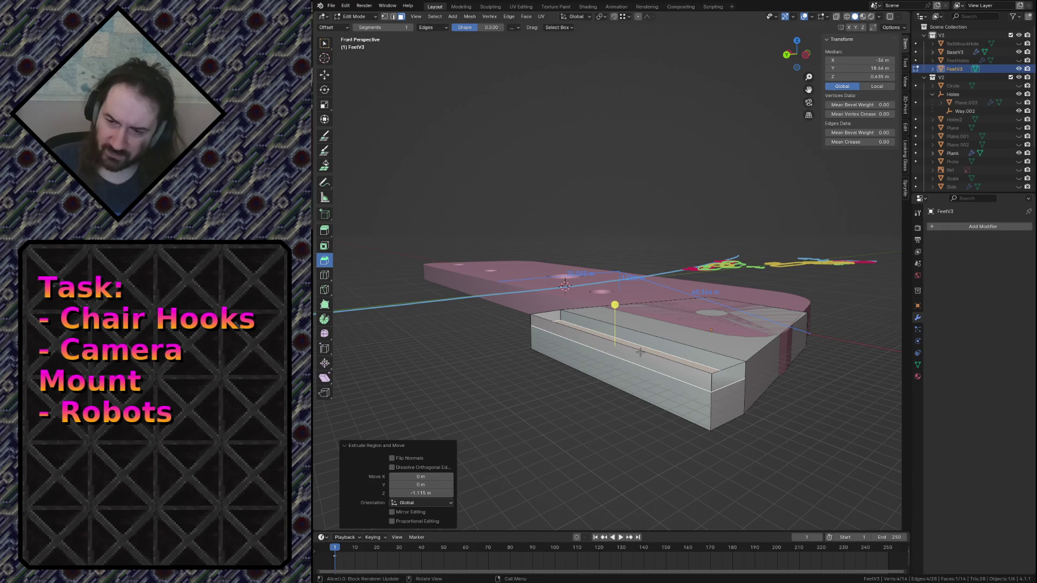
Step: Raise the top face 4.6 m along Z using (25.4/2-3.5)/2
key(e)
key(z)
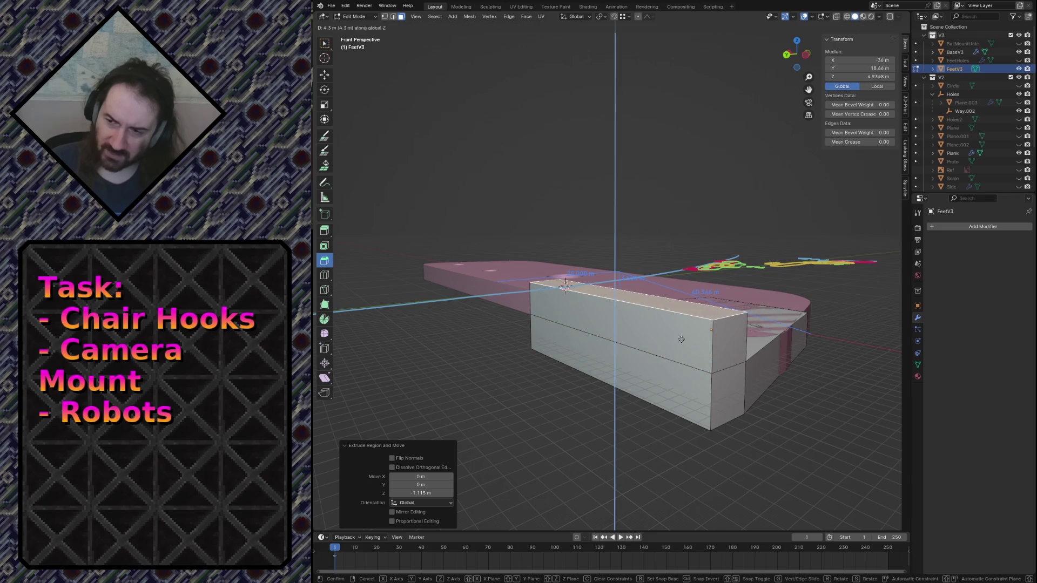
click(681, 340)
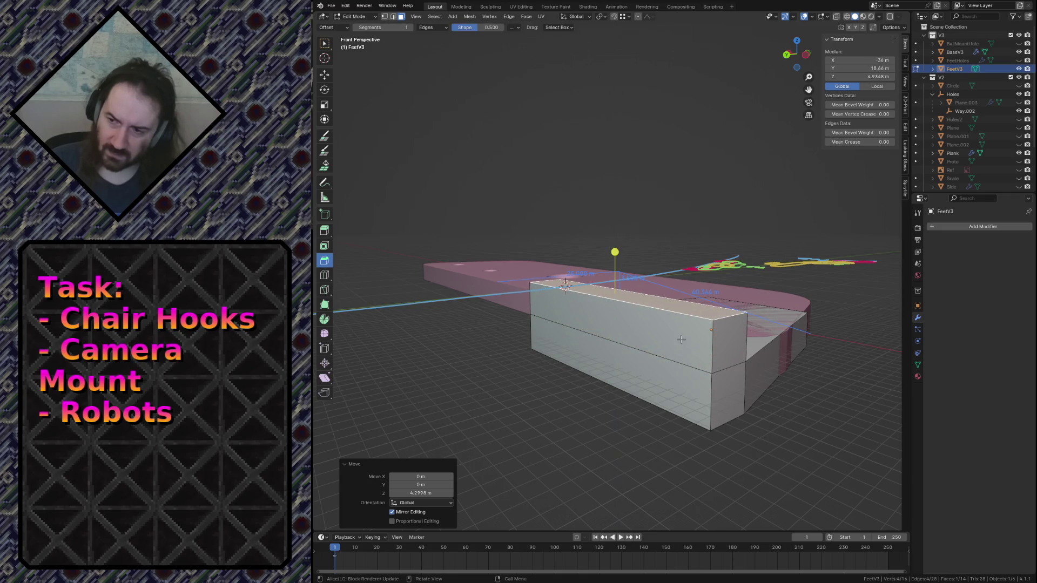
click(422, 493)
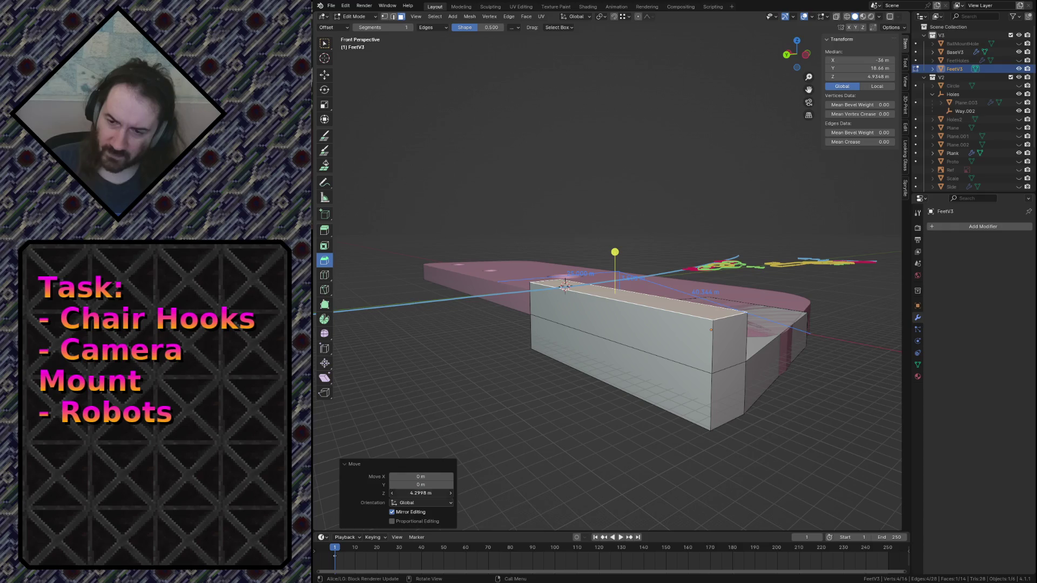
key(BackSpace)
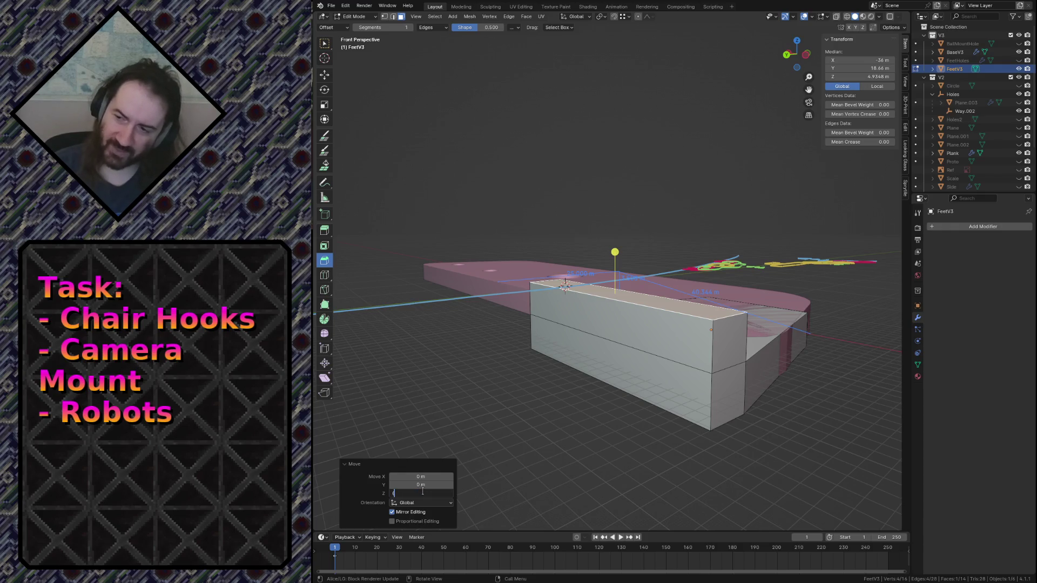
text(25.4/2)
text(-3.5))
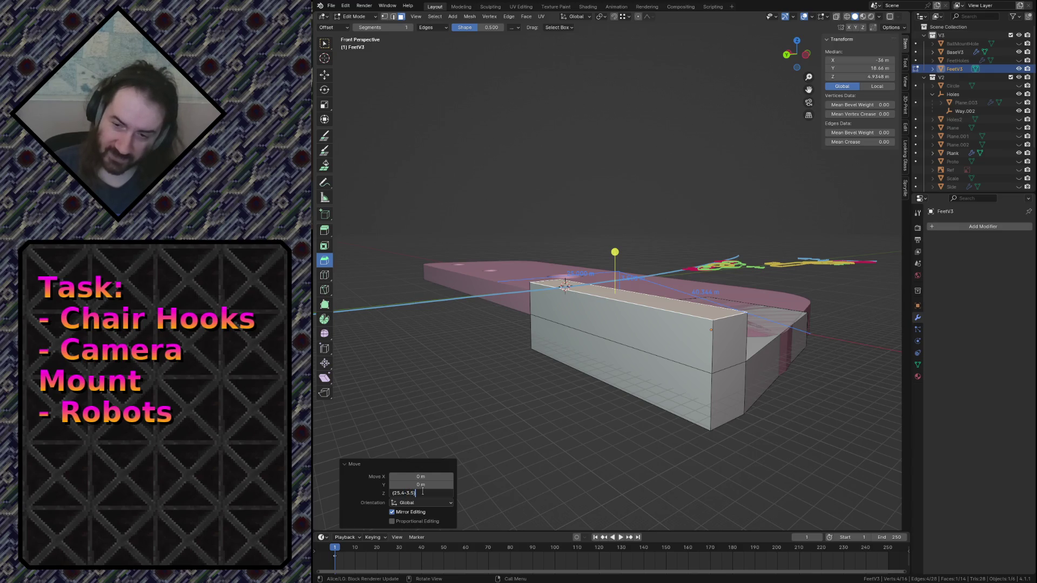
text(/2)
key(End)
text(/2)
text(/2)
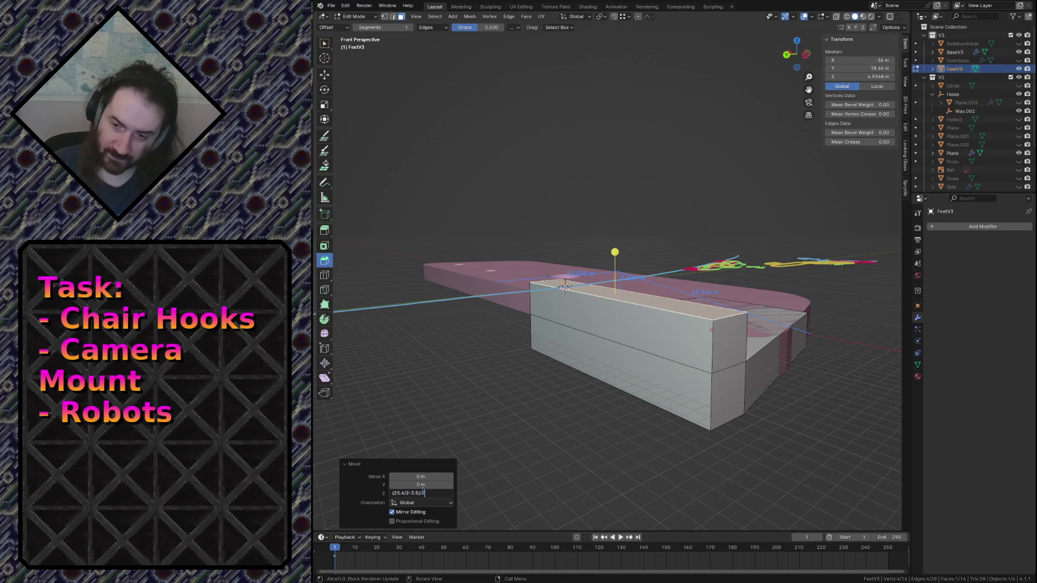
key(Return)
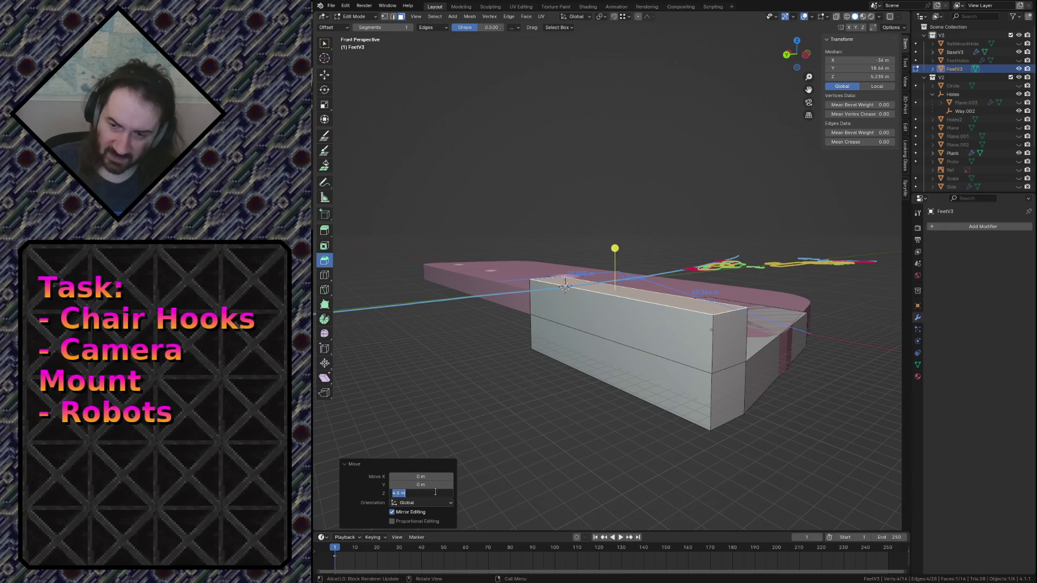
middle_drag(602, 467, 720, 402)
Step: Extrude the foot block's bottom face outward by 4.6 m
click(680, 313)
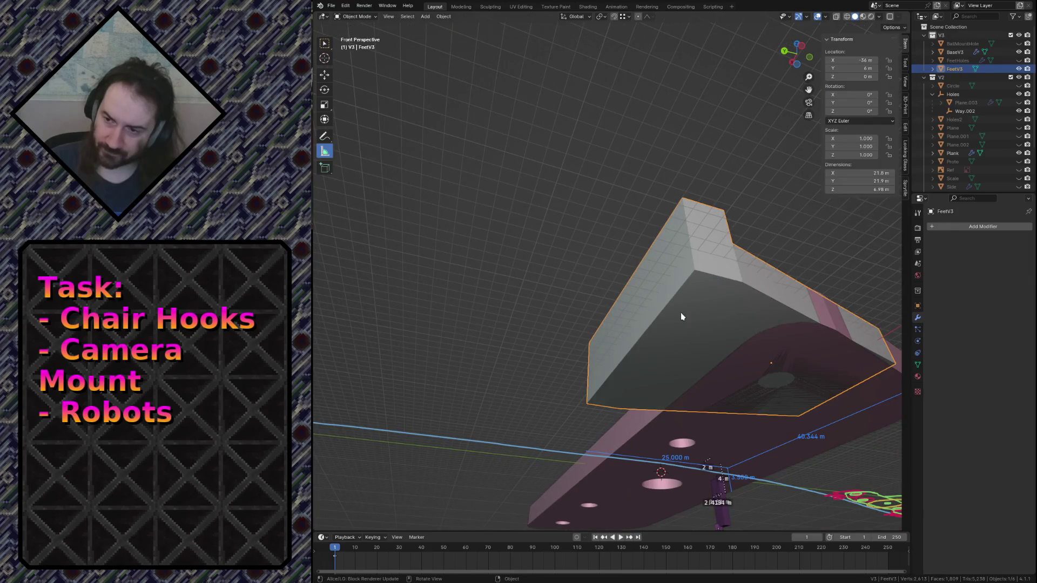
key(e)
click(654, 453)
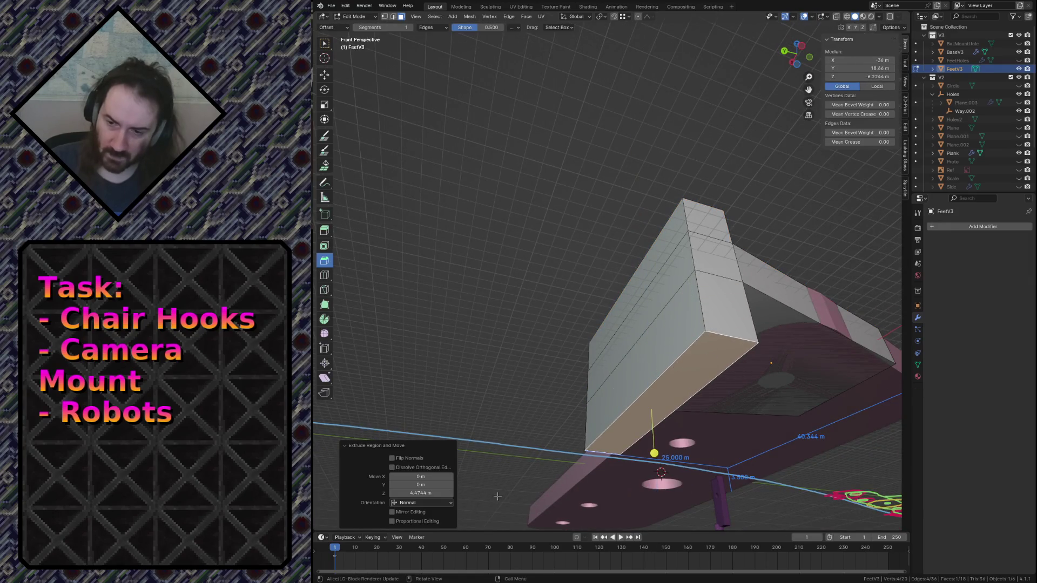
double_click(424, 493)
text(4.6)
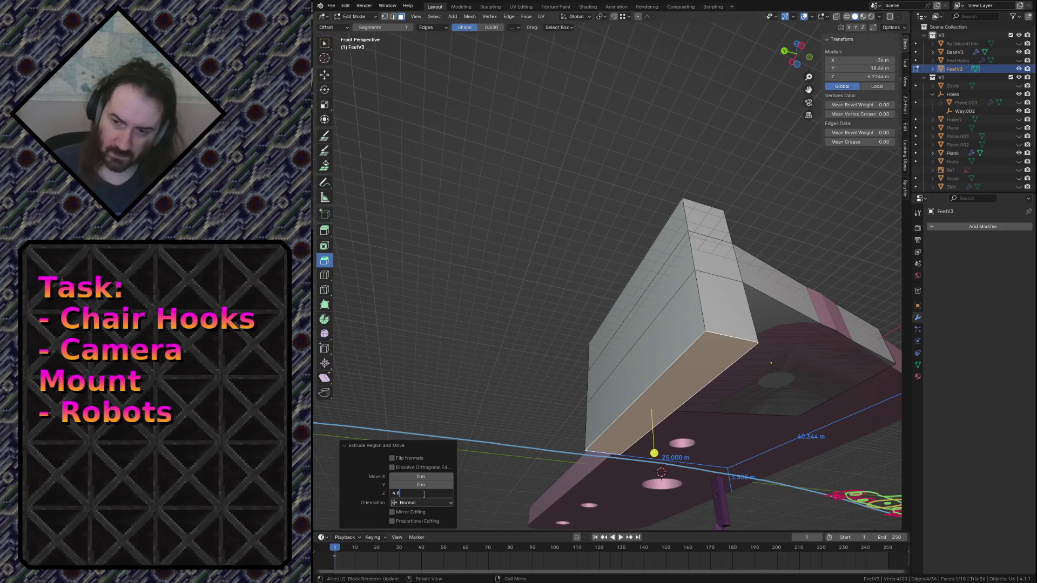
key(Return)
Step: Add a MeasureIt segment dimension to the front vertical edge and save camera_mount.blend
key(1)
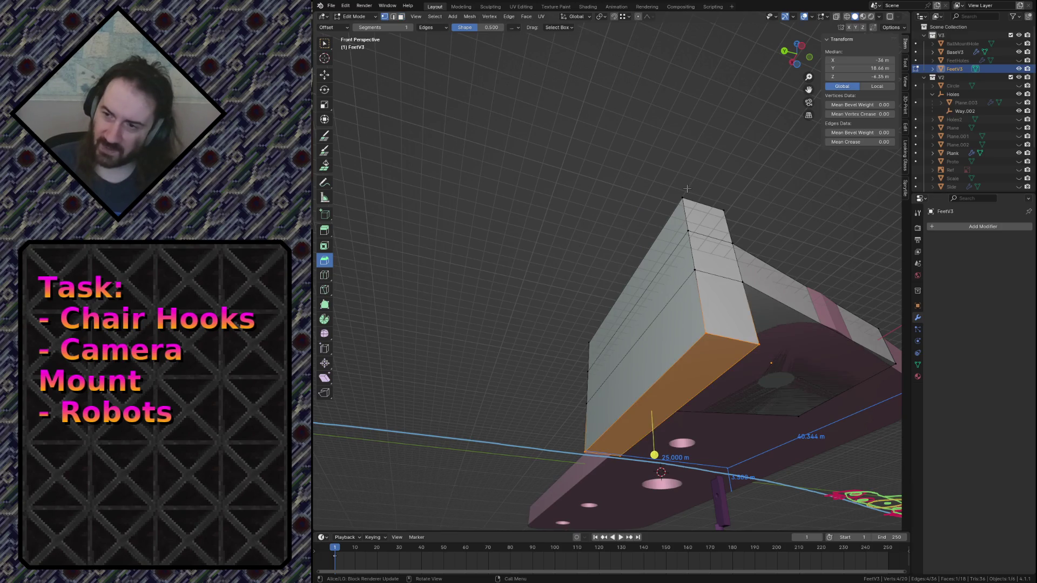
click(683, 199)
shift+click(695, 337)
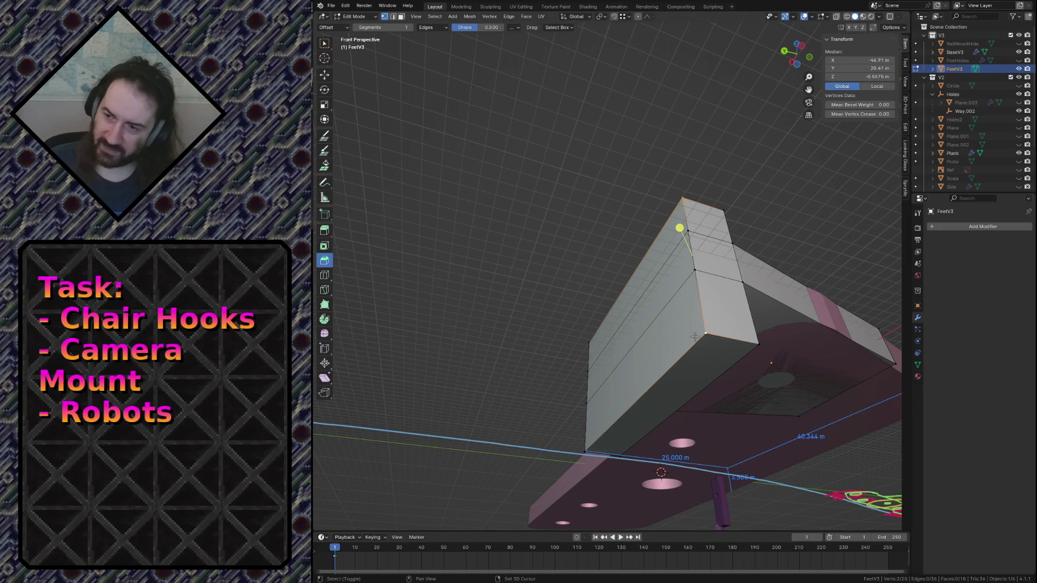
click(905, 63)
click(905, 82)
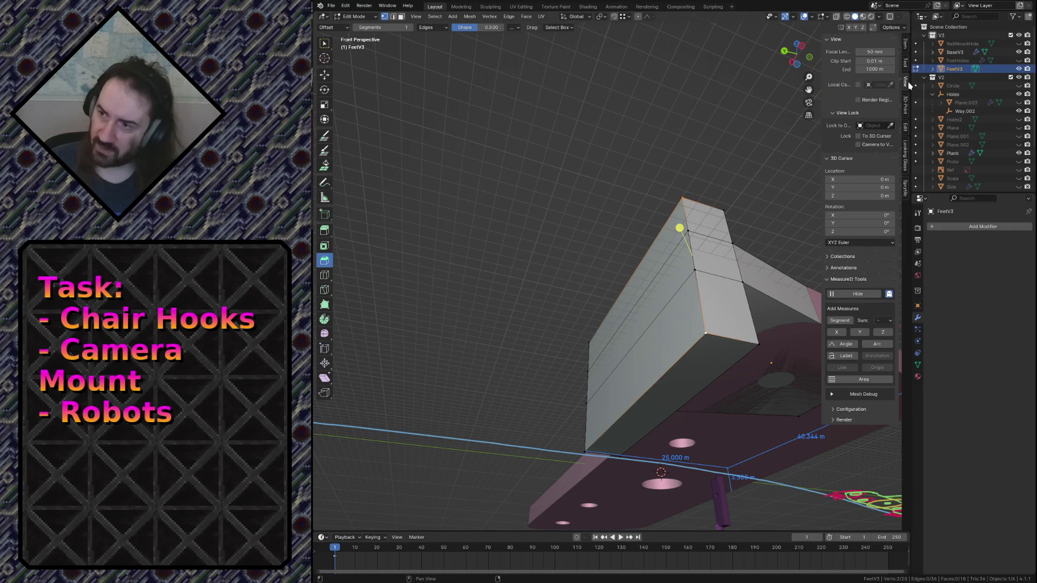
click(836, 322)
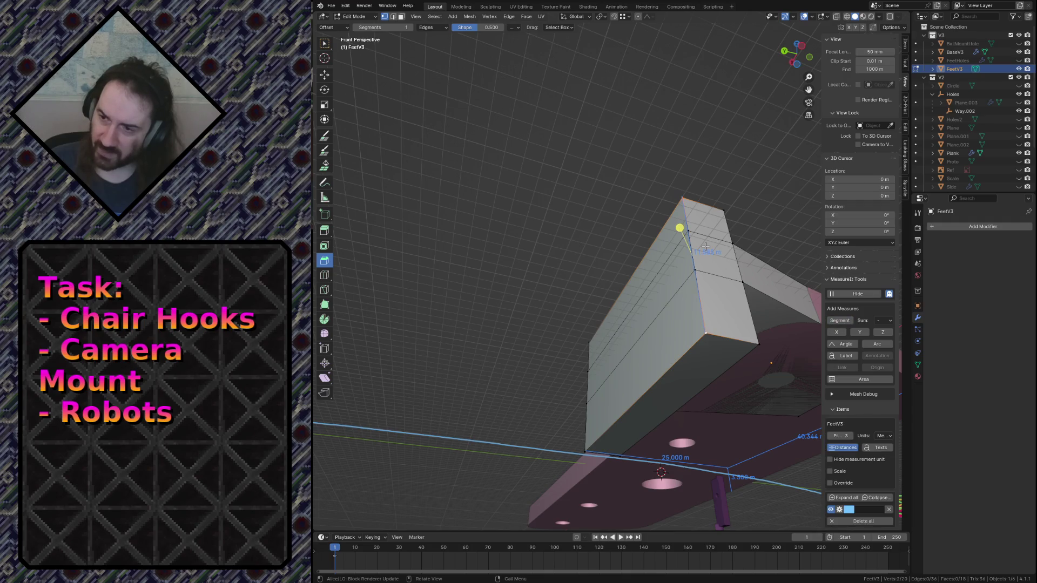
key(ctrl+s)
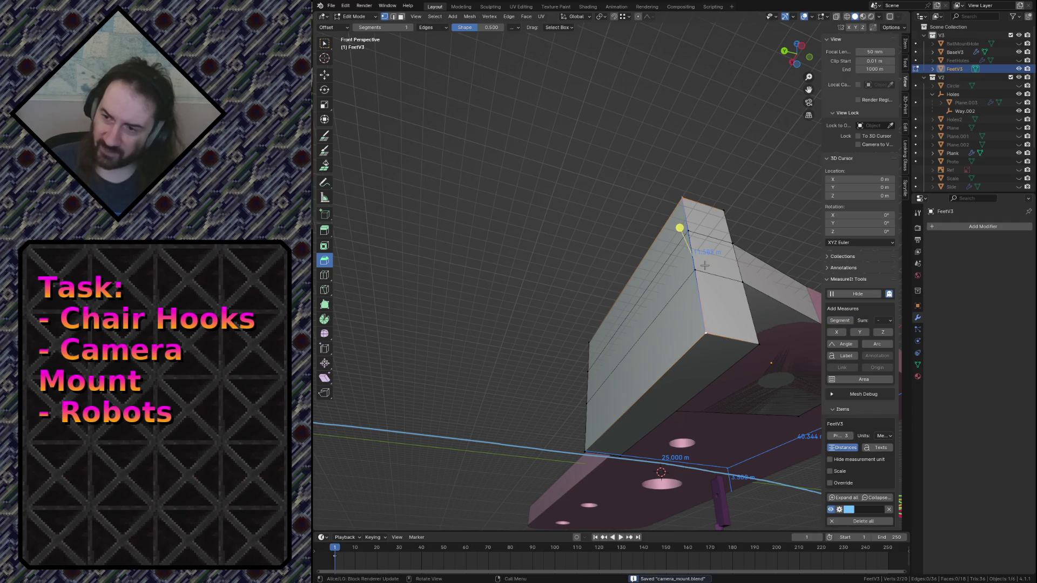
Step: Deselect the vertices, return to Object Mode and select the BaseV3 base plate
click(662, 154)
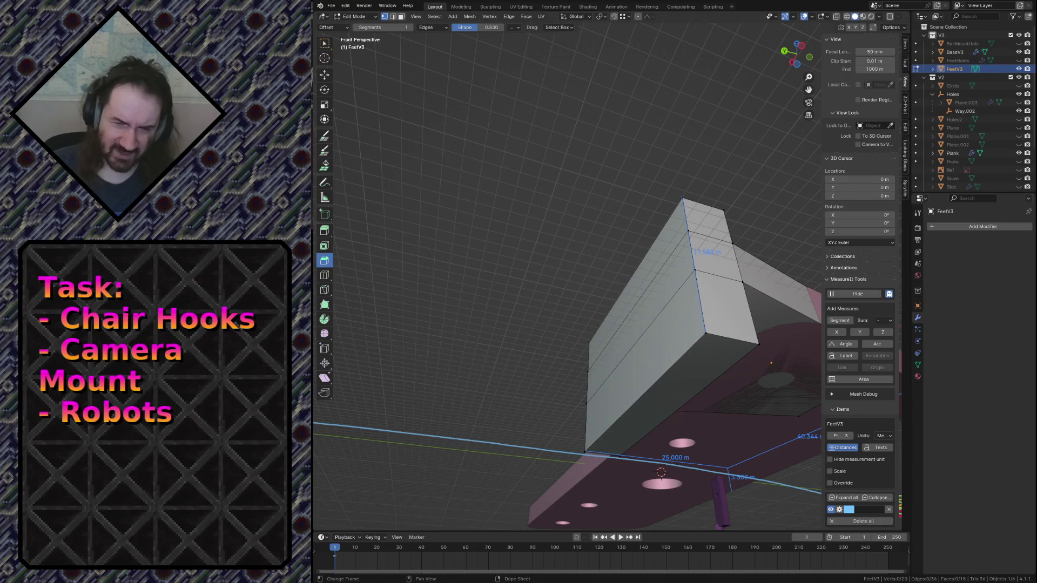
key(Tab)
click(679, 371)
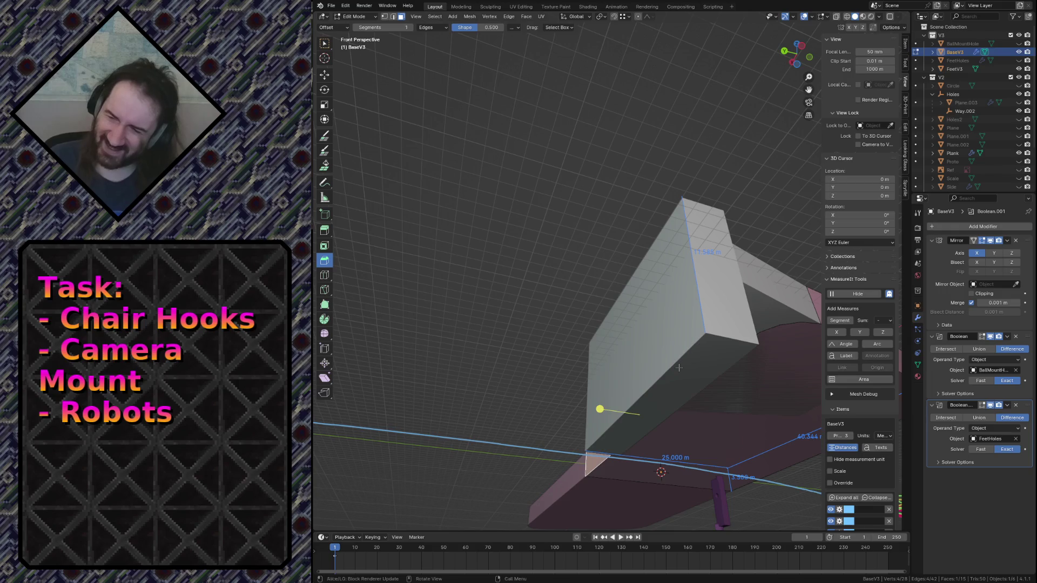
Step: Scale FeetV3's selected faces, including the top face, by 1.105 along Z
key(alt+q)
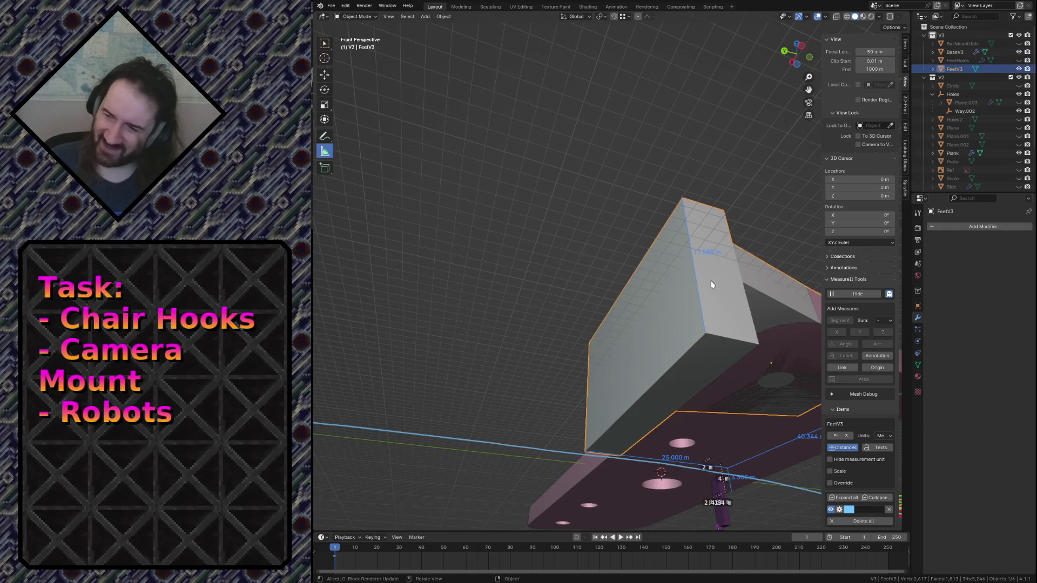
middle_drag(686, 359, 636, 292)
shift+click(635, 292)
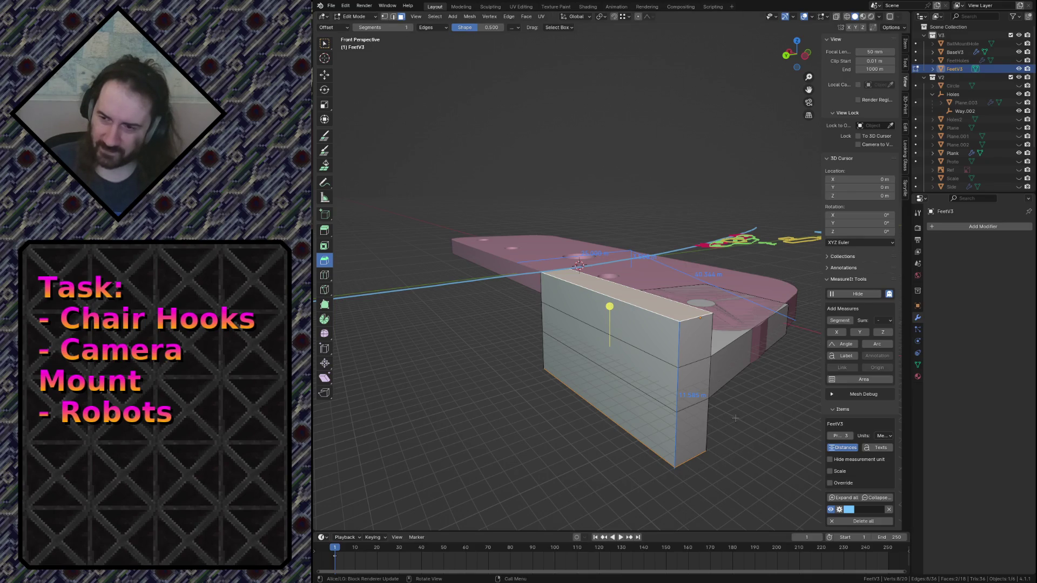
key(s)
key(z)
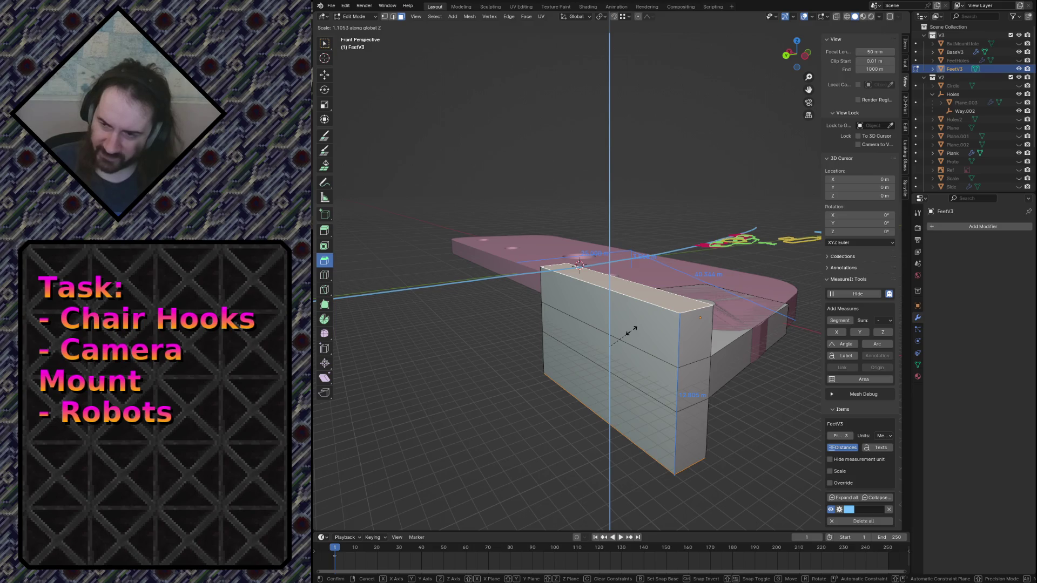
click(631, 329)
key(shift+grave)
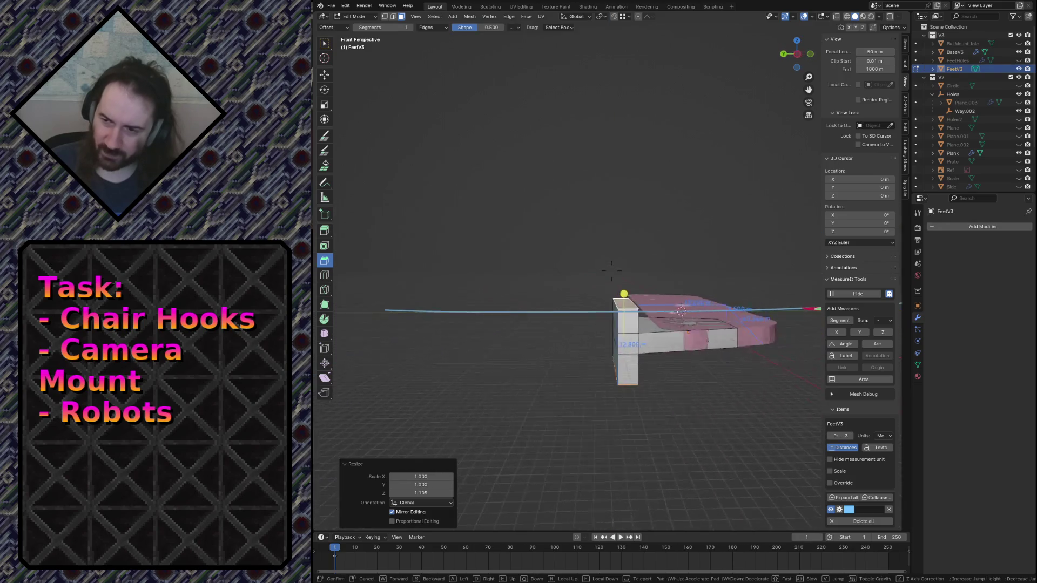
key(s)
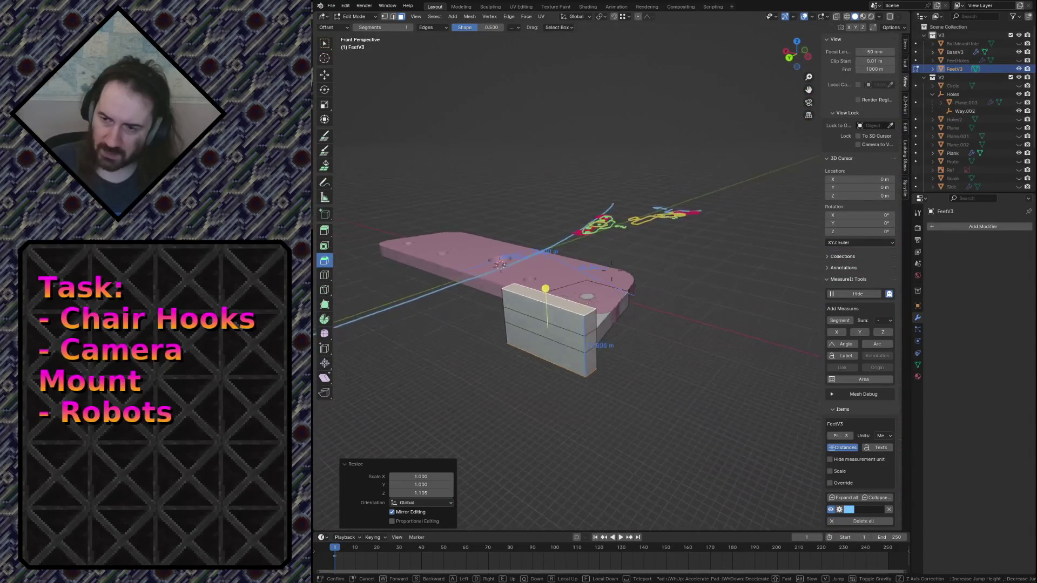
click(566, 332)
Step: Return to Object Mode, save camera_mount.blend and select the FeetV3 foot block
key(Tab)
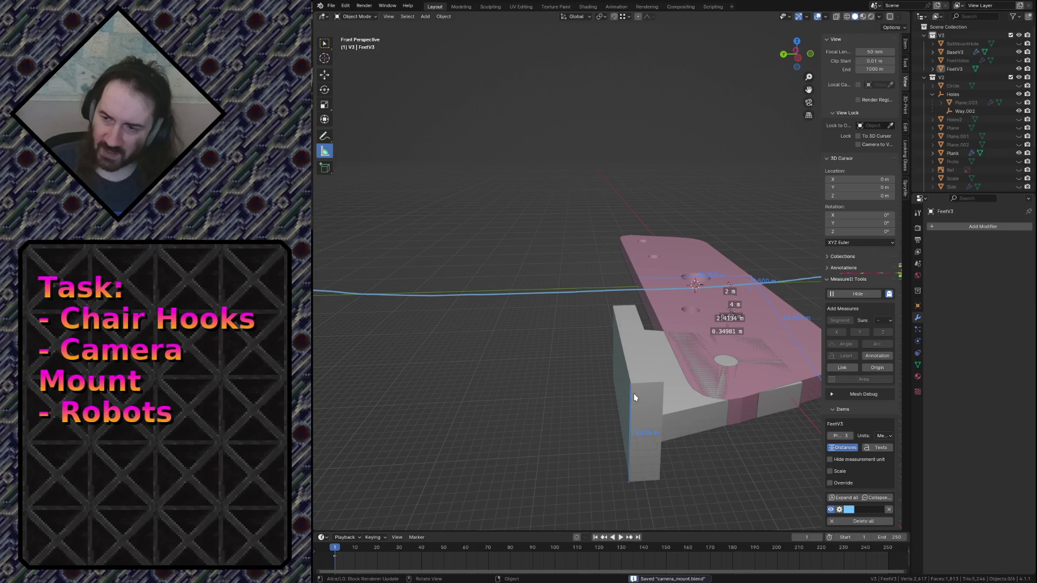
key(shift+grave)
key(w)
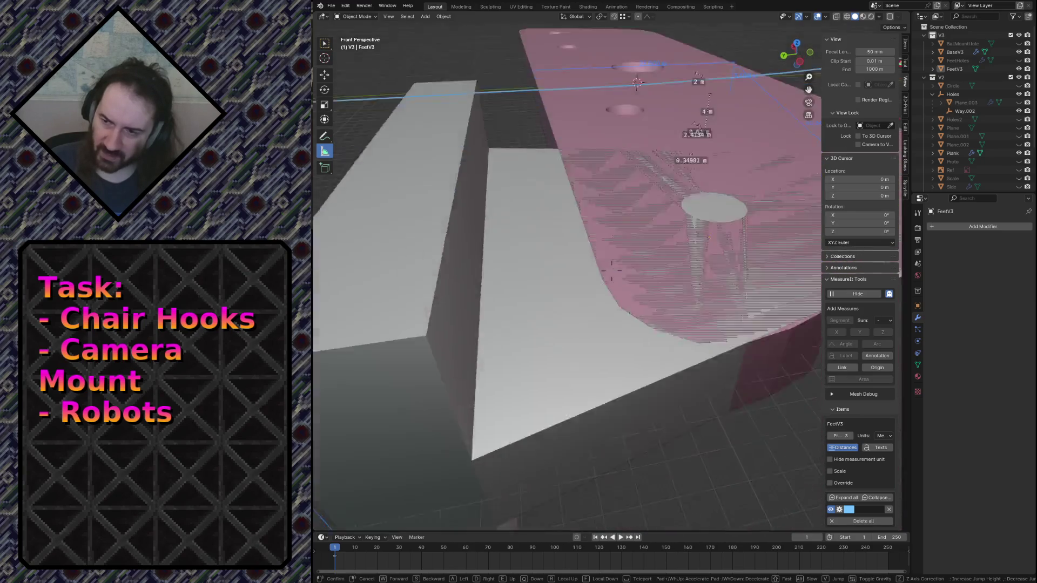
click(592, 362)
key(ctrl+s)
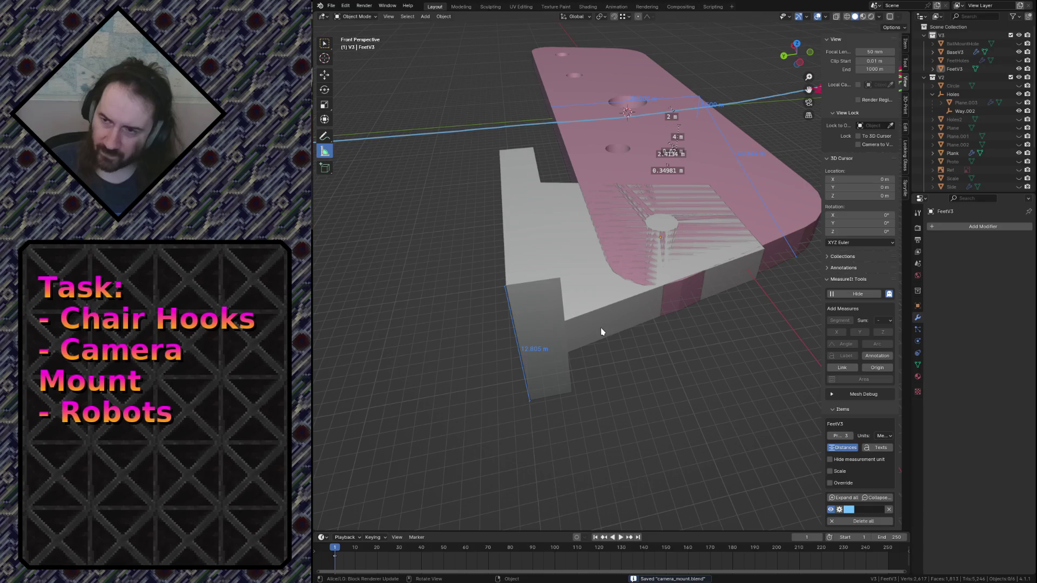
click(660, 218)
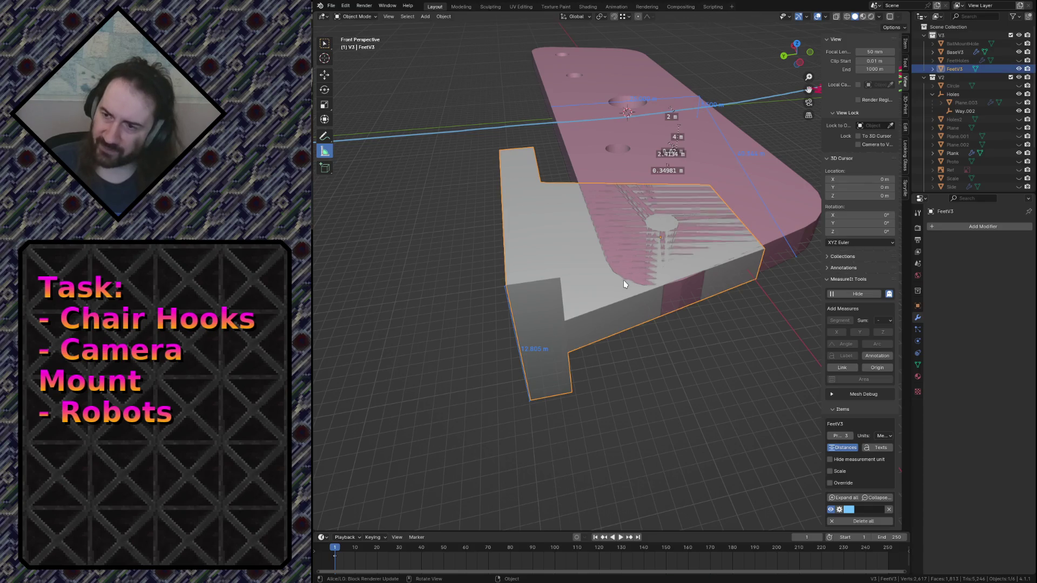
Step: Inspect FeetV3 beneath the pink plate from close up, then re-enter Edit Mode
mouse_move(640, 302)
middle_down()
mouse_move(696, 292)
mouse_move(640, 301)
middle_up()
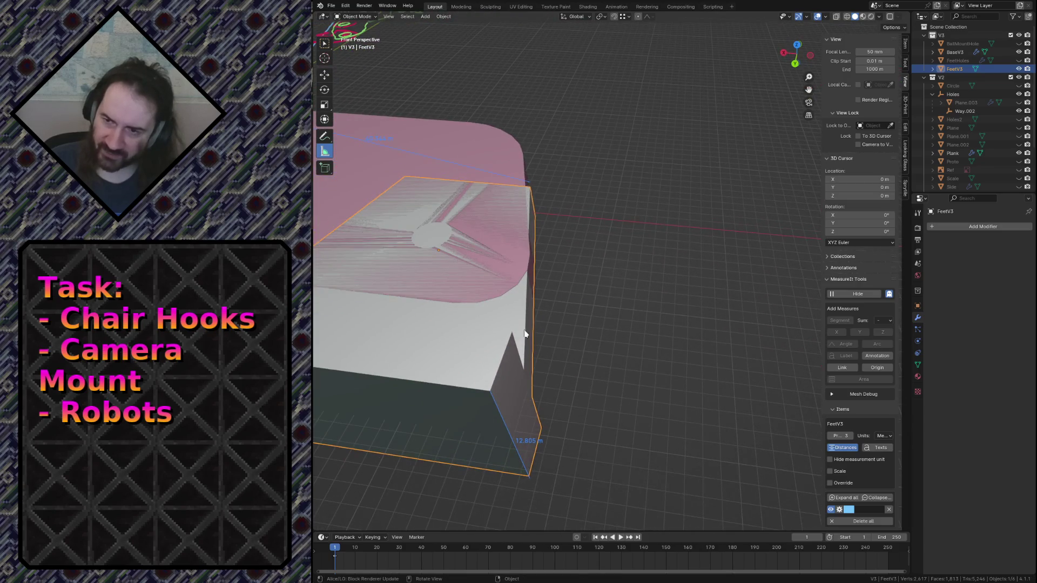
key(shift+grave)
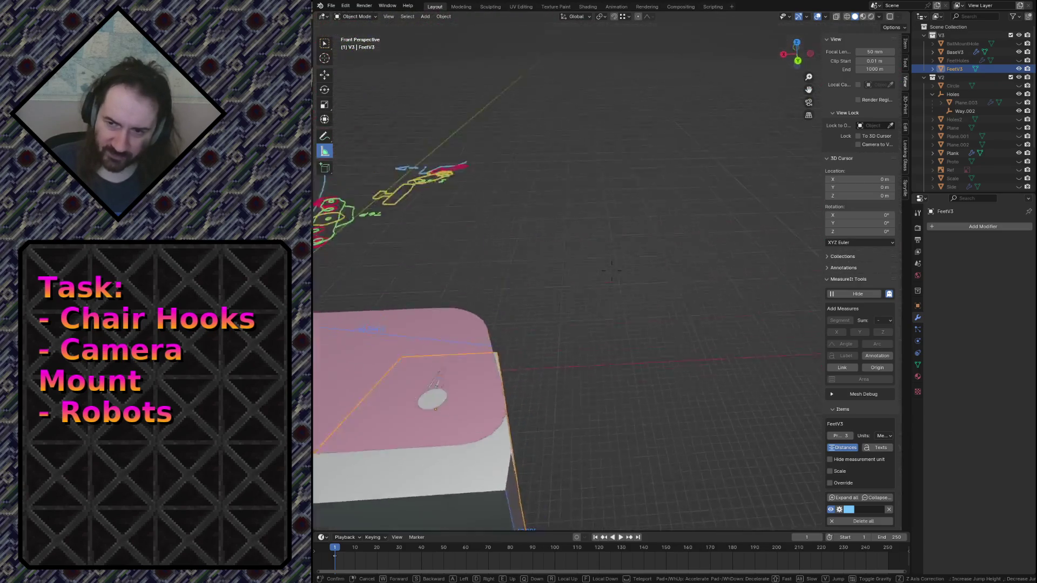
click(457, 402)
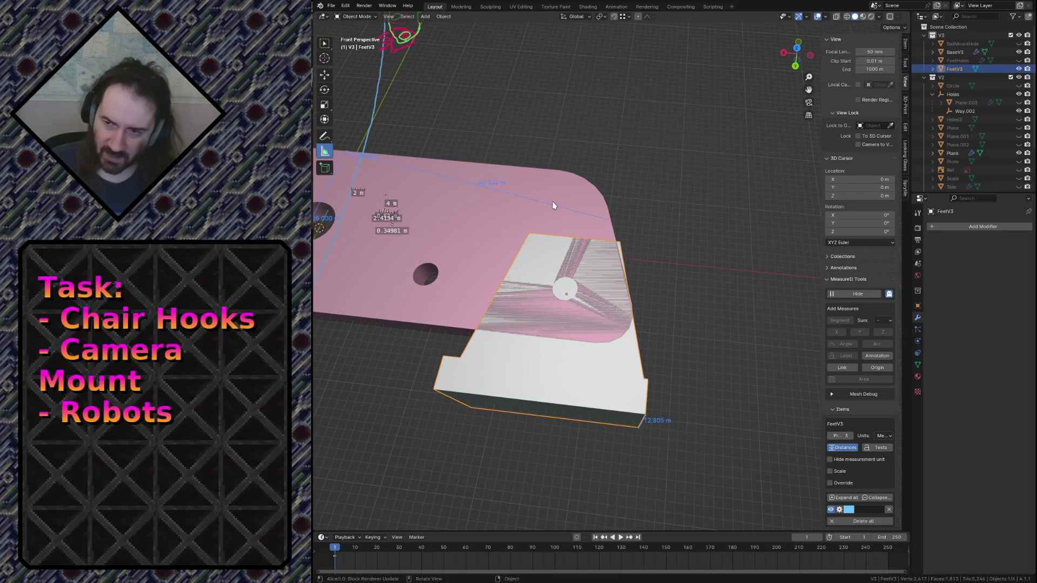
key(shift+grave)
key(w)
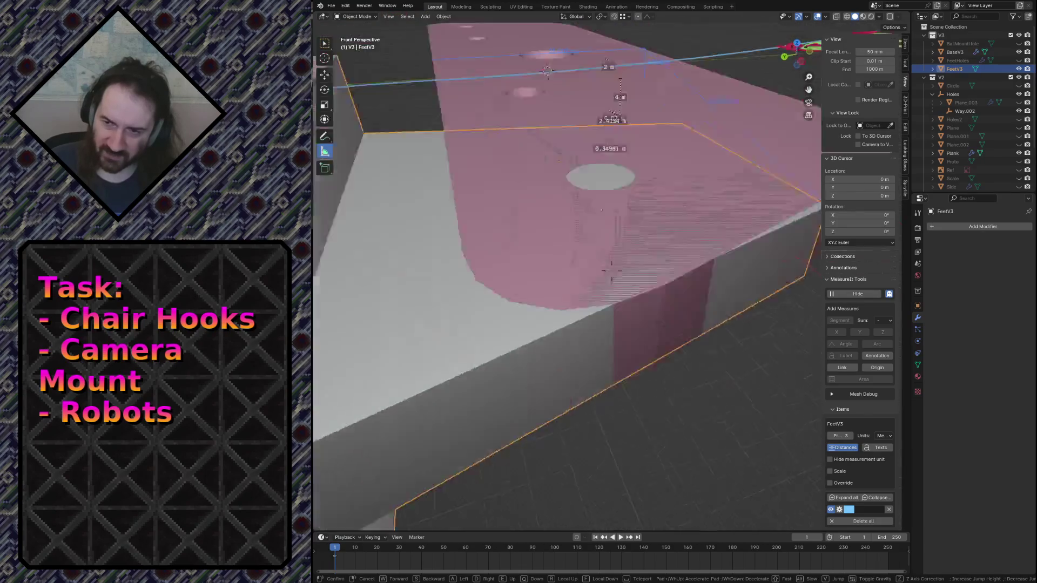
key(Escape)
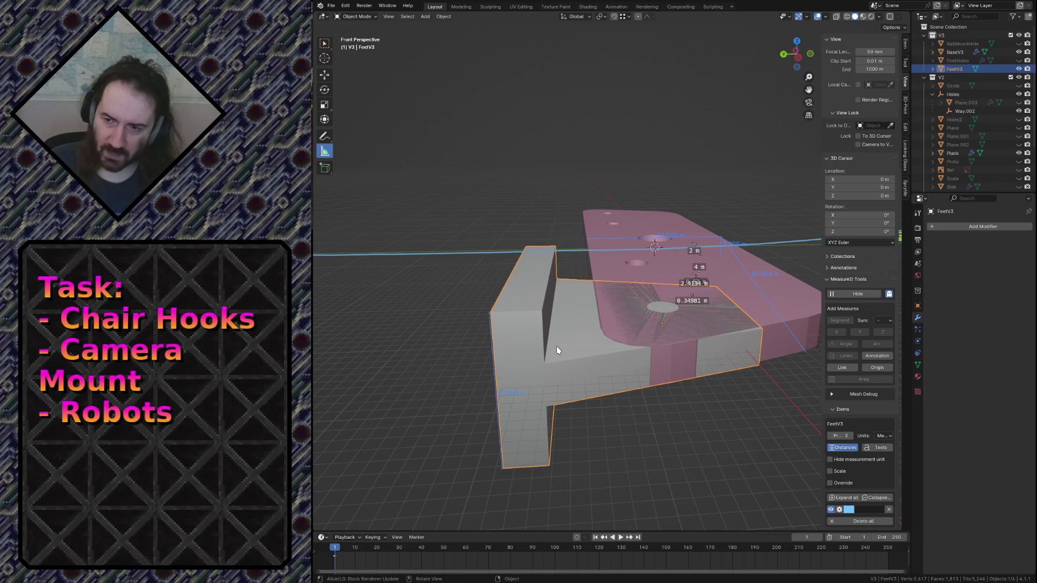
key(Tab)
Step: Return to Object Mode and bring the view to a close side view of FeetV3
click(553, 328)
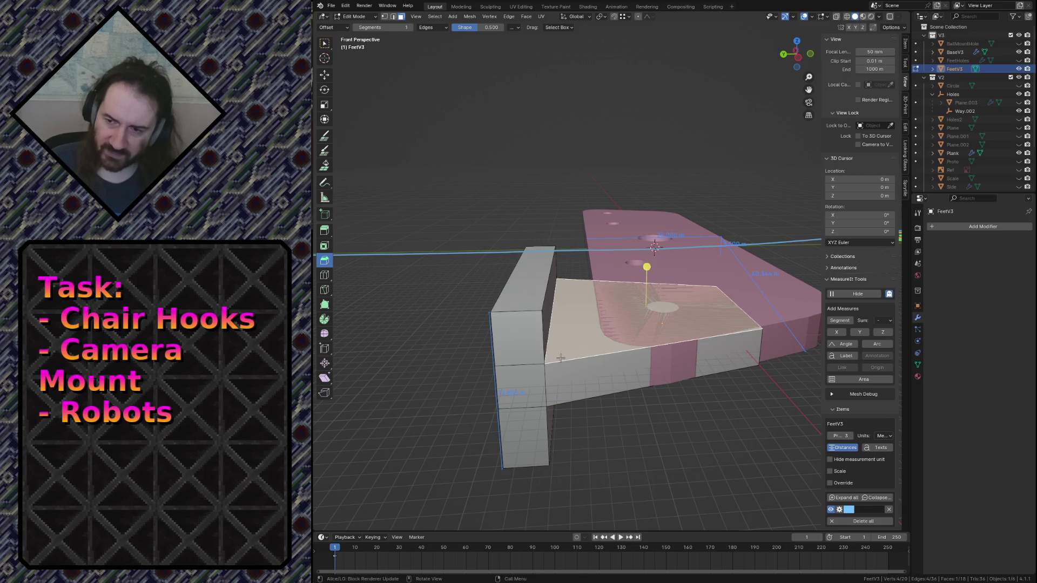
key(Tab)
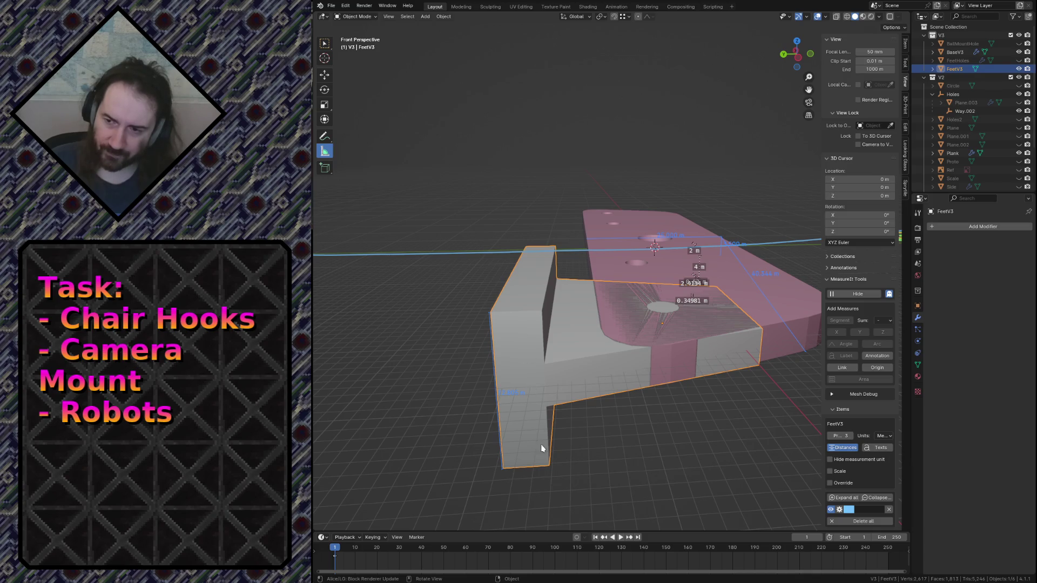
middle_drag(608, 339, 597, 246)
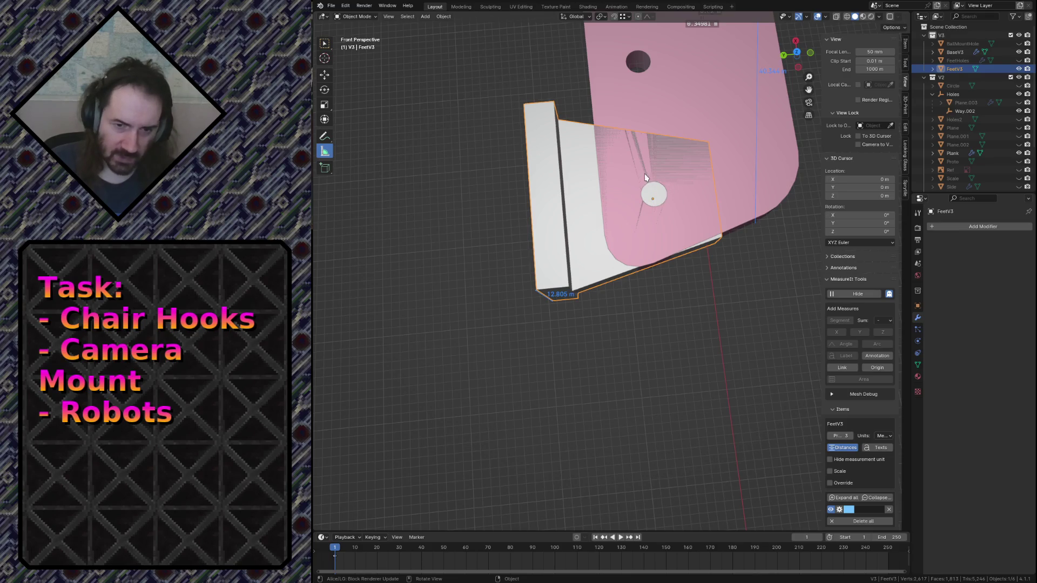
key(shift+grave)
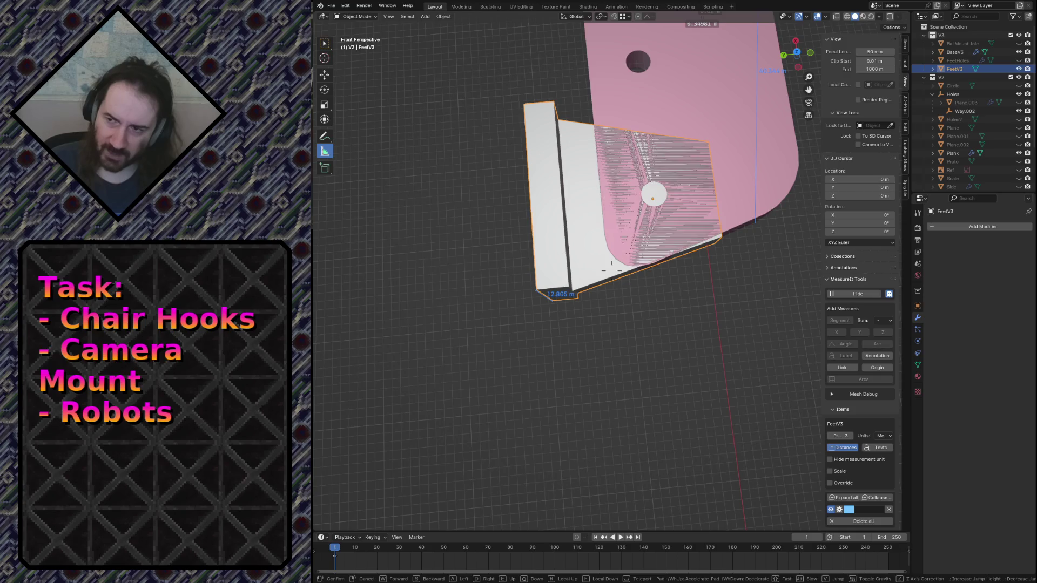
key(w)
key(s)
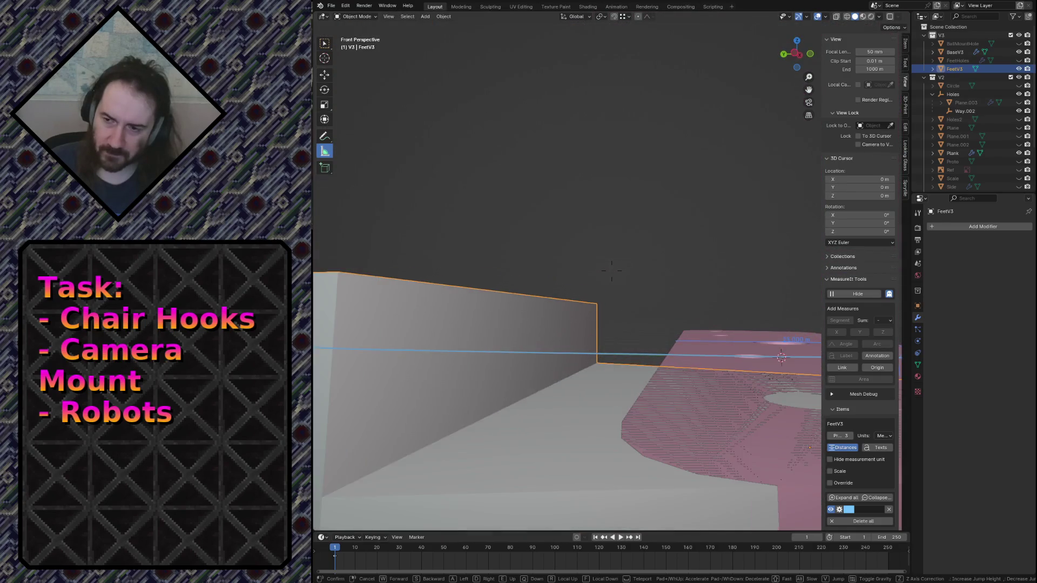
click(611, 270)
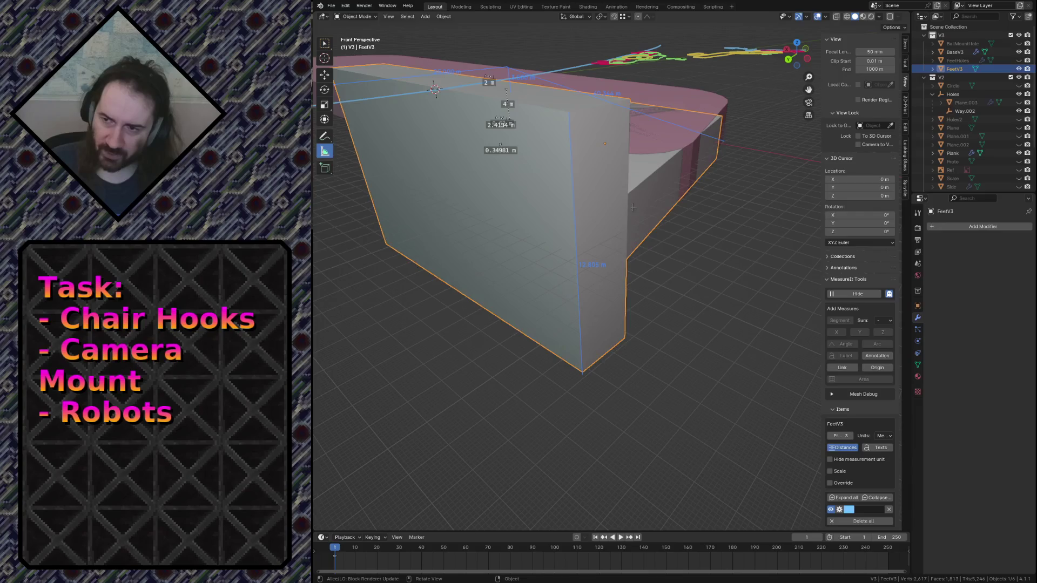
Step: In Edit Mode, select the three corner edge segments and the block's side face
key(Tab)
click(572, 180)
shift+click(576, 253)
shift+click(588, 327)
key(3)
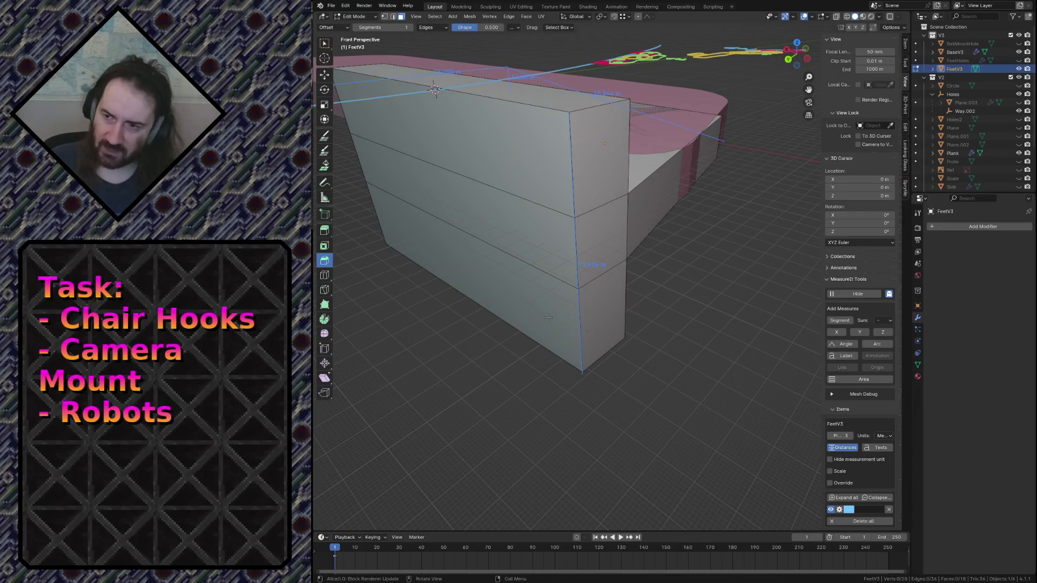
click(653, 186)
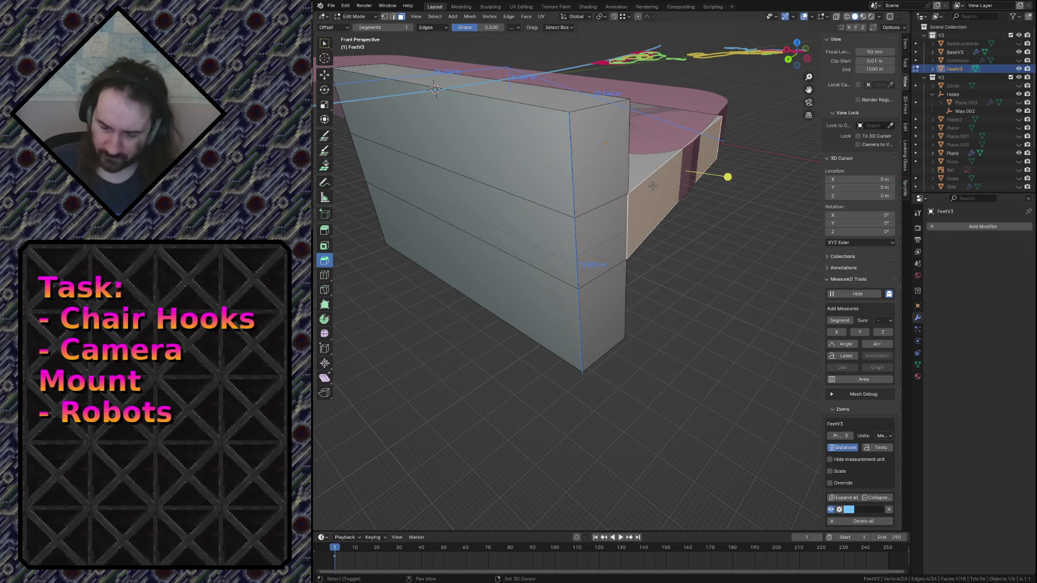
Step: Align the view to the side face and set the transform orientation to View
key(shift+KP_7)
key(KP_8)
key(KP_8)
key(KP_4)
key(KP_4)
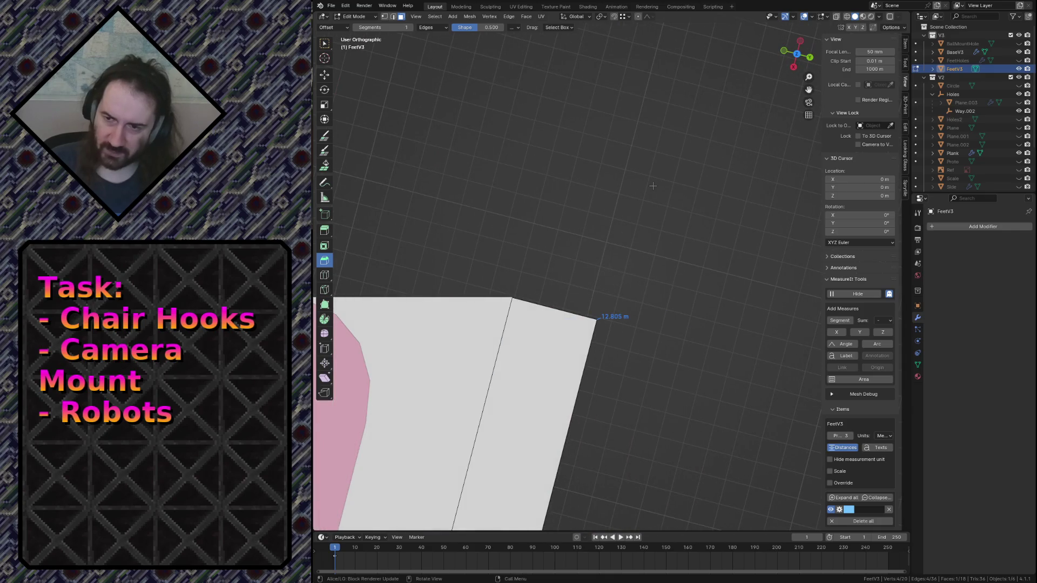
middle_drag(653, 186, 627, 183)
click(627, 183)
mouse_move(492, 280)
middle_down()
mouse_move(463, 307)
mouse_move(432, 286)
mouse_move(443, 283)
middle_up()
click(575, 16)
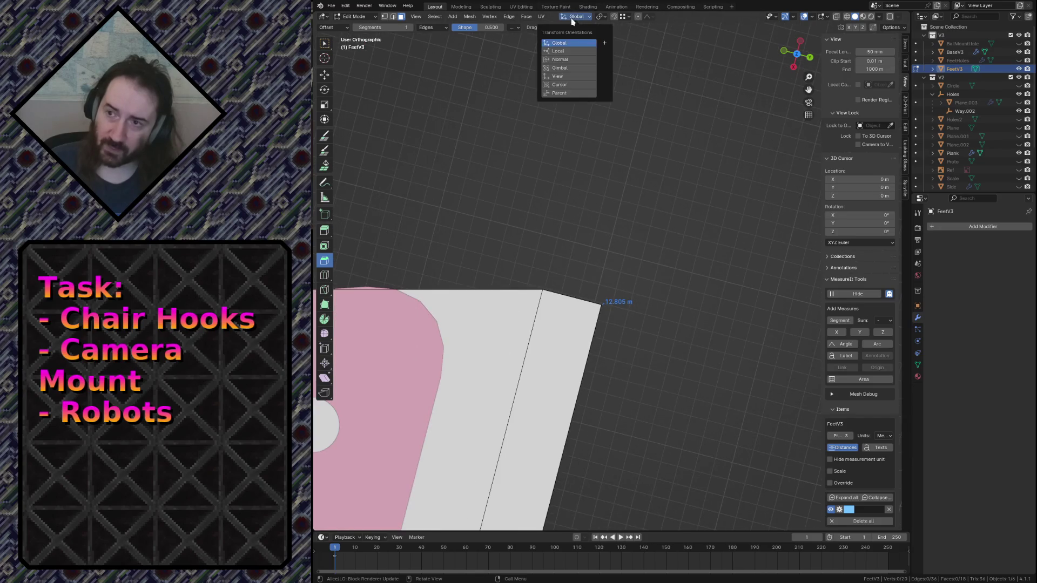
click(568, 78)
Step: Select the top corner vertex in X-ray and trial-move it upward, then undo
key(1)
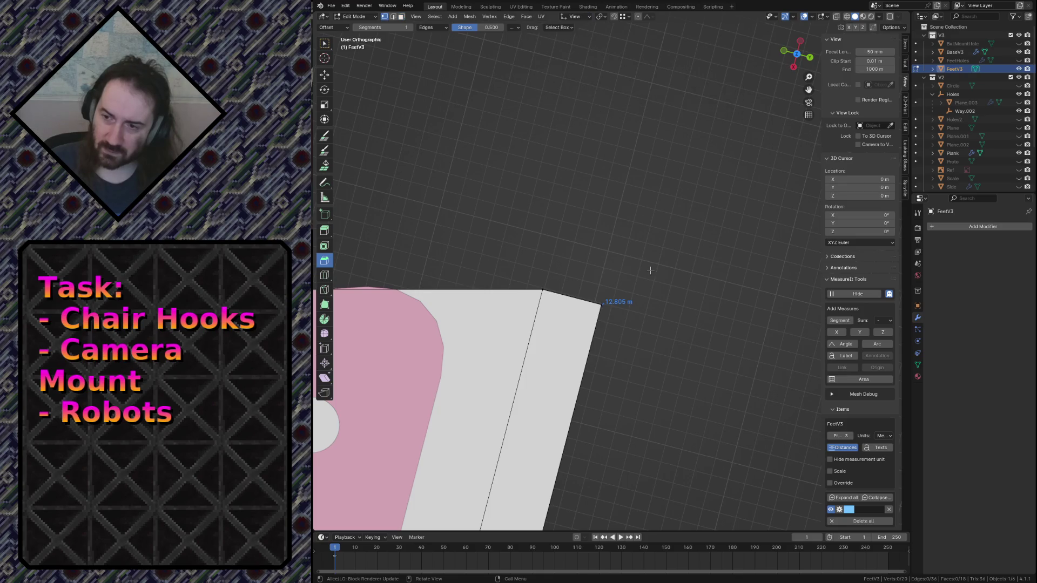
drag(587, 288, 639, 320)
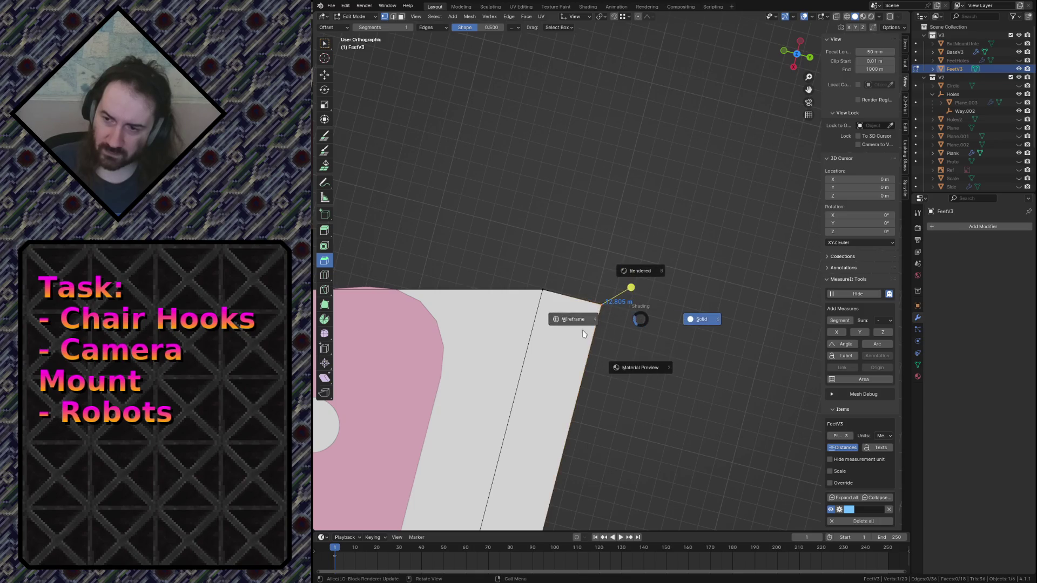
key(alt+z)
key(alt+z)
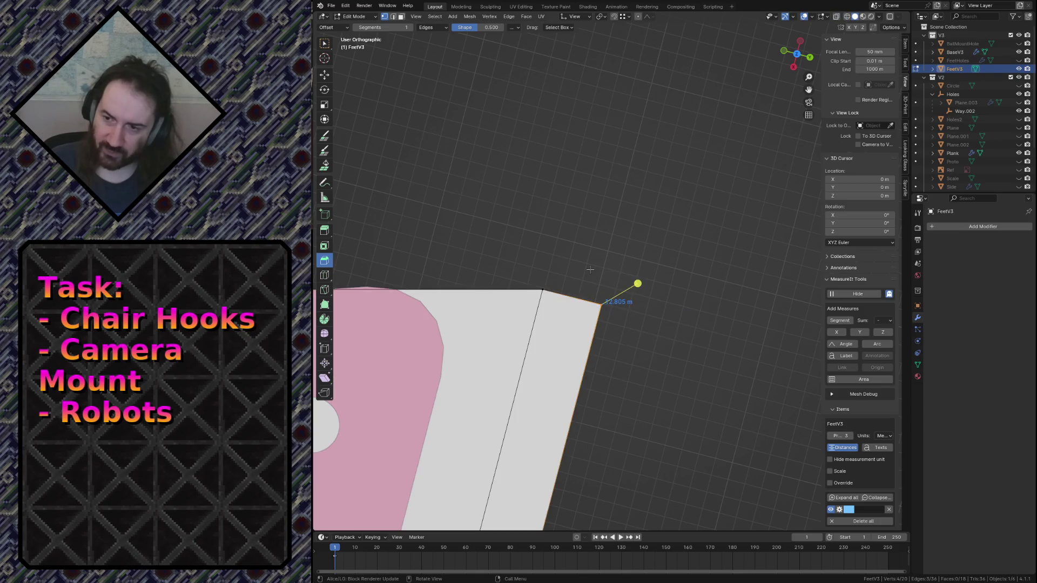
key(g)
key(x)
key(y)
key(x)
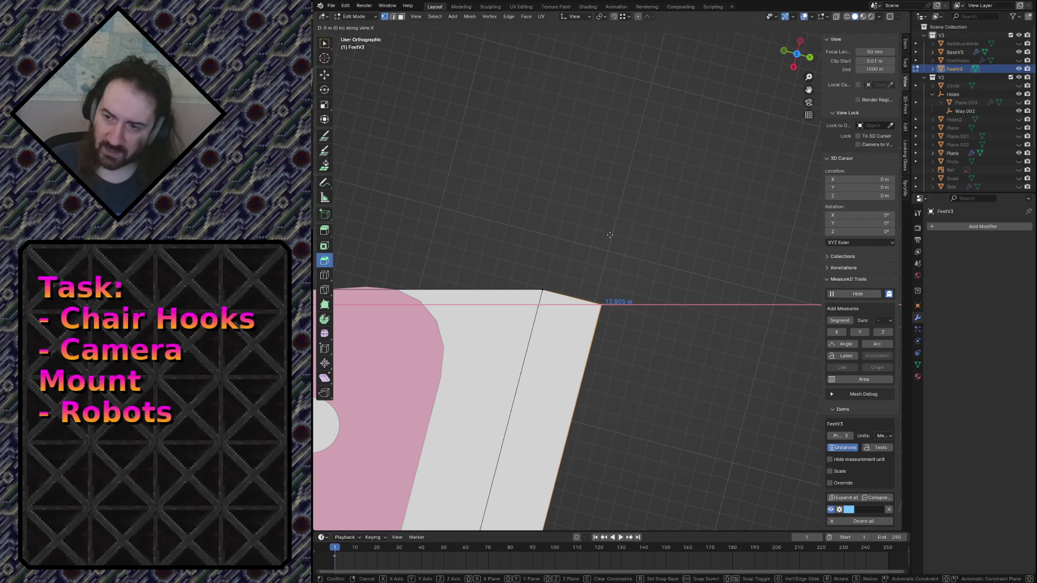
key(x)
key(y)
click(610, 235)
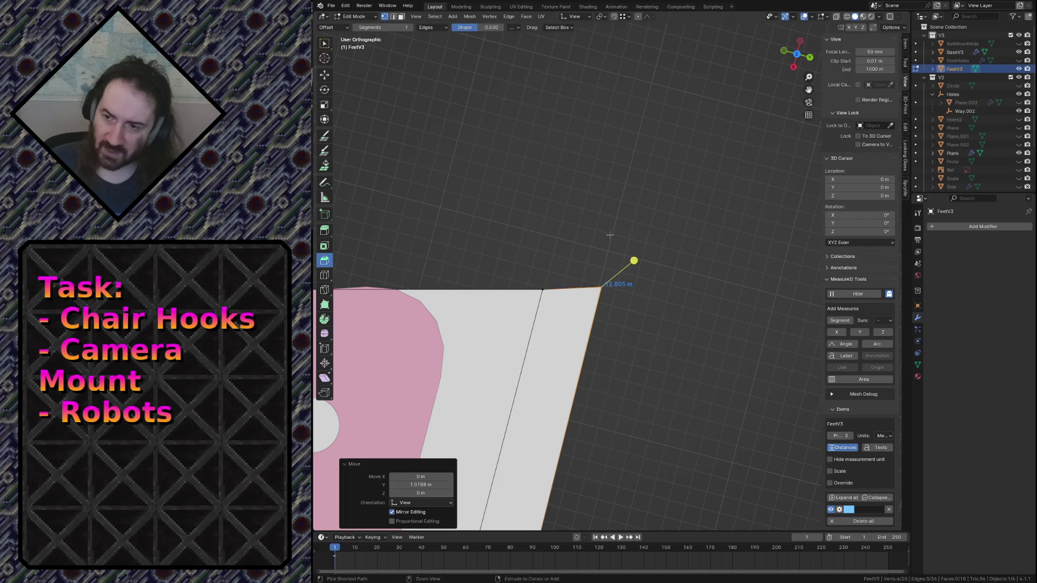
key(ctrl+z)
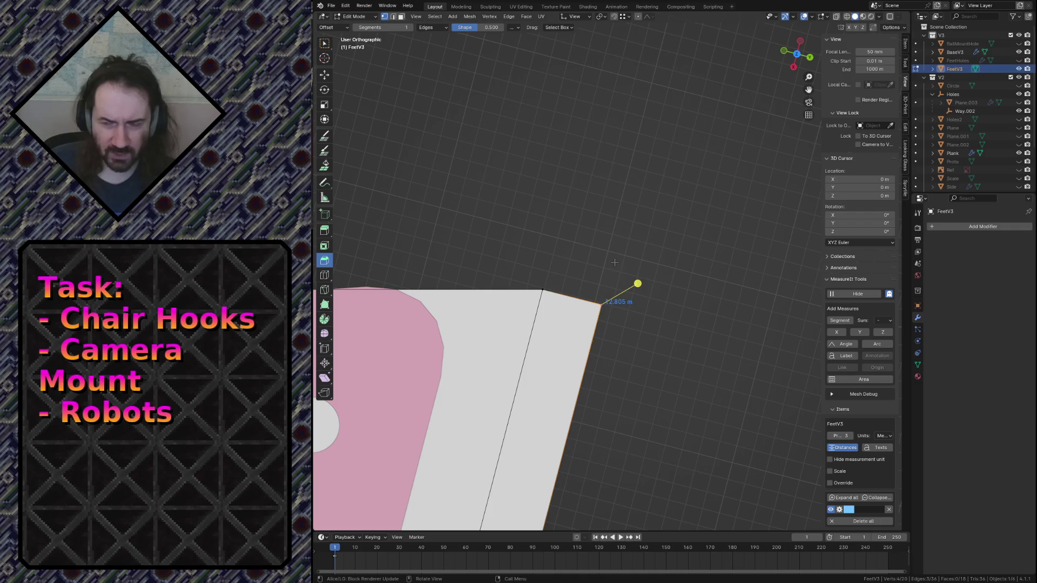
Step: Slide the corner edge unclamped, then cancel a second slide to keep the original slanted end
key(g)
key(g)
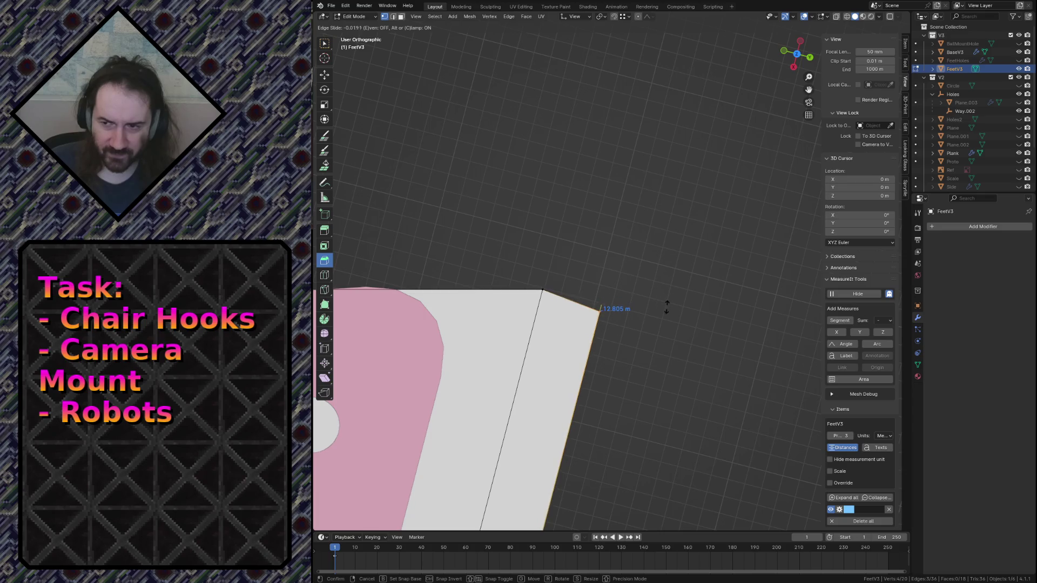
key(c)
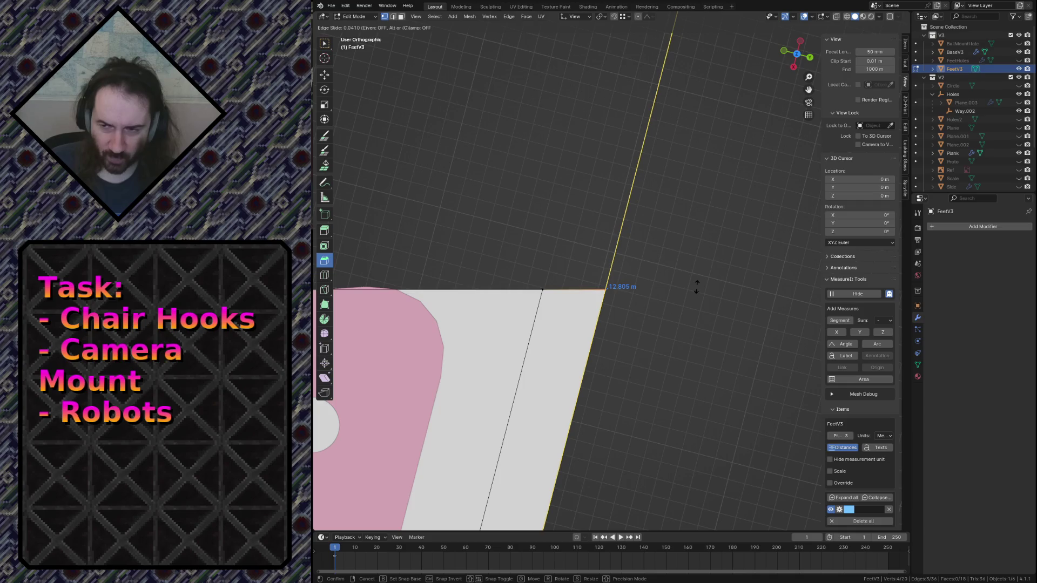
click(599, 297)
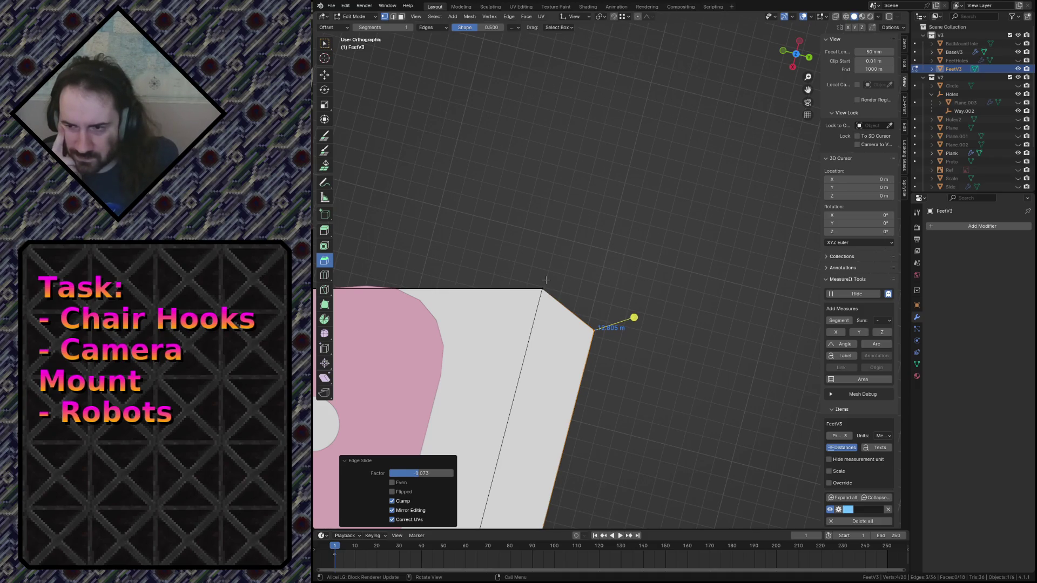
key(g)
key(g)
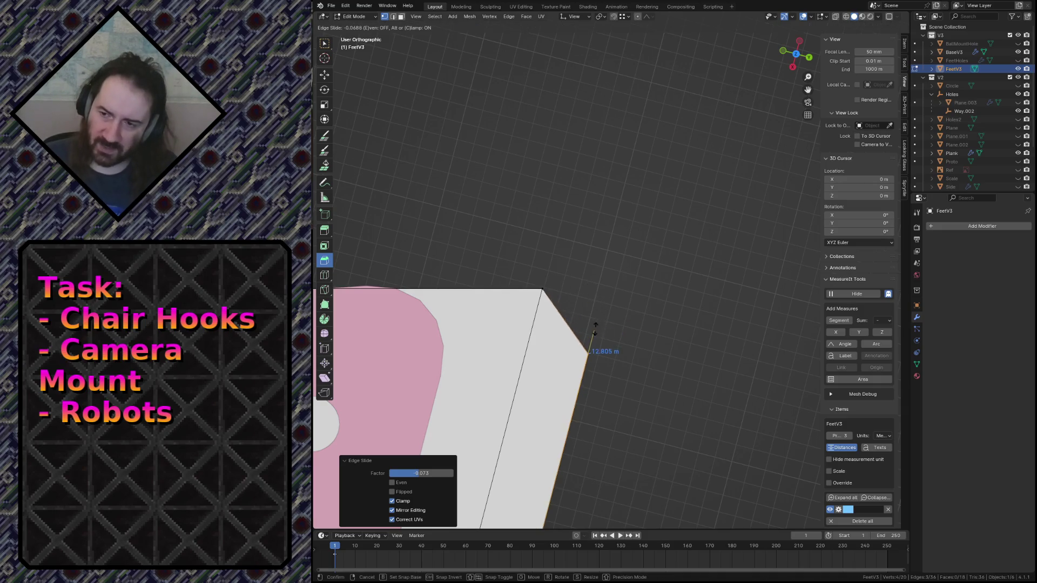
key(c)
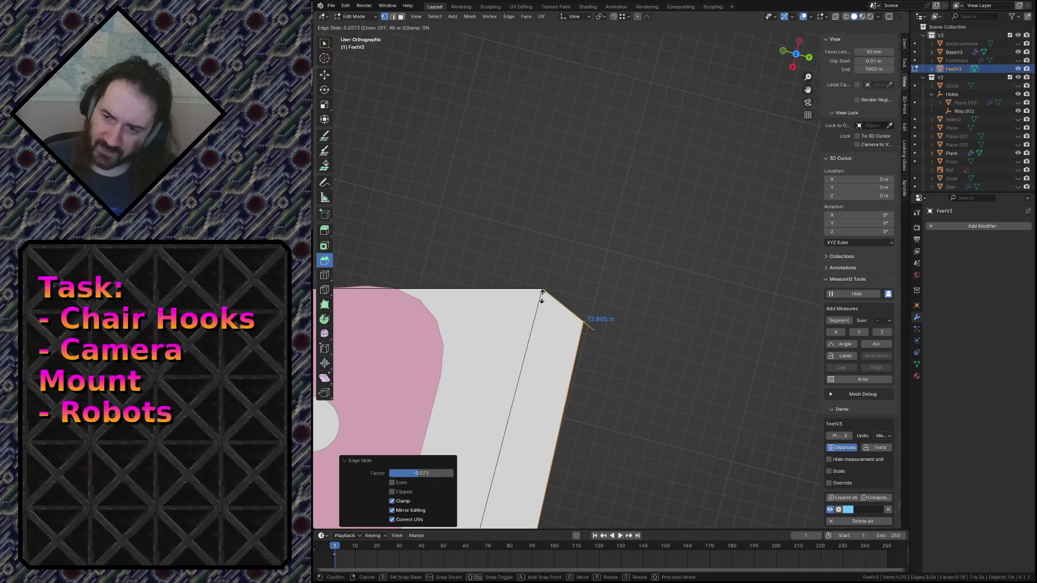
key(Escape)
key(ctrl+z)
middle_drag(560, 296, 560, 293)
Step: Select the whole FeetV3 foot mesh and check it from the side and top views
key(a)
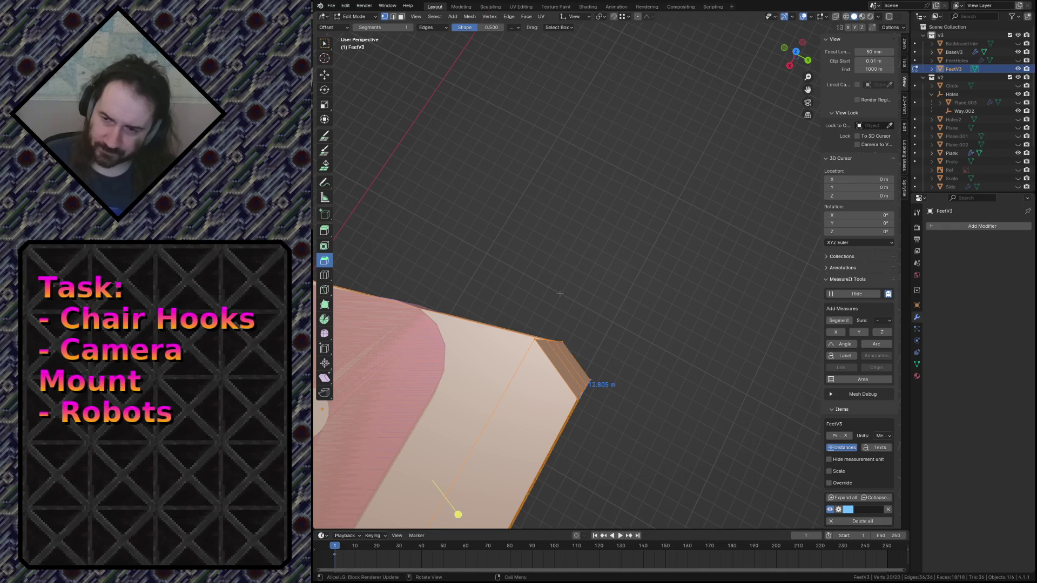
key(KP_3)
key(KP_7)
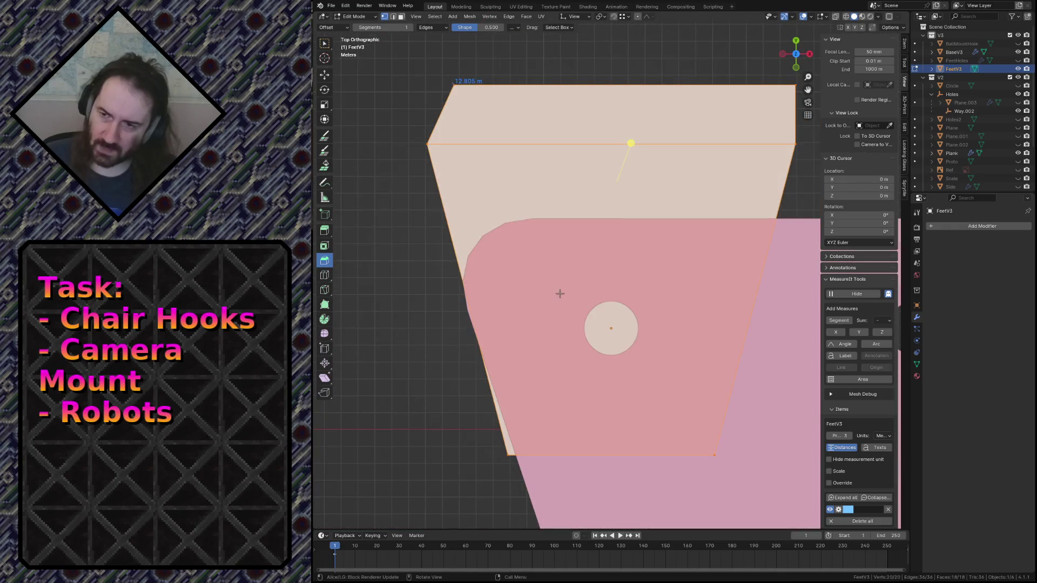
key(Tab)
key(s)
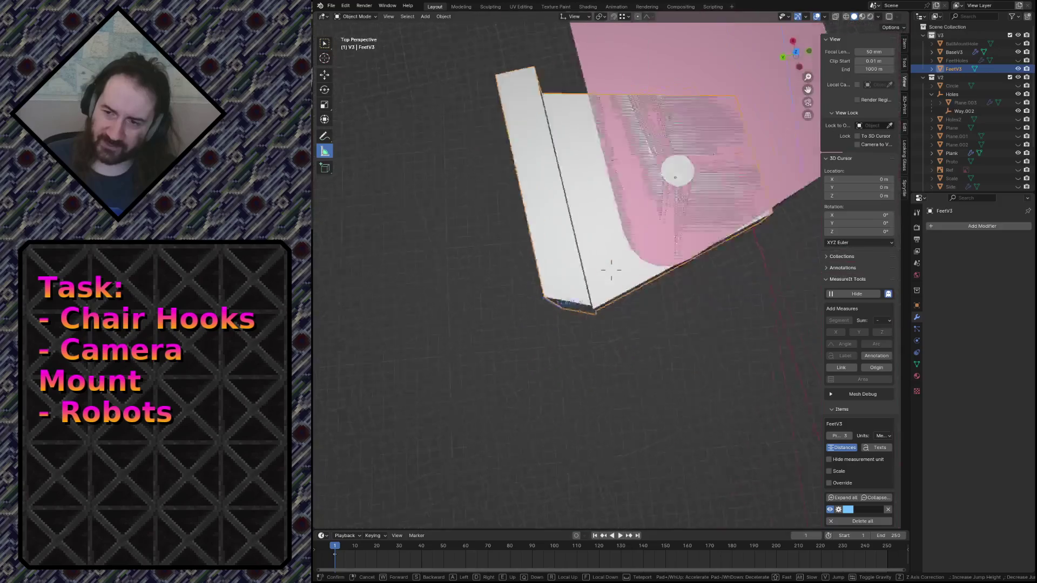
click(521, 273)
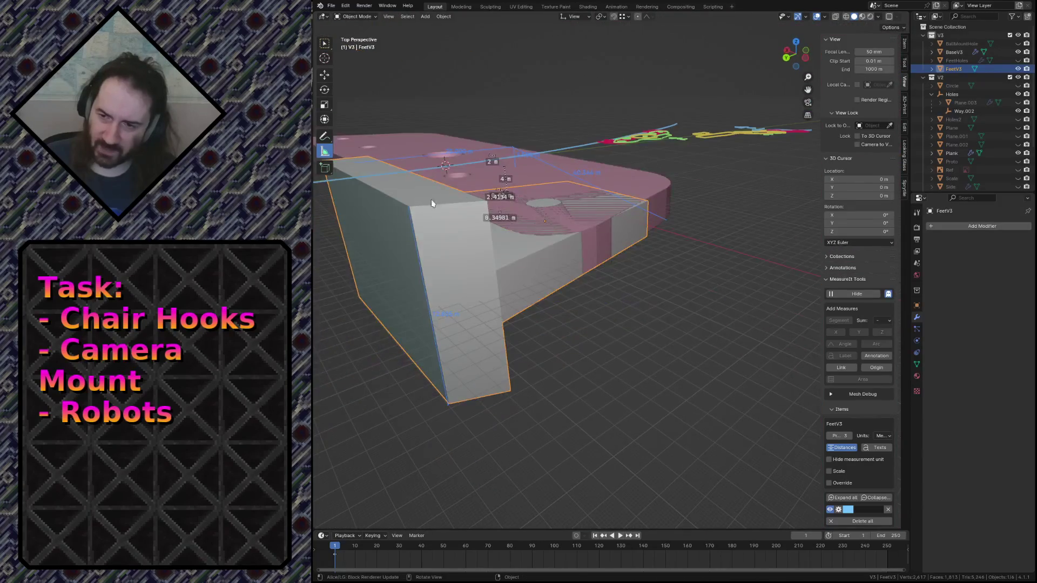
key(Tab)
Step: In face mode, extrude two end faces of the foot into arms forming the L shape
key(3)
key(e)
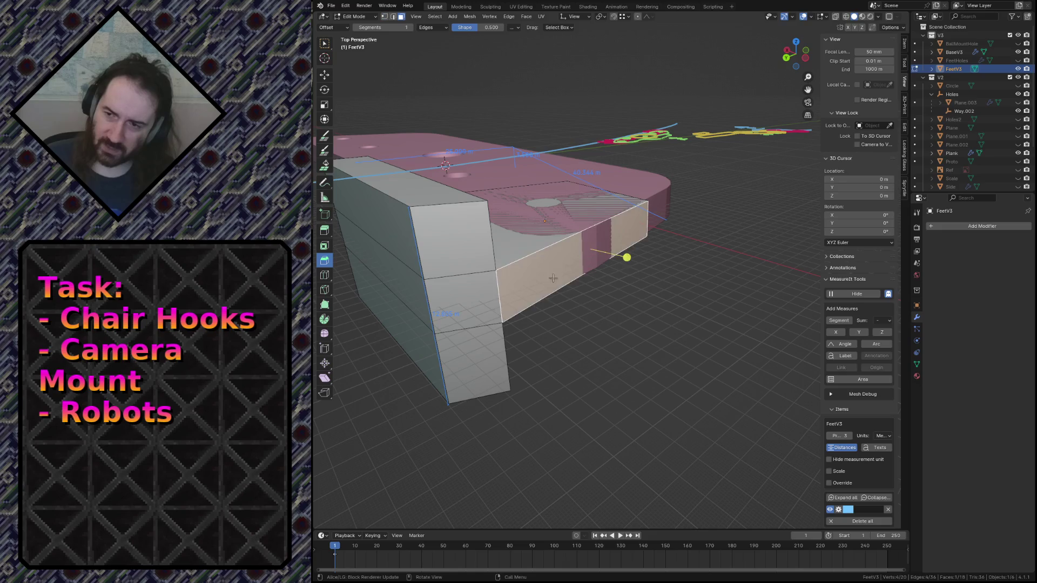
click(668, 264)
click(463, 300)
click(548, 306)
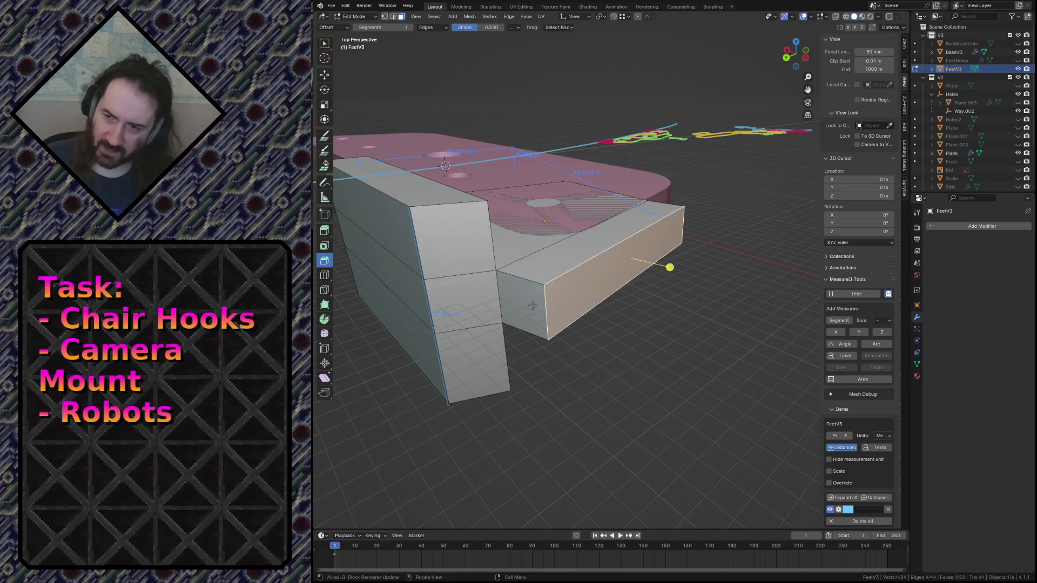
click(462, 300)
key(e)
click(372, 388)
click(584, 288)
Step: Select the edge where the two blocks meet, trying an axis-constrained move that leaves it in place
mouse_move(496, 329)
middle_down()
mouse_move(470, 323)
mouse_move(480, 291)
mouse_move(538, 277)
middle_up()
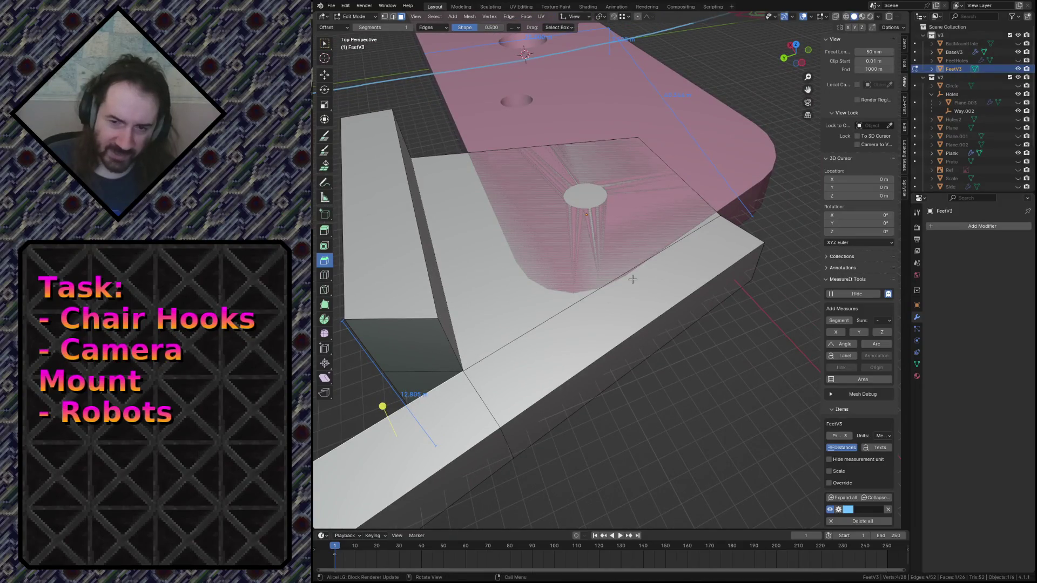
middle_drag(632, 279, 528, 312)
click(529, 312)
key(g)
key(y)
key(x)
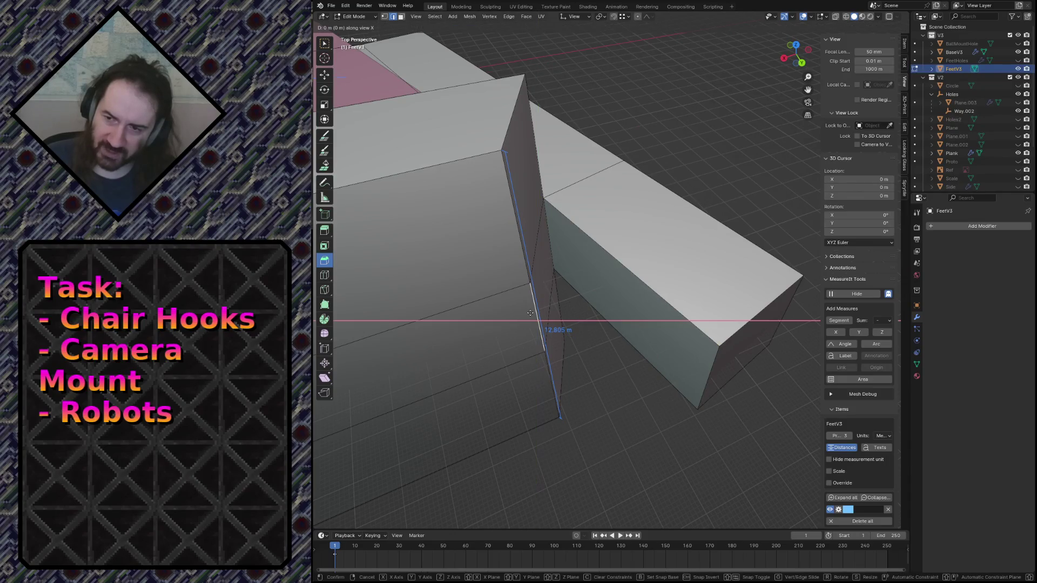
click(530, 313)
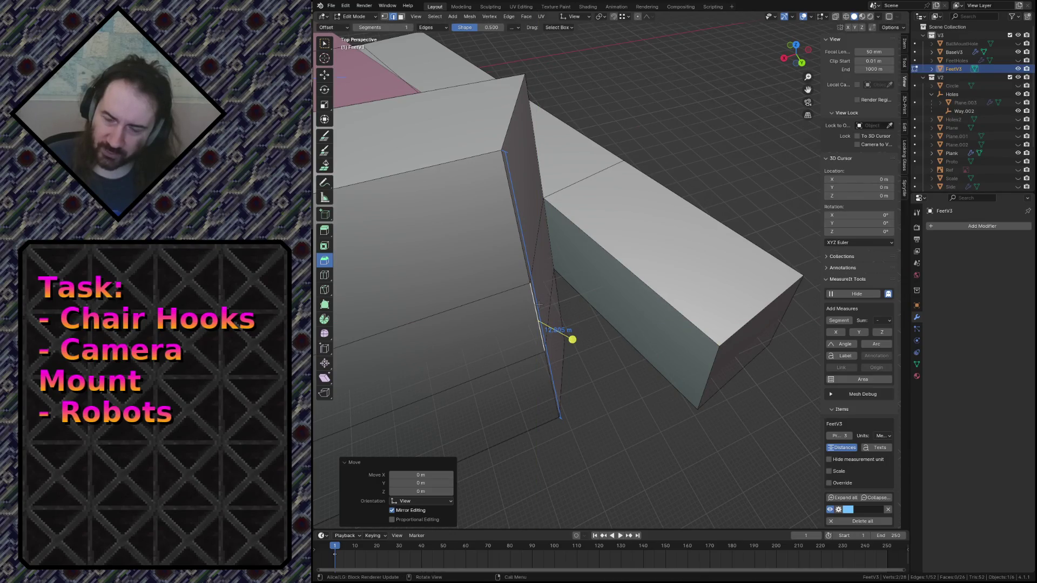
Step: Try edge-sliding the junction edge onto a vertex, then undo the slide
key(g)
key(g)
click(534, 309)
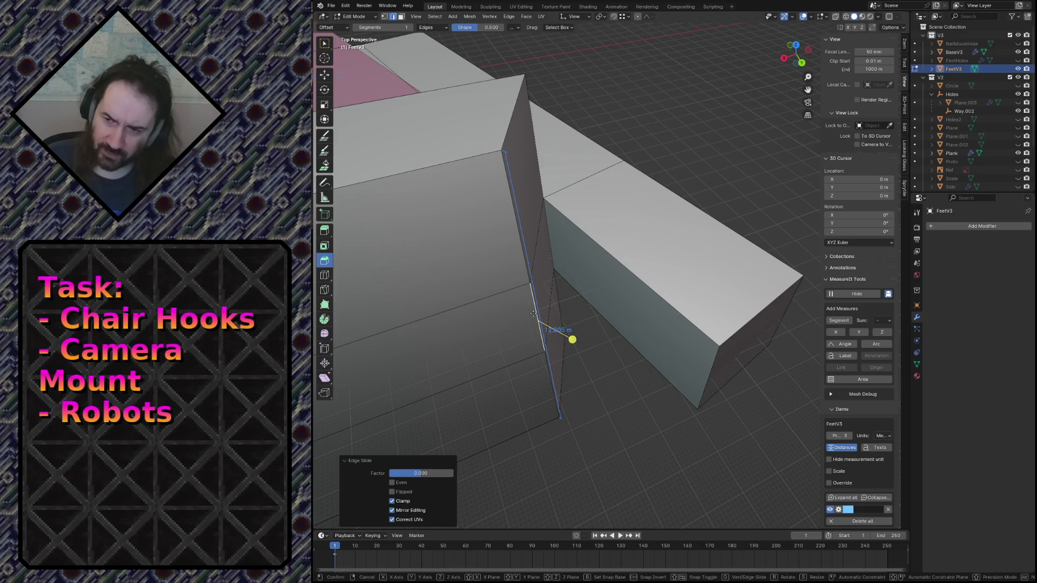
key(g)
key(g)
key(Escape)
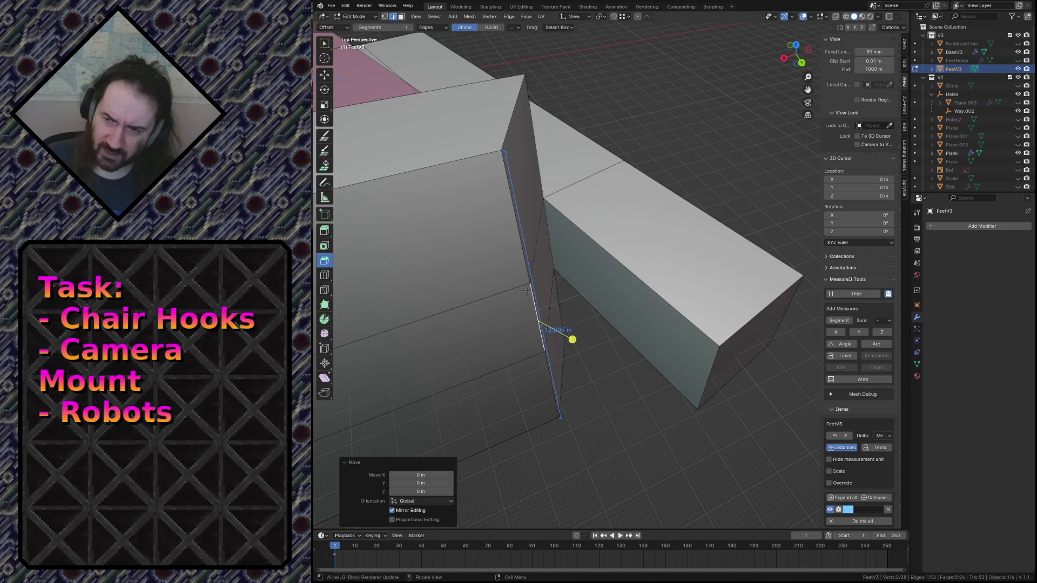
key(g)
key(g)
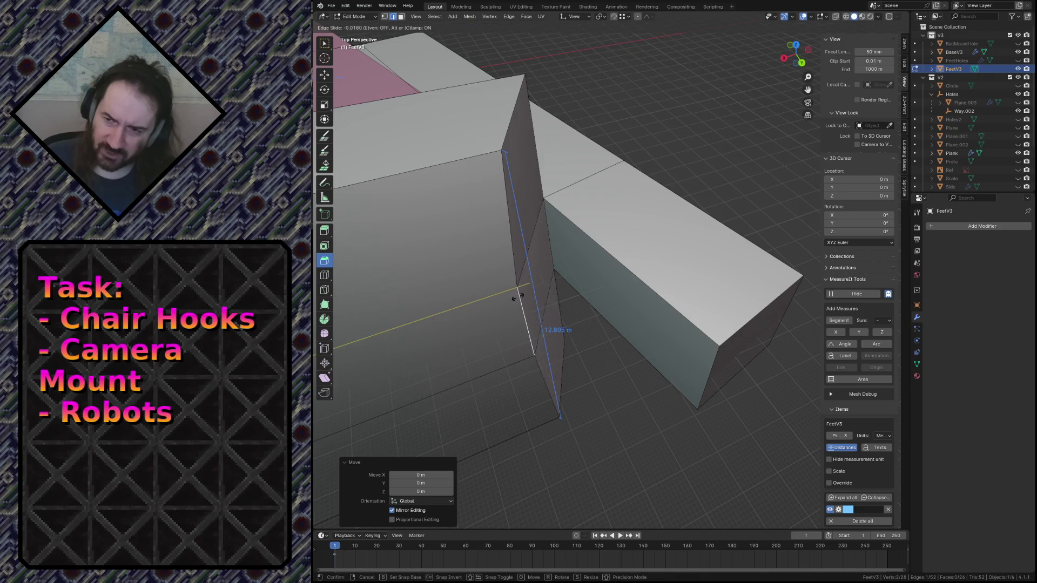
key(c)
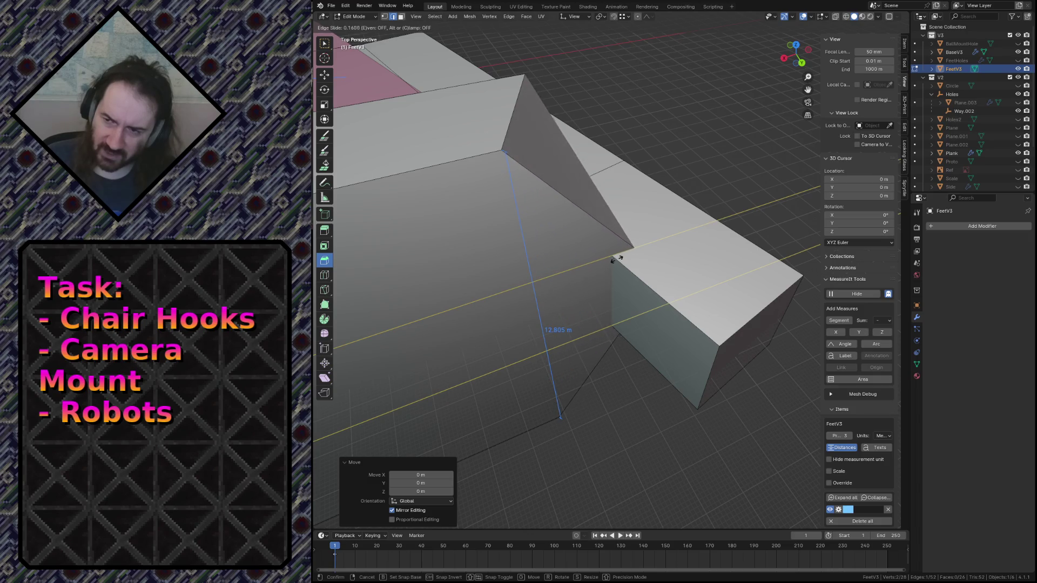
key(ctrl)
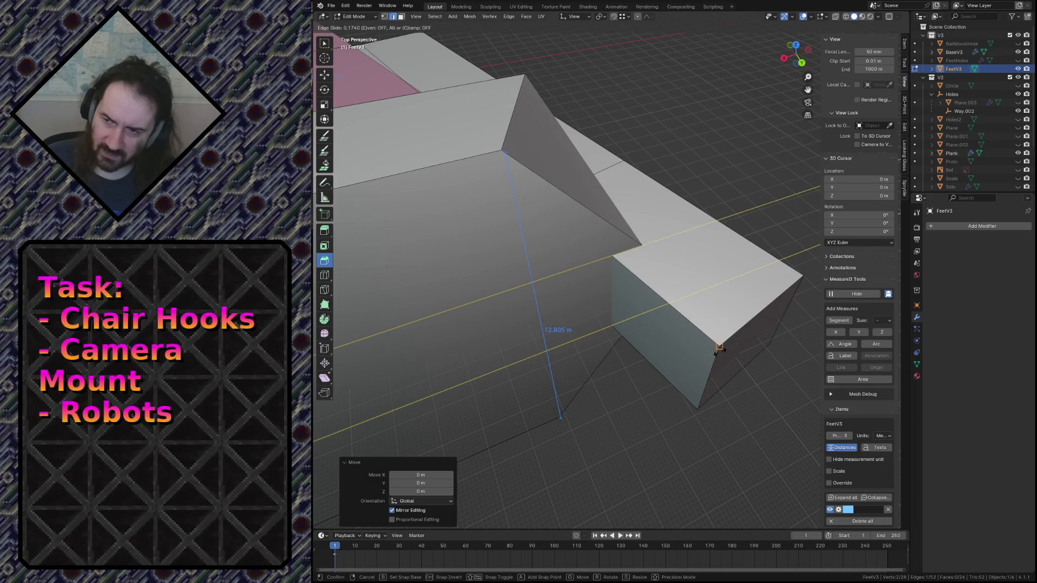
click(718, 349)
key(ctrl+z)
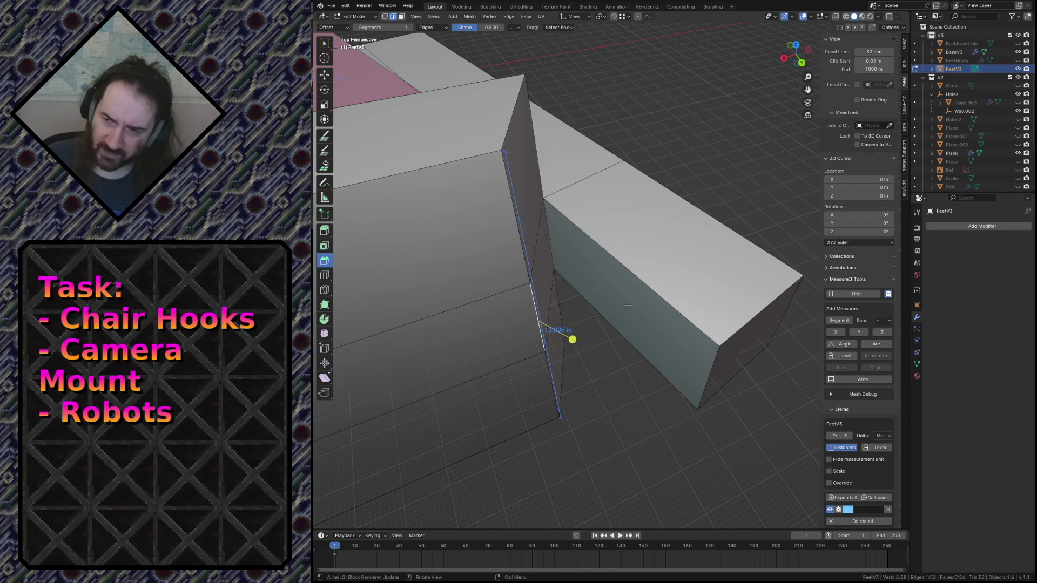
Step: Enable vertex snapping and move the junction edge about -2.5 m along X onto the arm's vertex
click(623, 16)
click(604, 66)
key(g)
key(x)
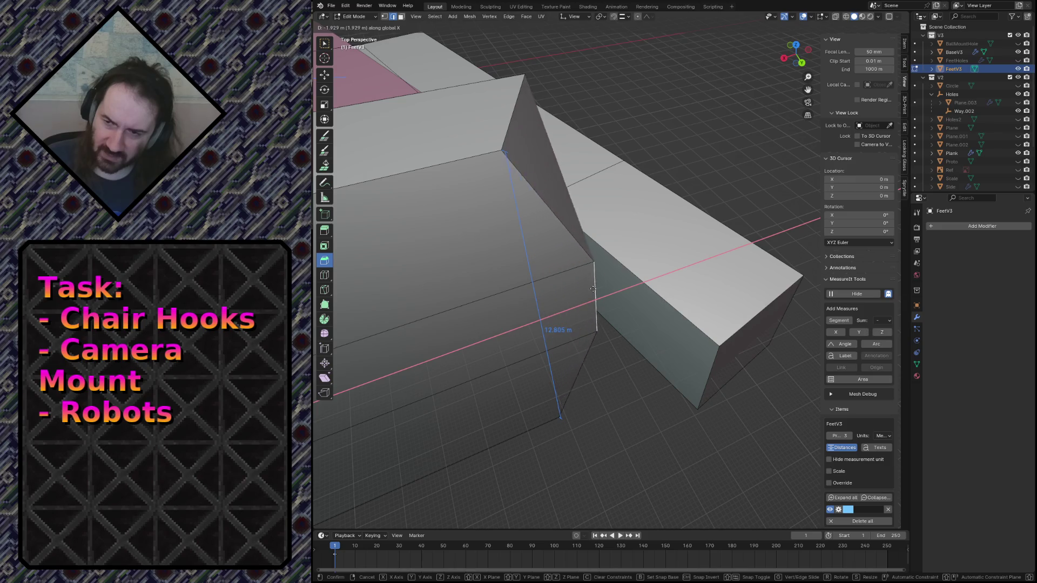
key(ctrl)
click(627, 271)
key(shift+grave)
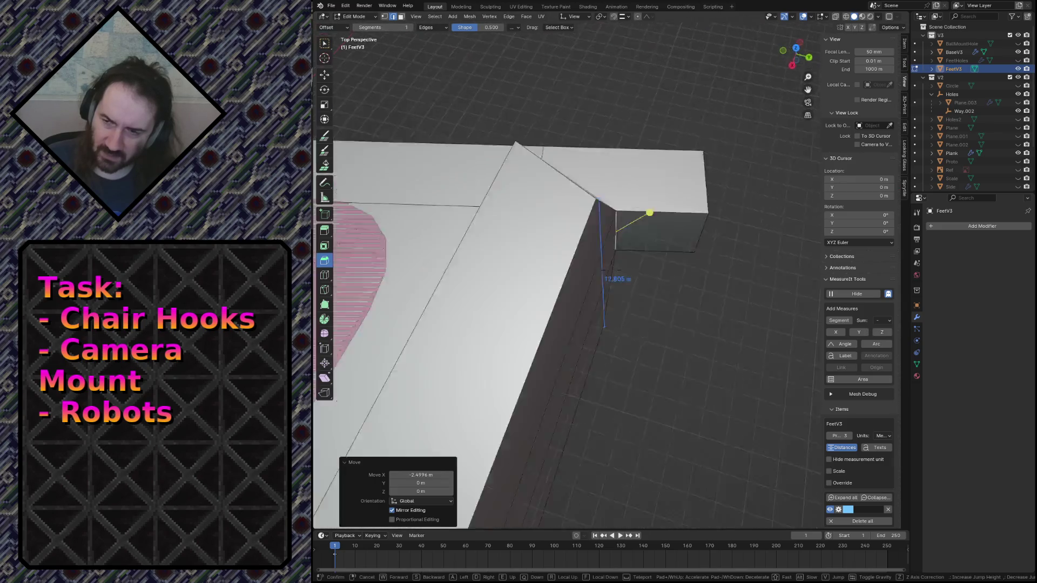
Step: View the L's inner corner from the top in wireframe shading
key(w)
click(628, 272)
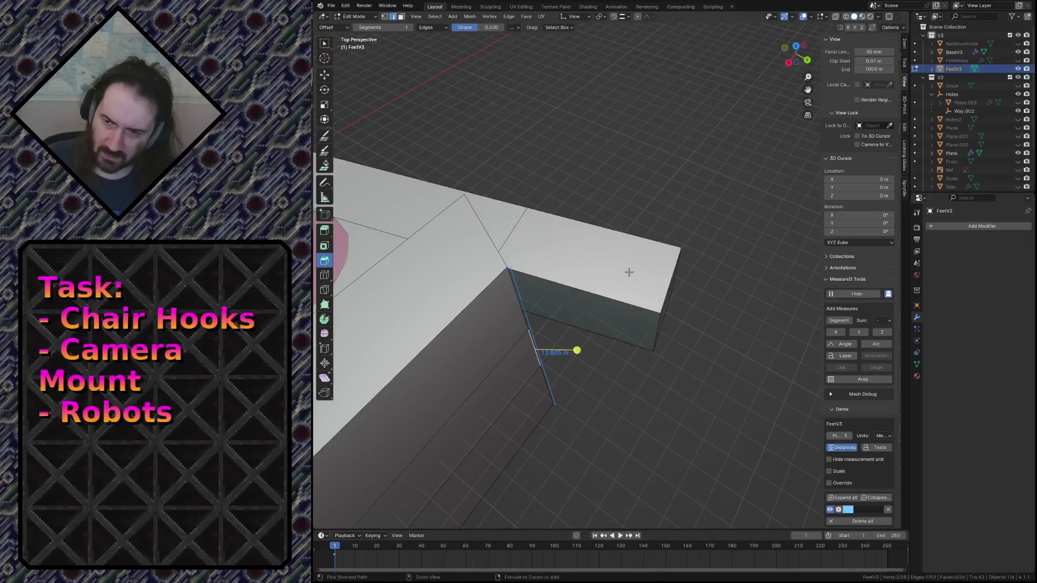
key(KP_7)
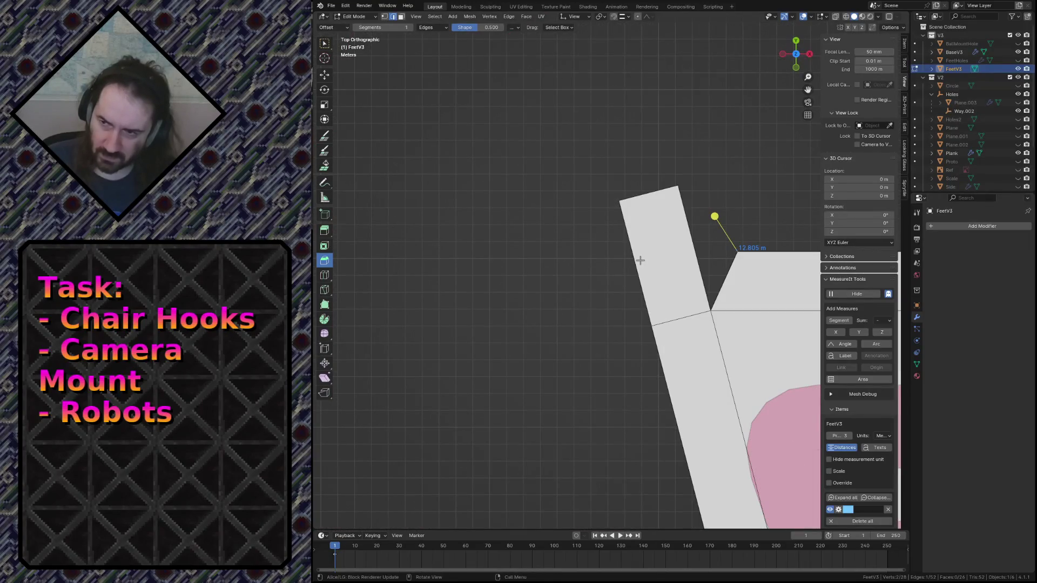
shift+middle_drag(618, 258, 424, 267)
scroll(456, 210, up, 5)
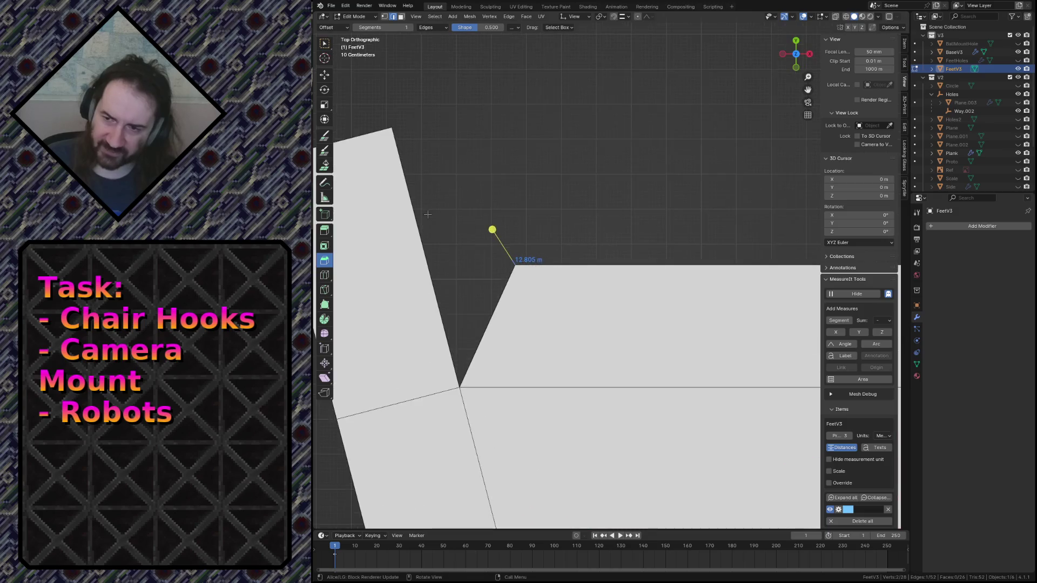
scroll(560, 204, down, 5)
key(z)
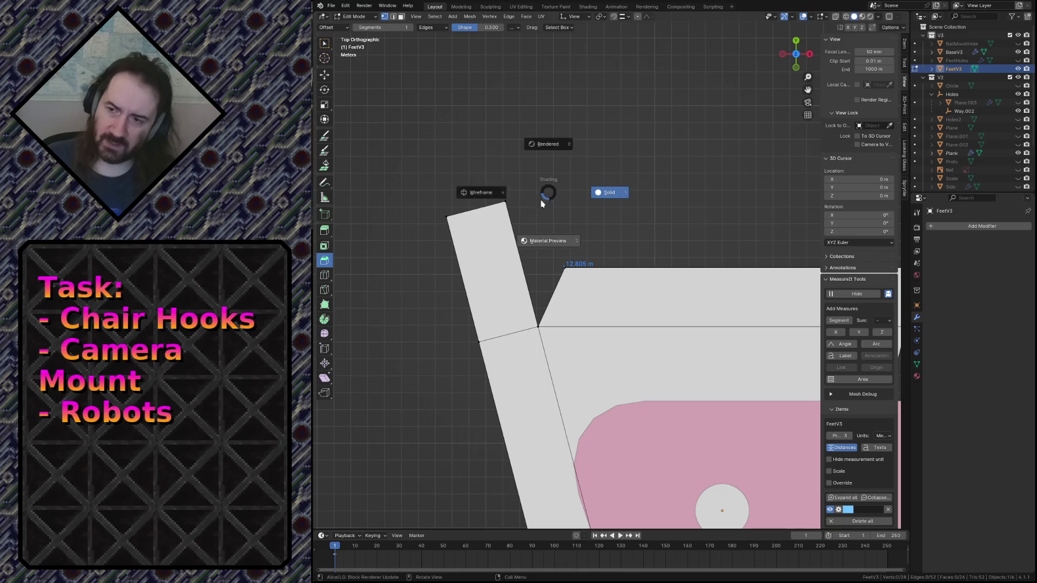
click(540, 206)
Step: Box-select the L's corner vertices and shift them 2.5 m along X
drag(546, 238, 586, 273)
key(g)
key(x)
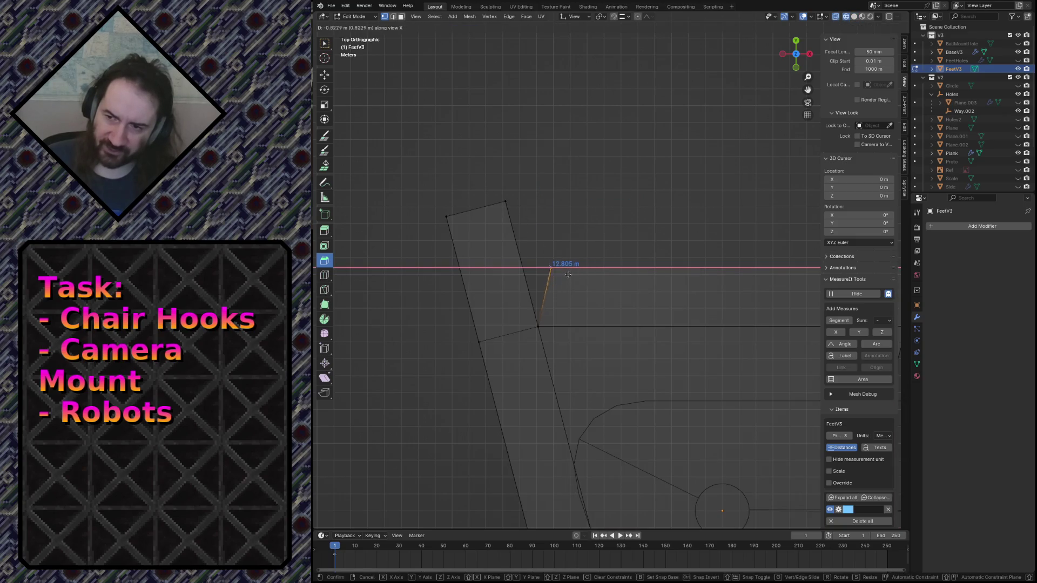
click(549, 274)
key(shift+grave)
key(w)
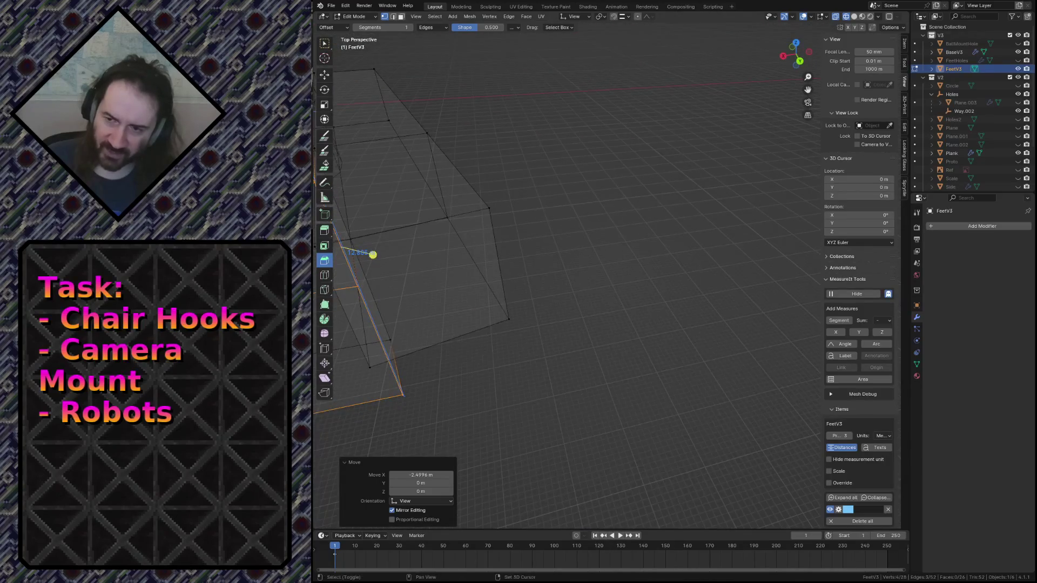
key(s)
click(610, 323)
Step: Delete the leftover face beside the corner edge
key(shift+grave)
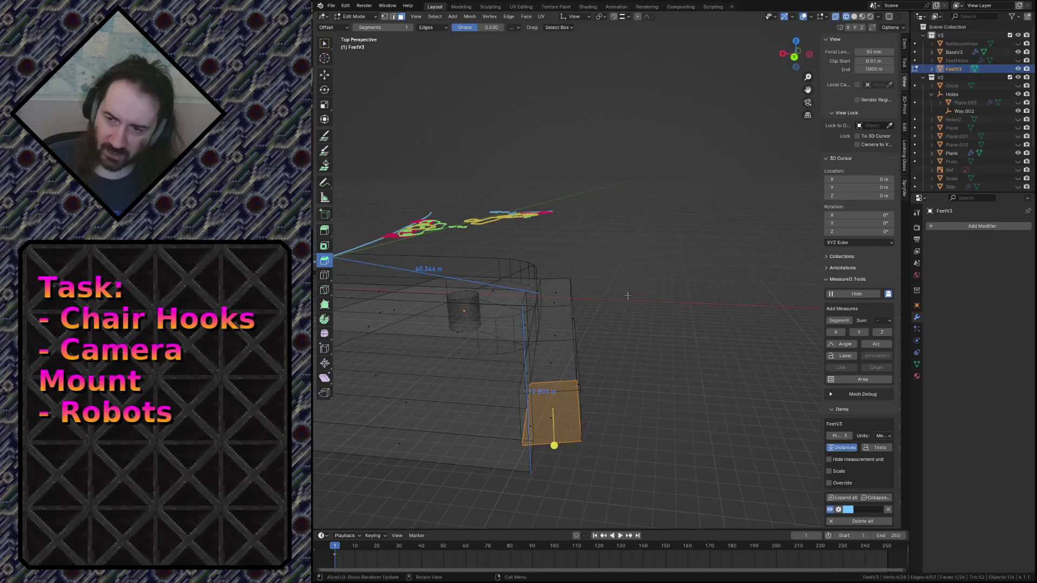
click(634, 471)
right_click(634, 471)
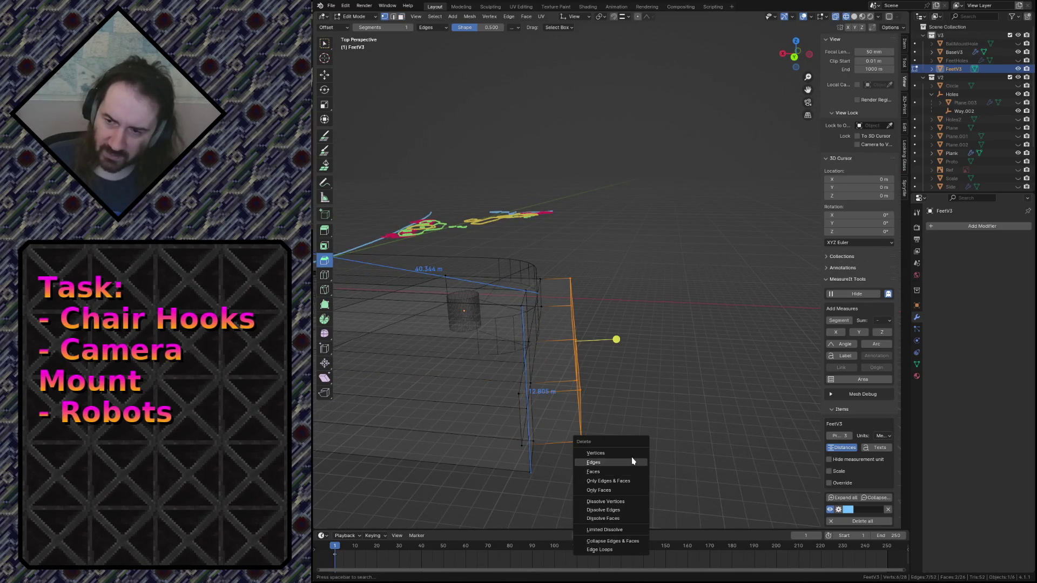
click(518, 394)
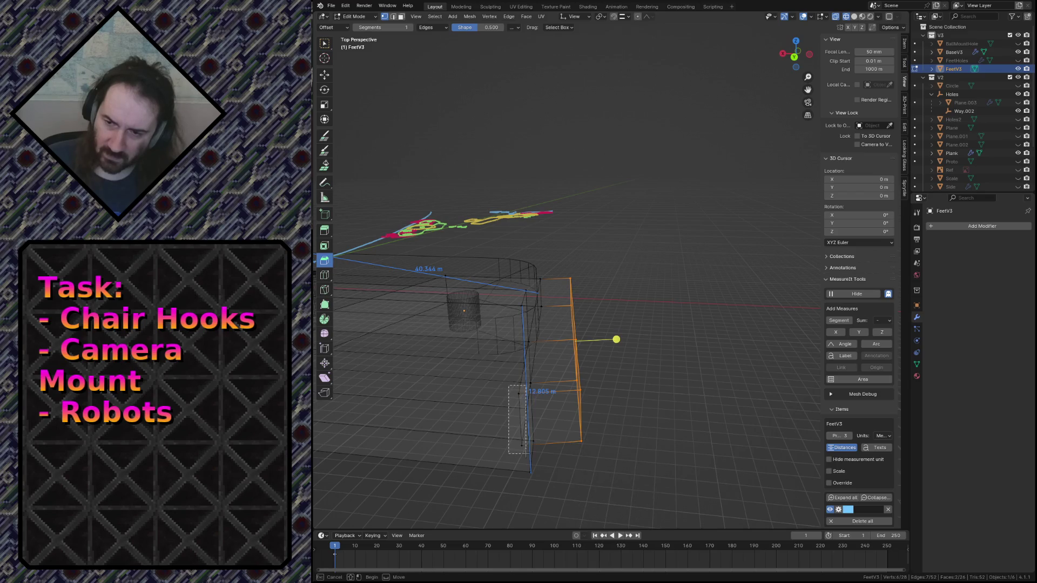
key(x)
click(522, 436)
Step: Delete the six stray corner vertices and save camera_mount.blend
key(x)
key(x)
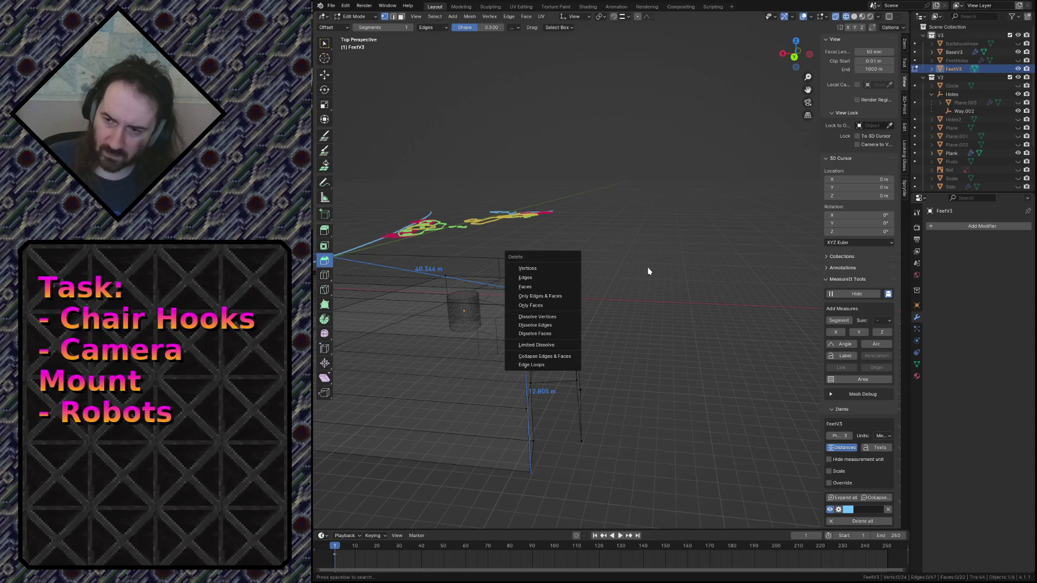
drag(565, 264, 621, 458)
key(x)
click(621, 452)
key(ctrl+s)
Step: Return to solid shading and select the foot's top face
key(shift+z)
middle_drag(673, 452, 432, 324)
key(3)
click(429, 323)
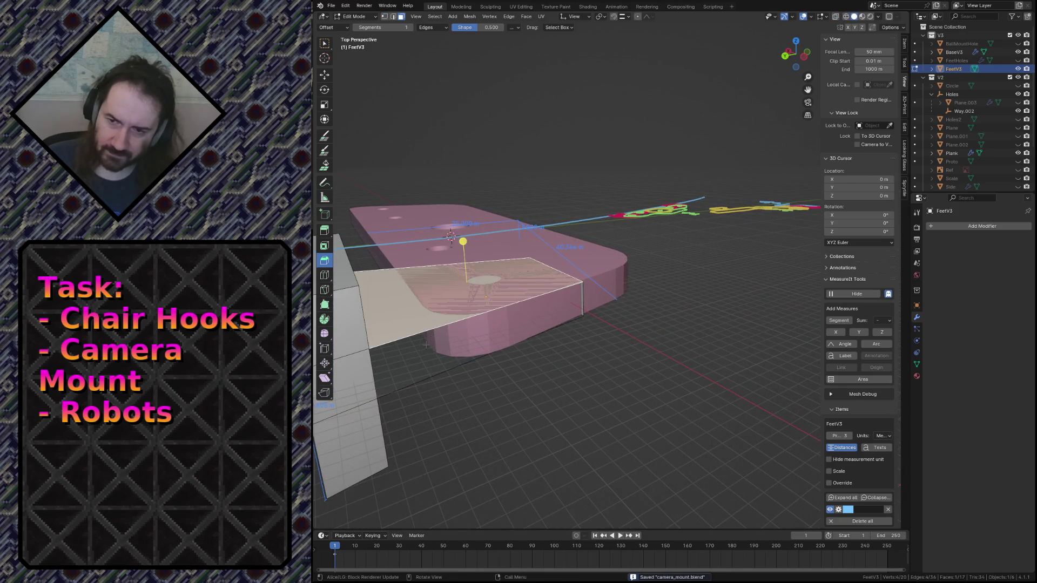
alt+click(426, 344)
key(f)
click(542, 426)
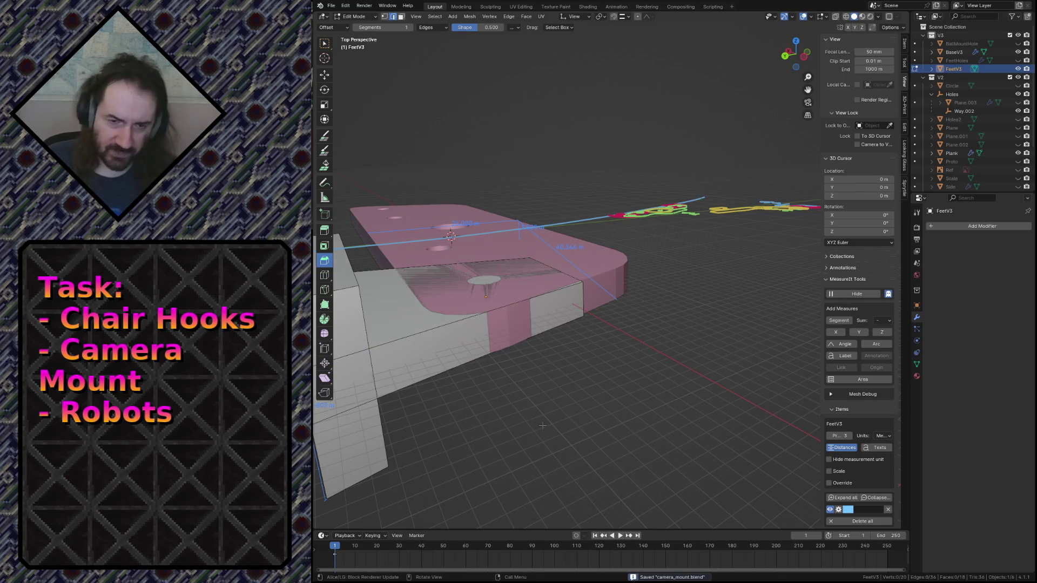
key(shift+grave)
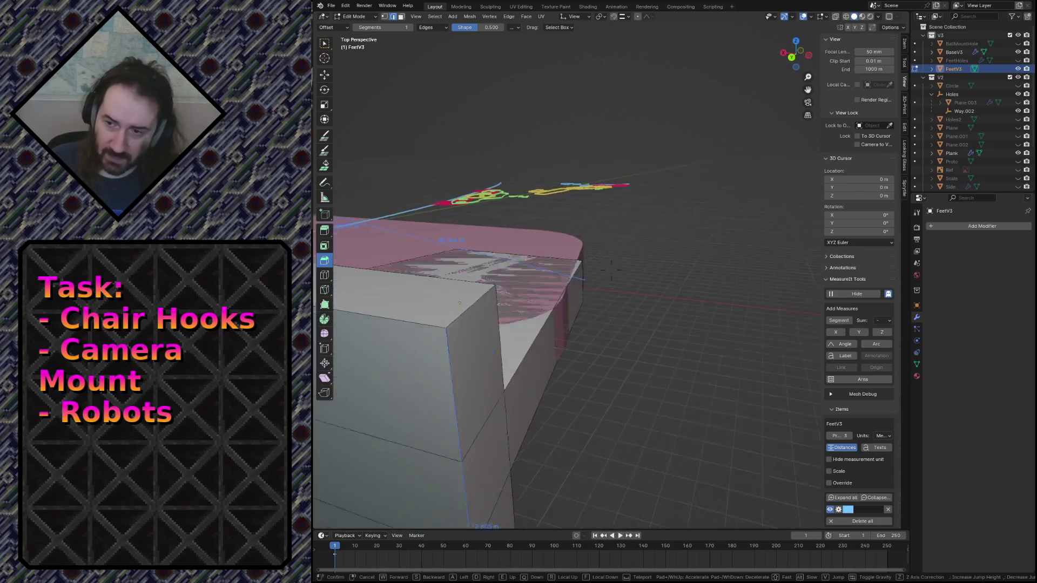
key(s)
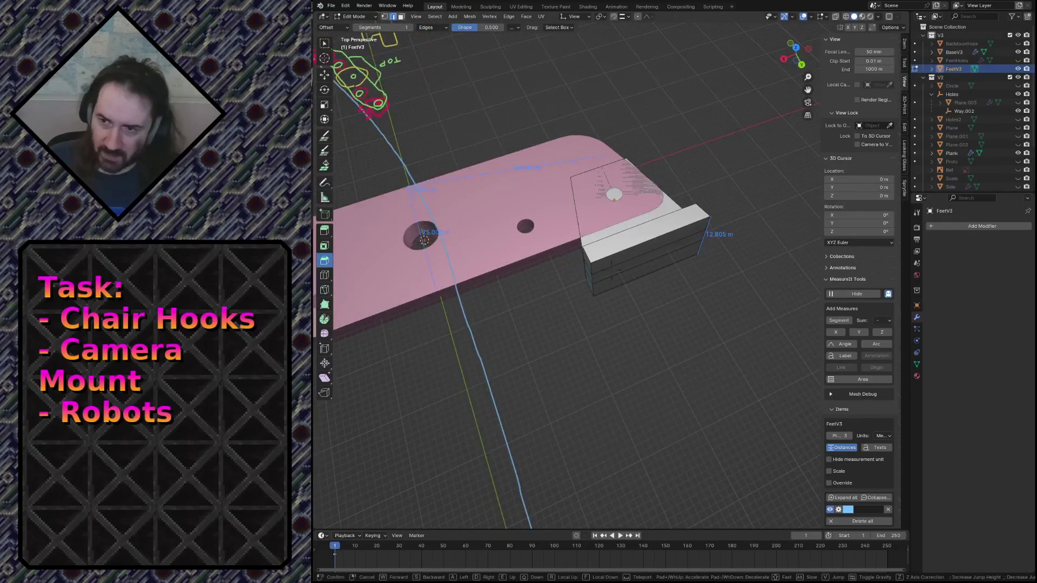
key(w)
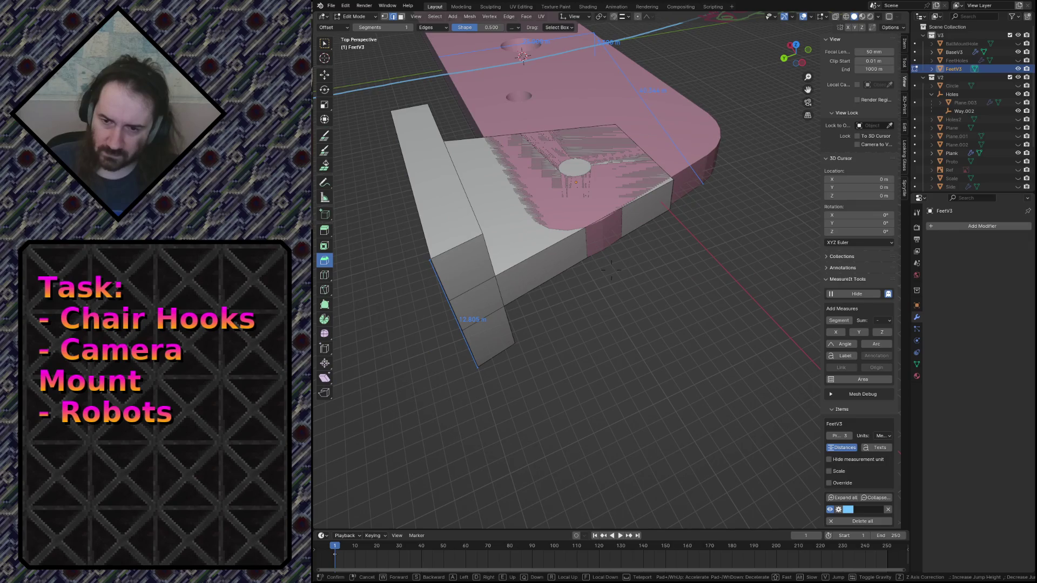
key(d)
key(w)
click(458, 403)
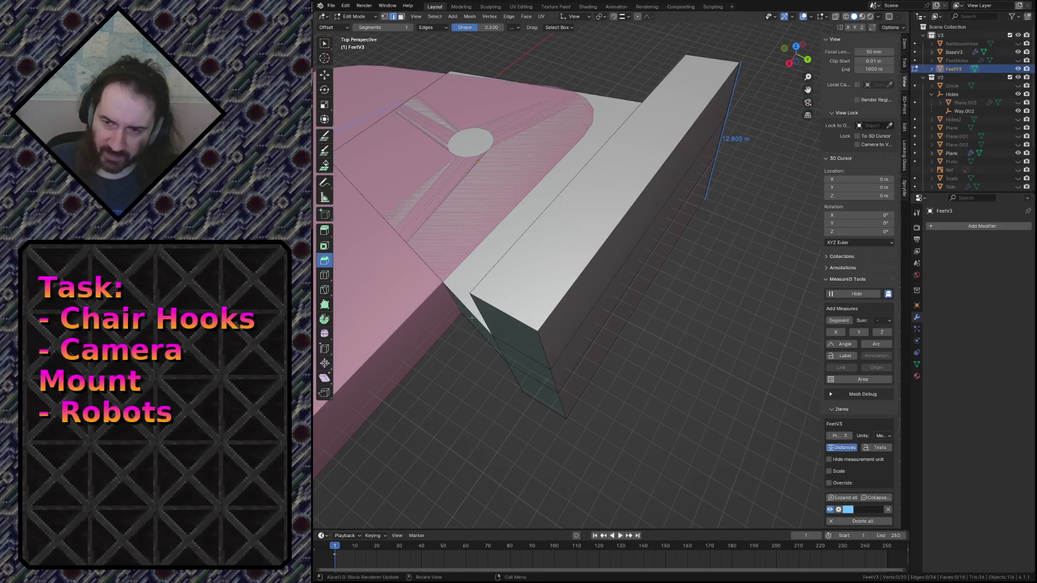
middle_drag(626, 323, 619, 313)
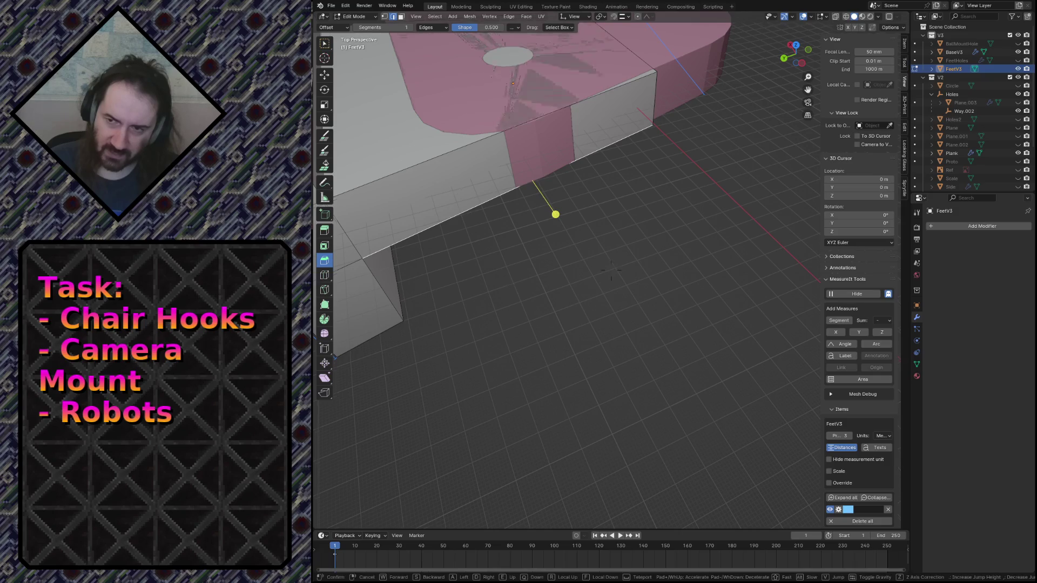
scroll(460, 194, down, 5)
middle_drag(460, 194, 493, 294)
key(a)
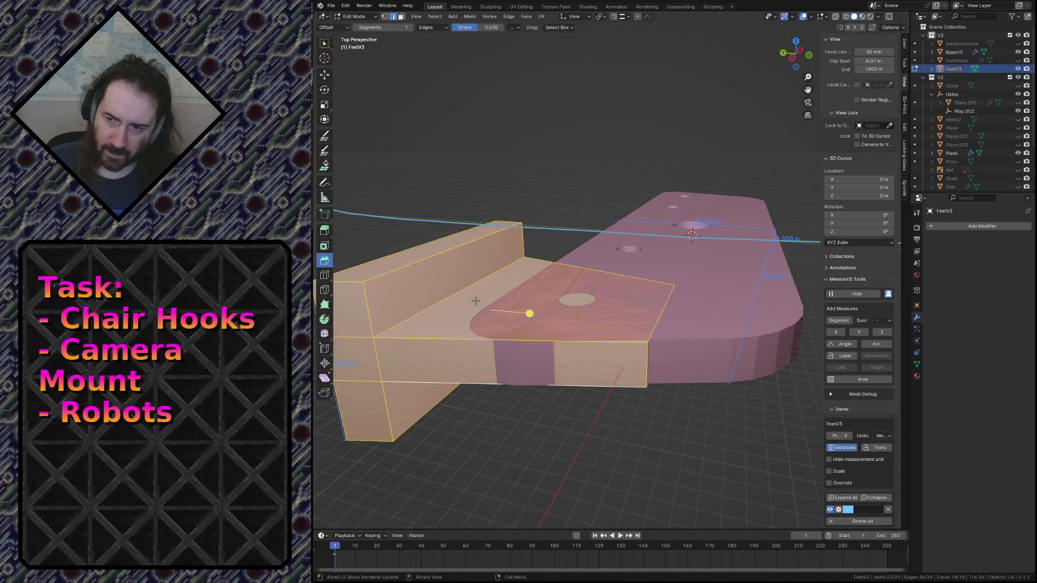
Step: Undo an overshooting vertical move and set the Transform Orientation to Global
key(g)
key(z)
click(492, 338)
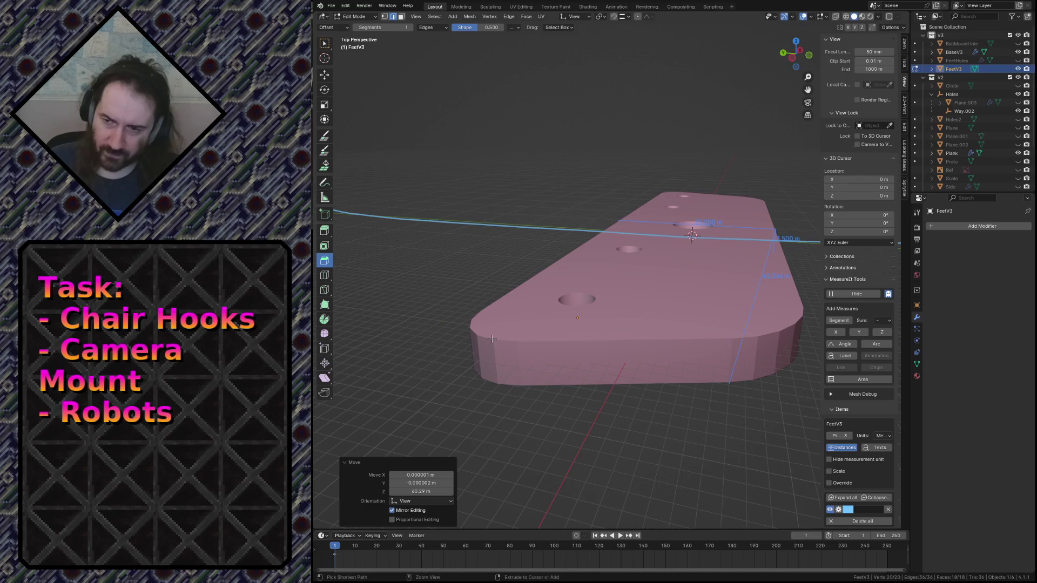
key(ctrl+z)
click(575, 16)
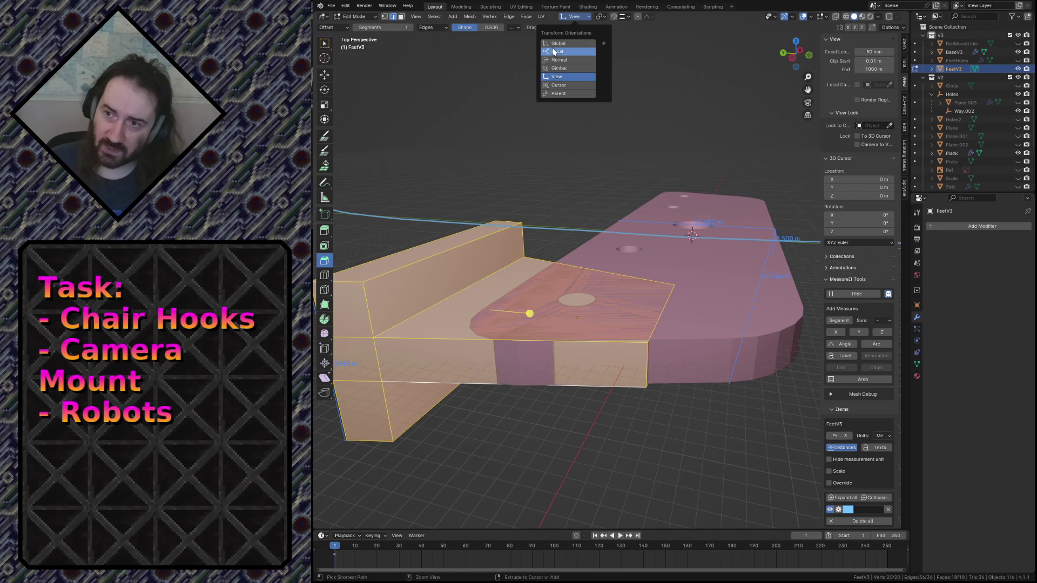
click(558, 43)
Step: Raise the foot block about 4.09 m along global Z until it touches the plate's underside
key(g)
key(z)
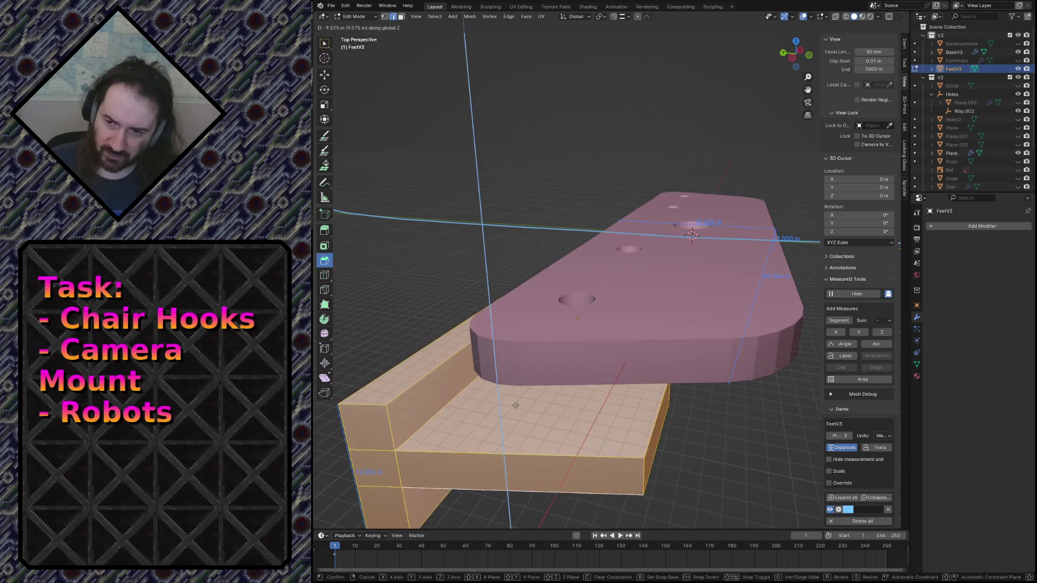
click(515, 408)
key(g)
key(z)
click(517, 382)
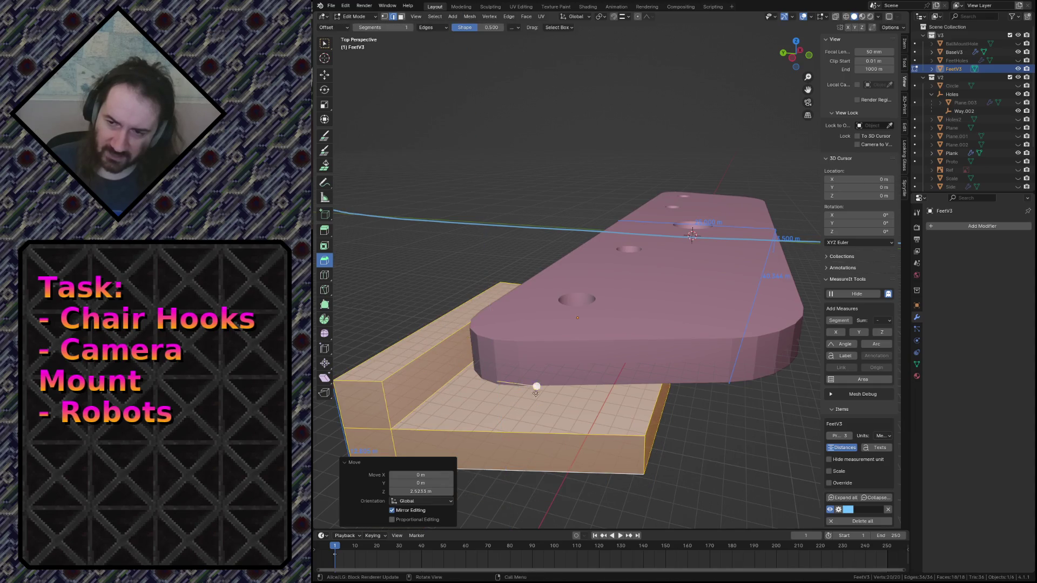
key(shift+grave)
key(w)
key(Escape)
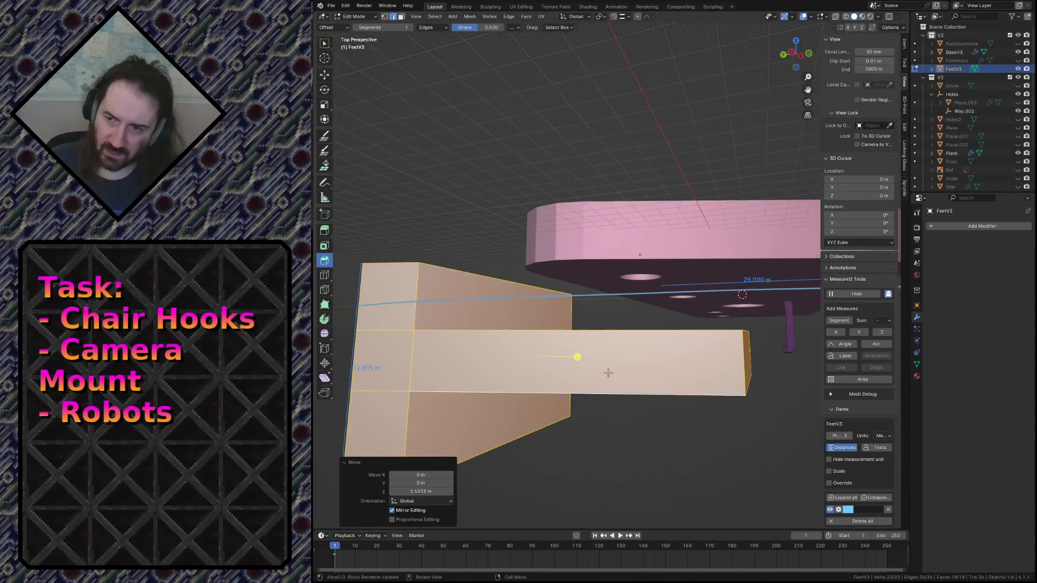
key(g)
key(z)
click(612, 258)
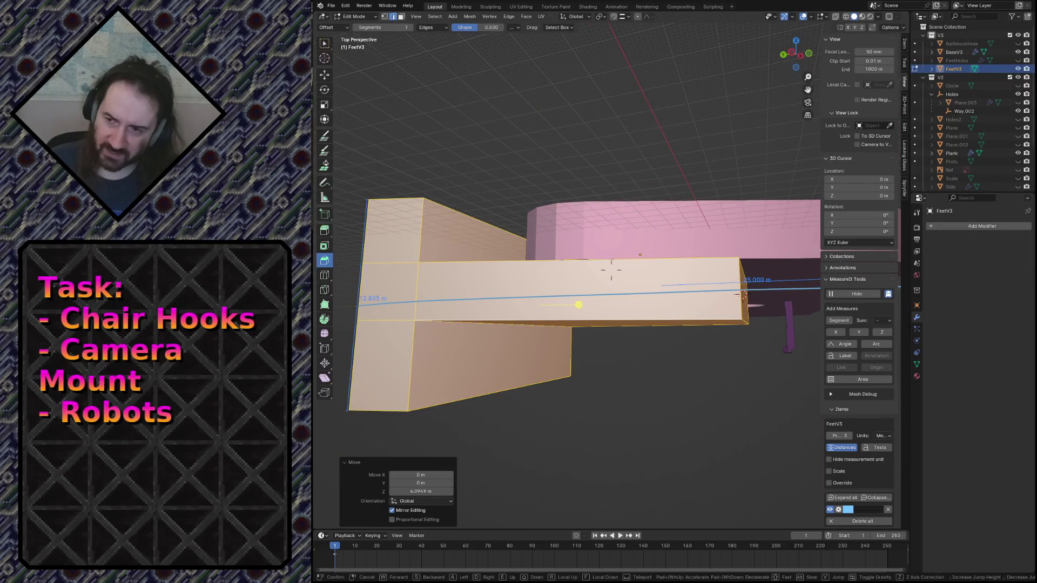
Step: Inspect the block's contact with the plate up close, then select one of its side faces
key(shift+grave)
key(w)
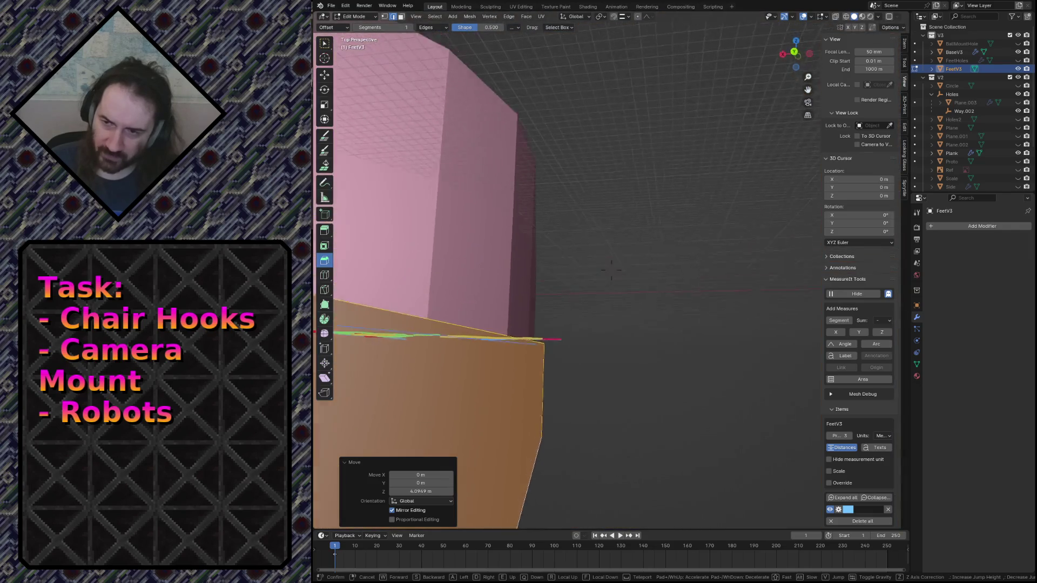
click(641, 303)
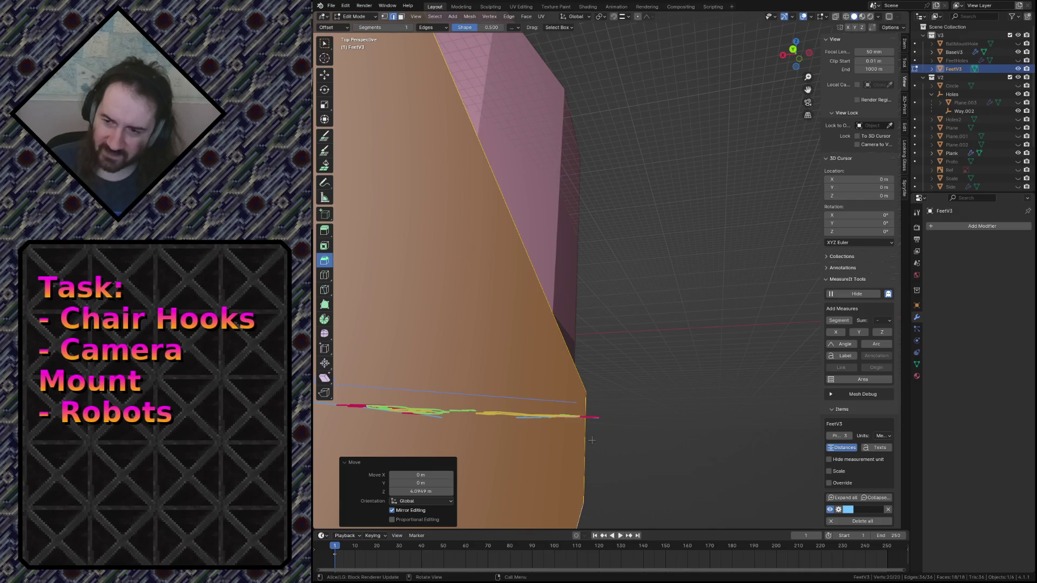
key(shift+grave)
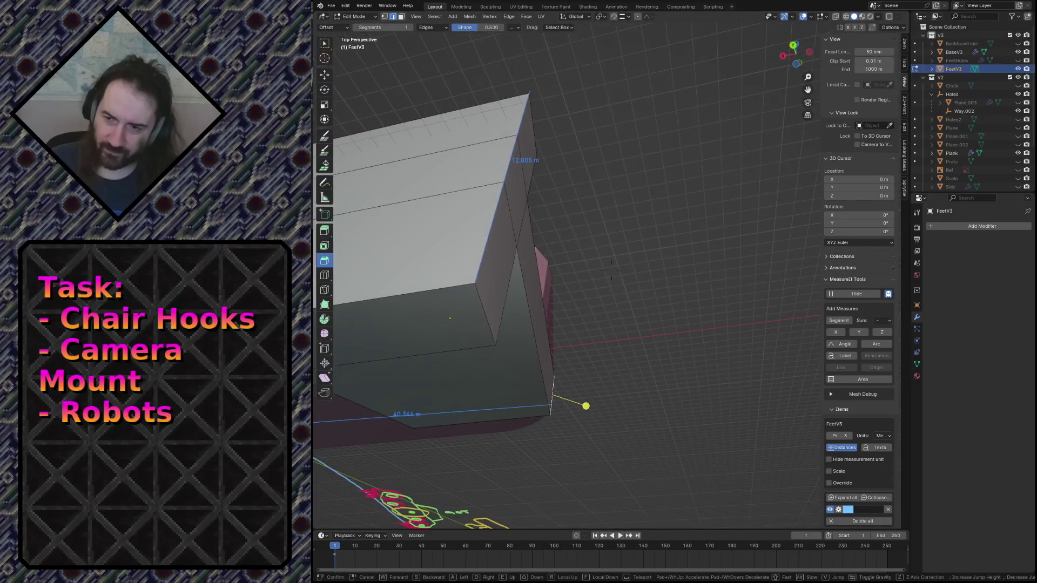
click(593, 440)
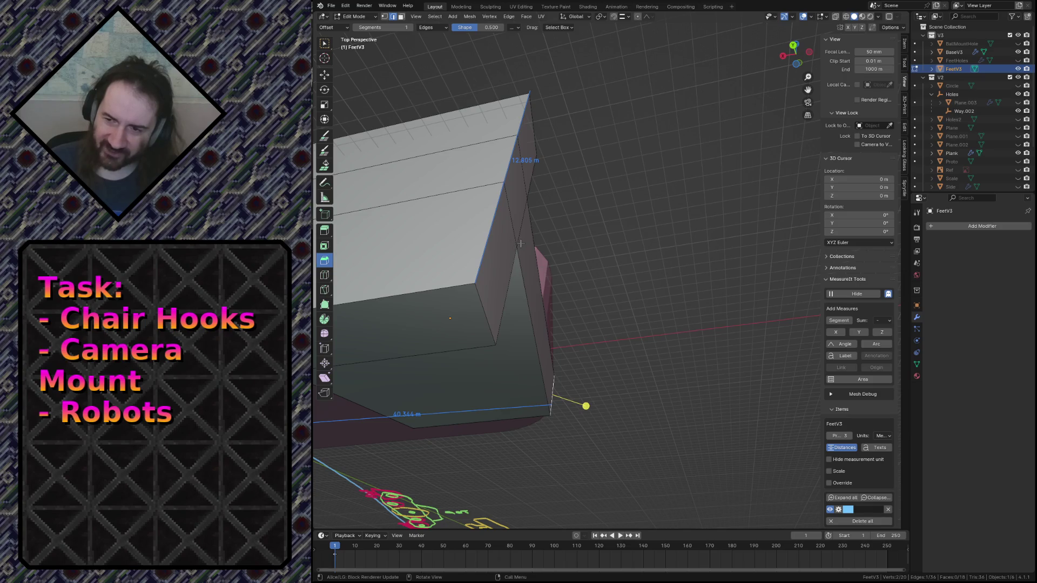
click(502, 251)
Step: Add three more side faces to the selection and shift them along global X
shift+click(516, 232)
shift+click(521, 250)
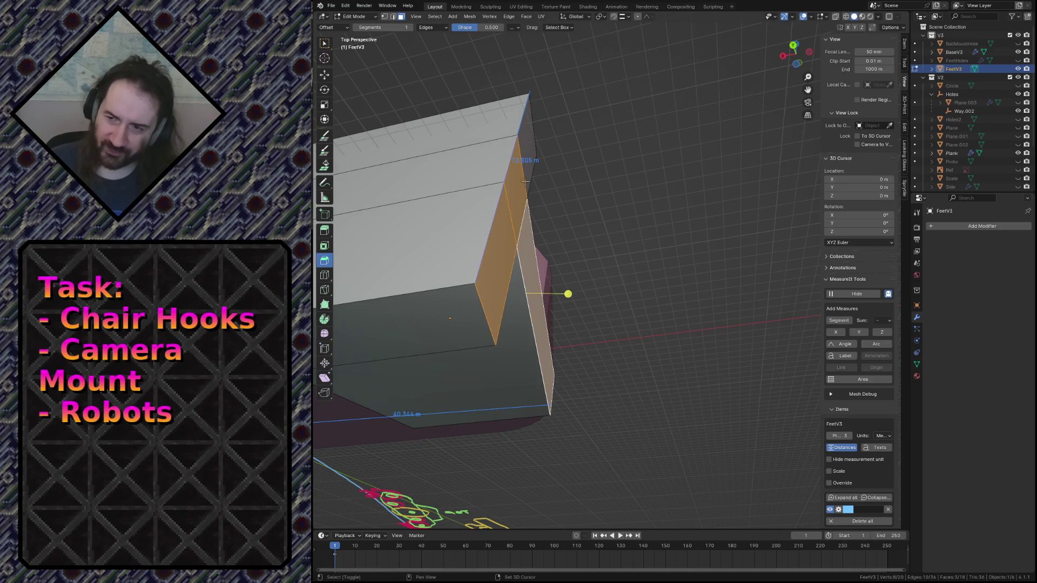
shift+click(523, 161)
key(g)
key(x)
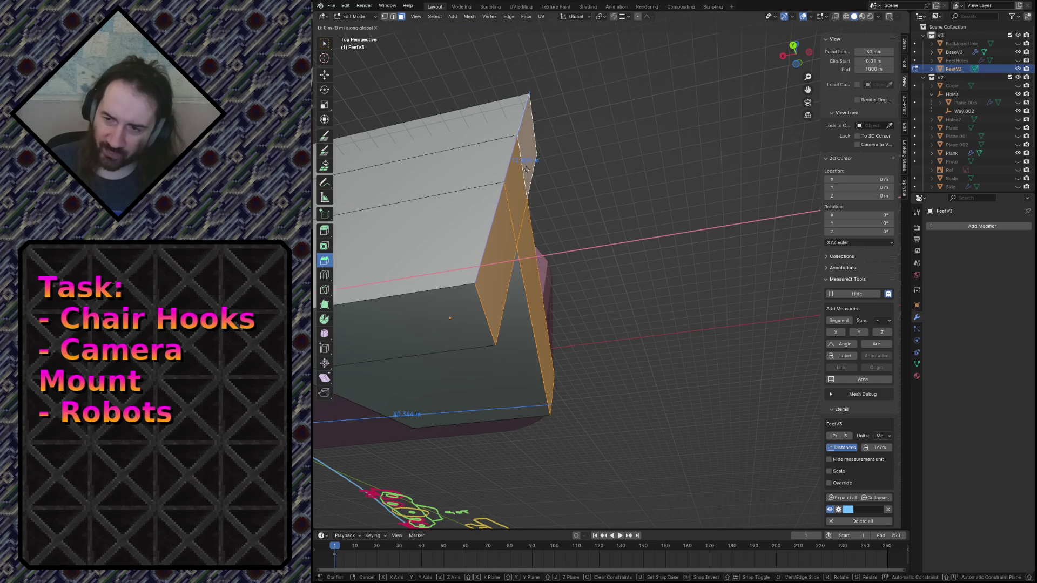
key(Return)
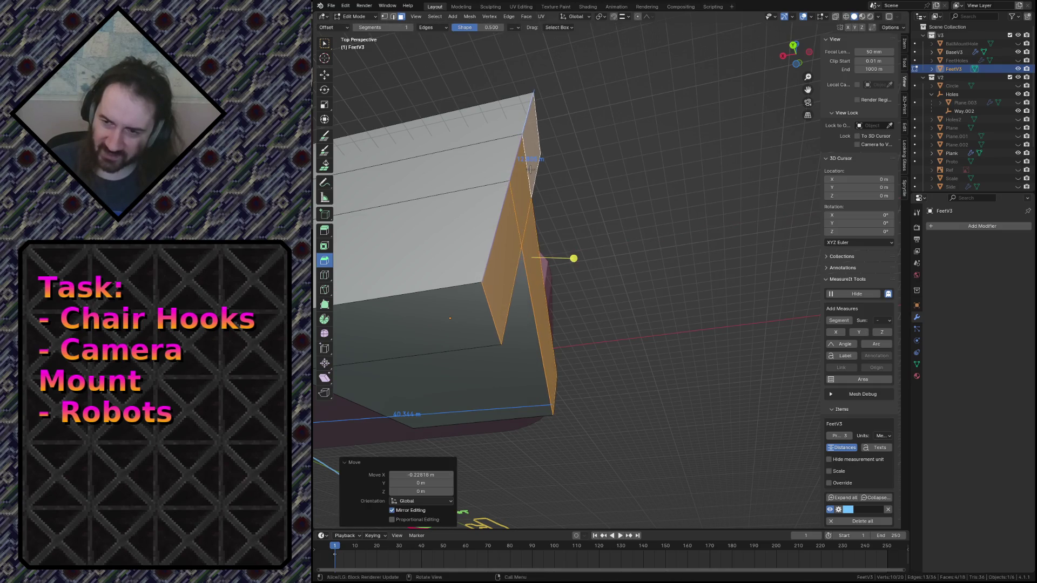
Step: Slide the selected face 2.1584 m along X
key(shift+grave)
key(w)
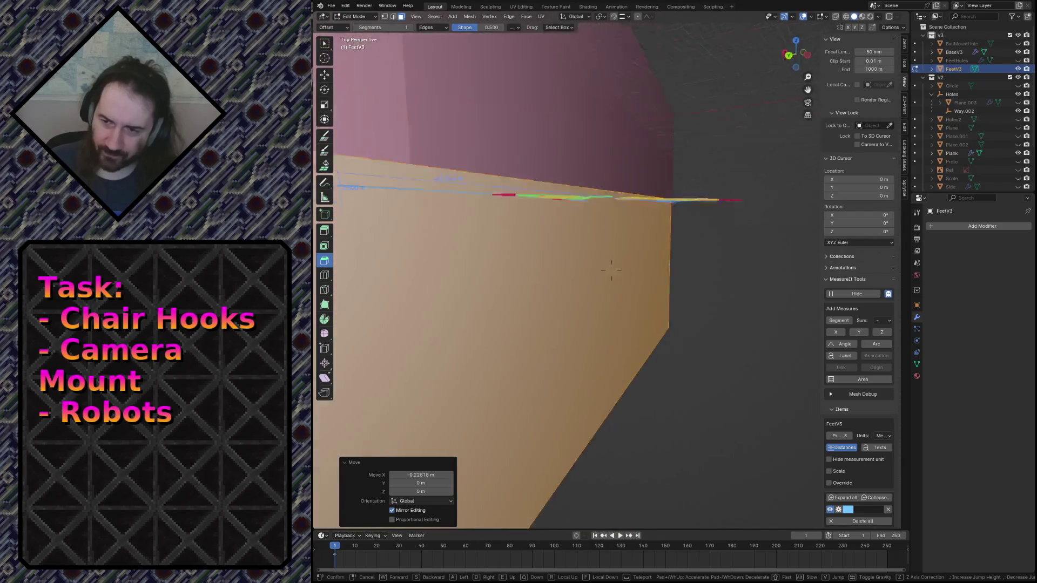
click(507, 157)
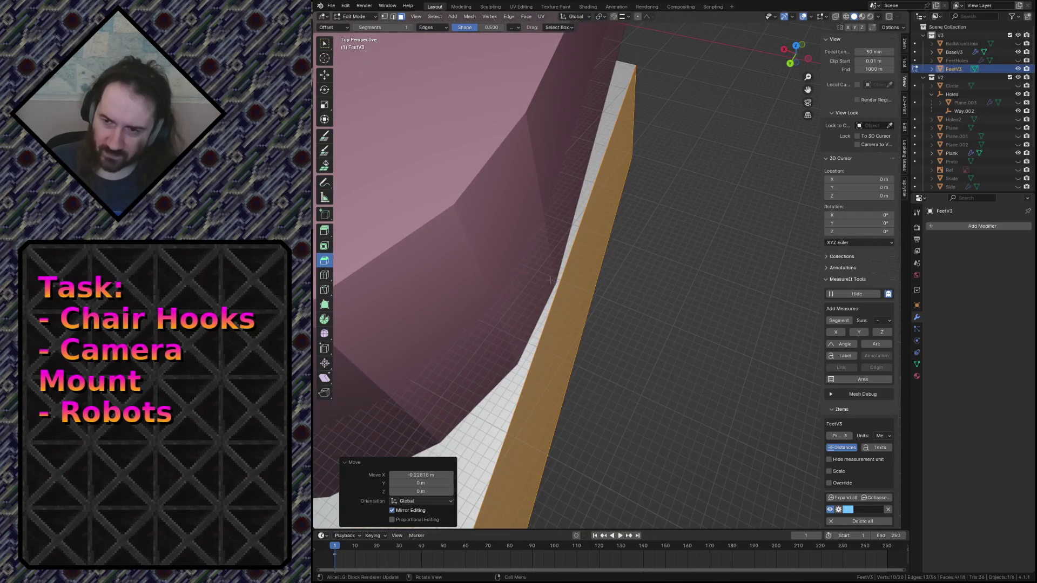
key(g)
key(y)
key(x)
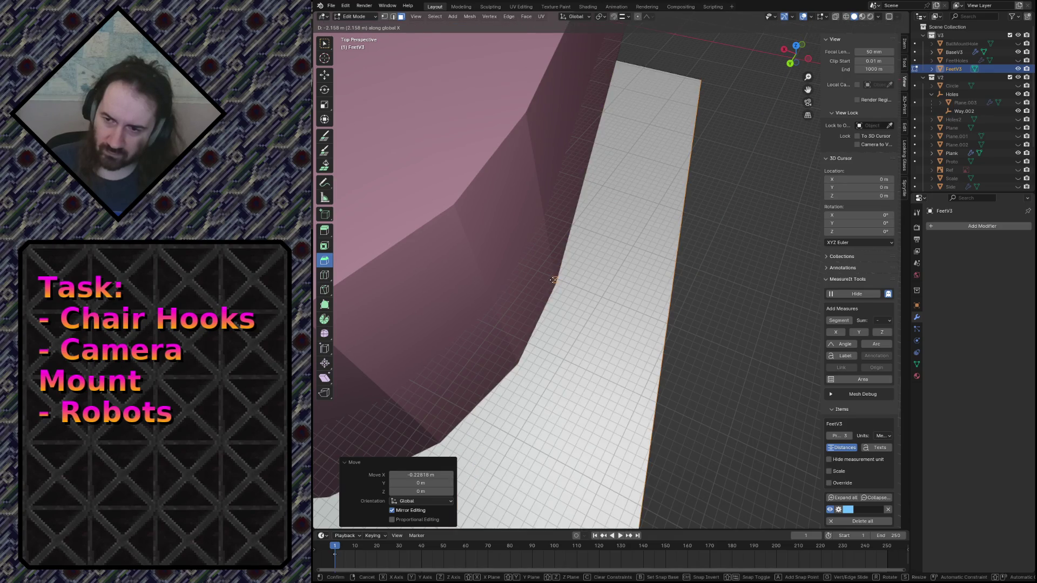
click(552, 280)
Step: Extrude the face a short way along X and nudge the new face slightly along X
key(e)
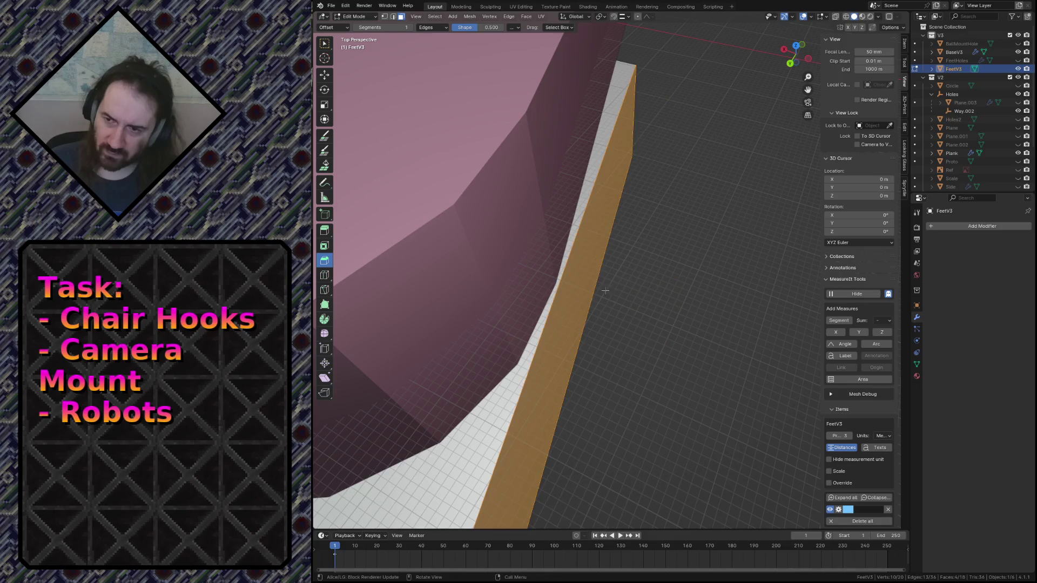
key(x)
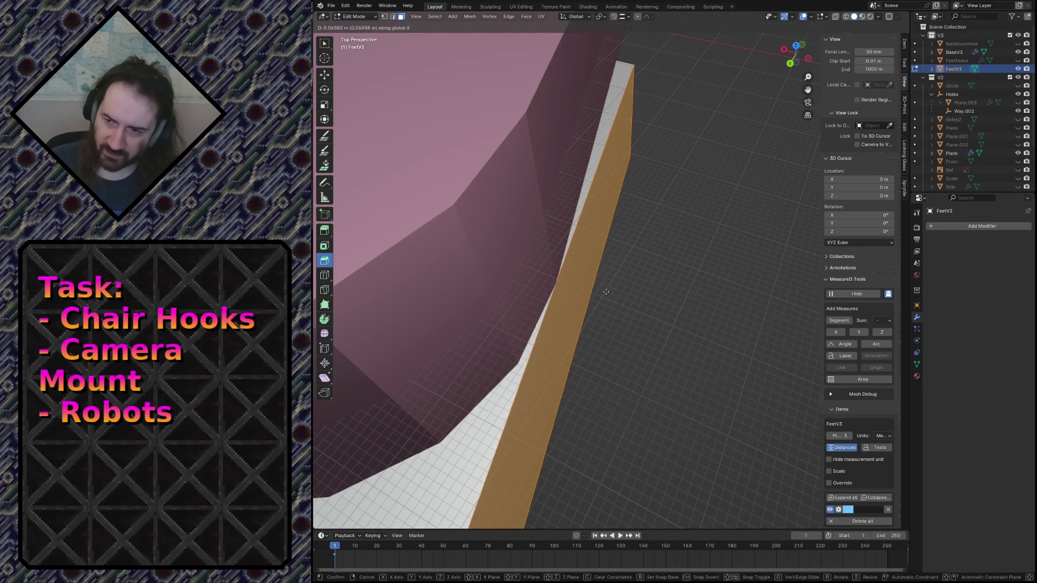
click(607, 292)
key(g)
key(x)
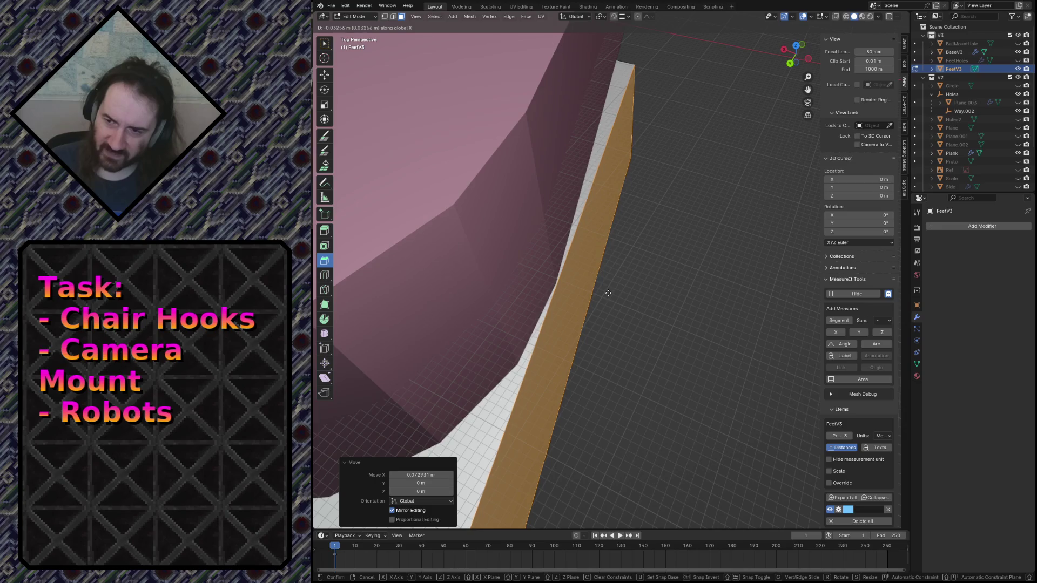
click(608, 292)
Step: Save camera_mount.blend and return to Object Mode
key(shift+grave)
key(s)
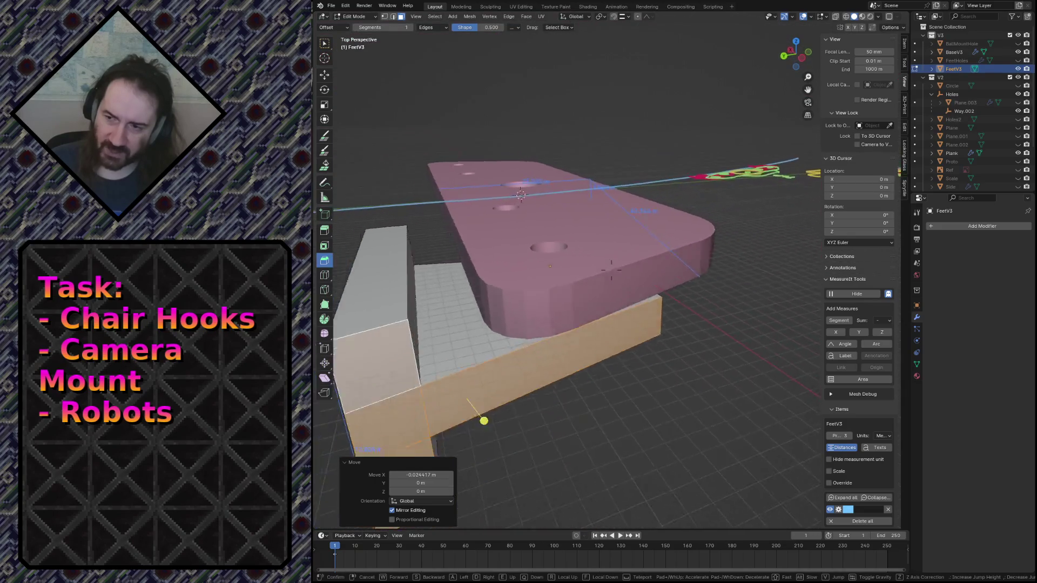
click(611, 270)
key(ctrl+s)
key(Tab)
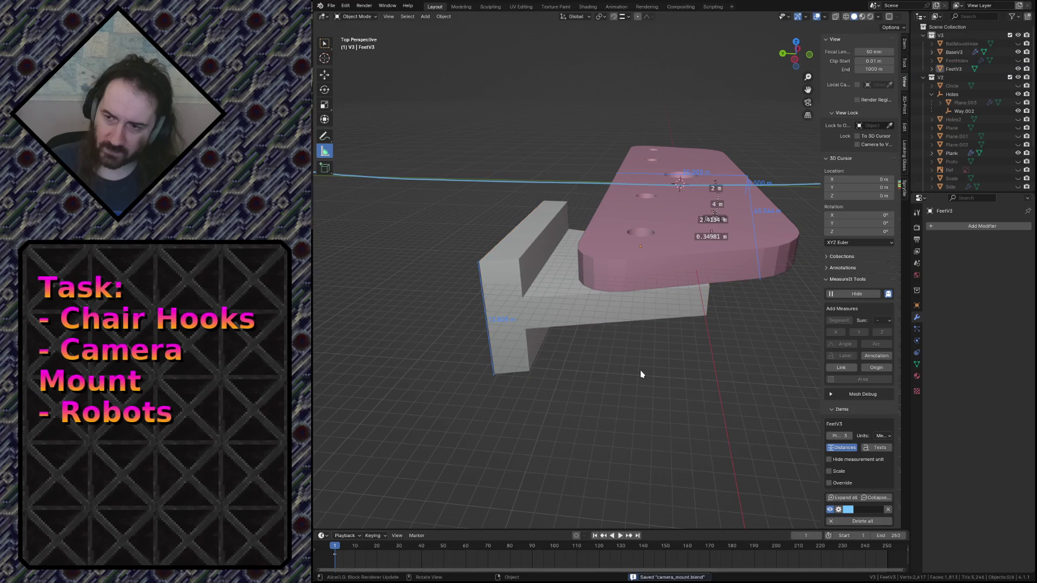
Step: Select the base plate, then reveal and select the FeetHoles cutter cylinders
click(553, 303)
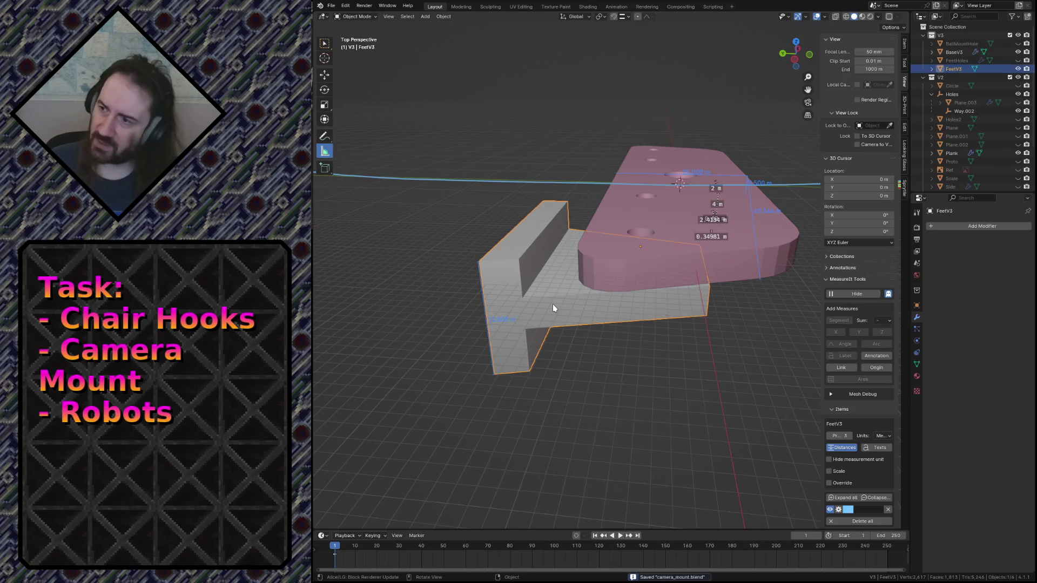
key(shift+grave)
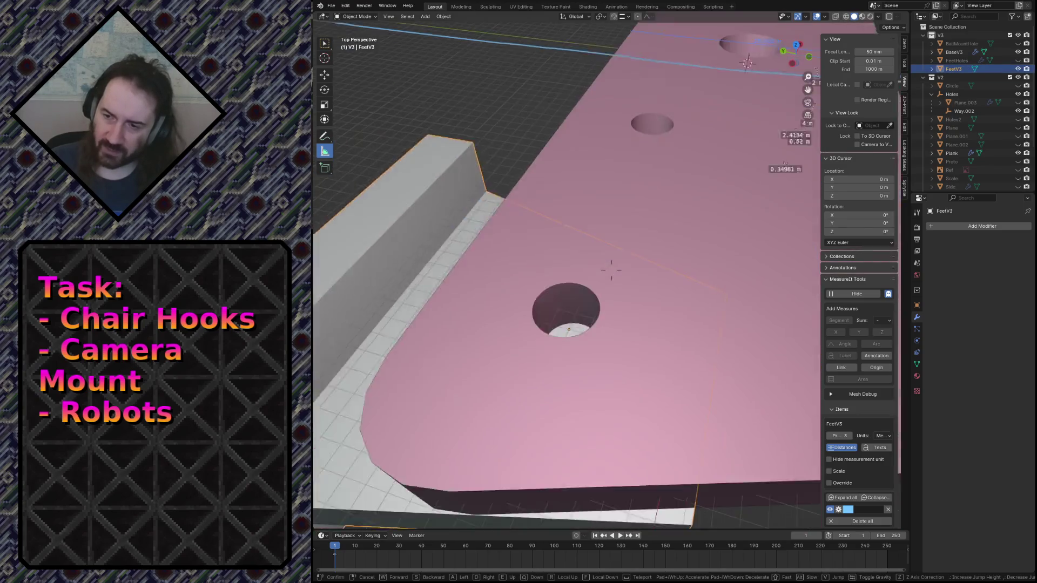
click(612, 270)
click(561, 358)
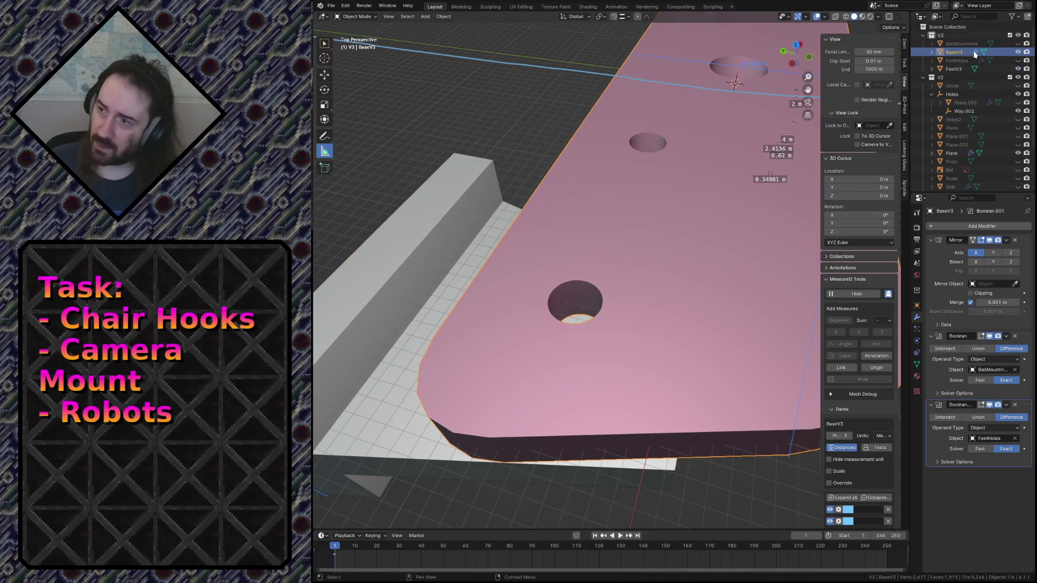
click(1018, 61)
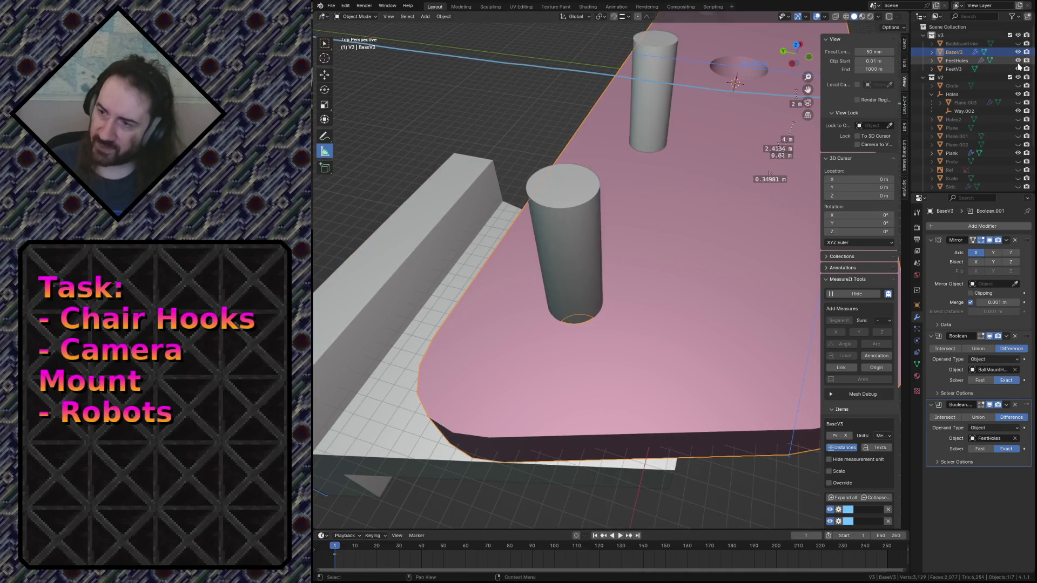
click(602, 245)
Step: Snap the 3D cursor to the front cylinder's top face, then deselect all and save
key(Tab)
click(565, 192)
key(shift+s)
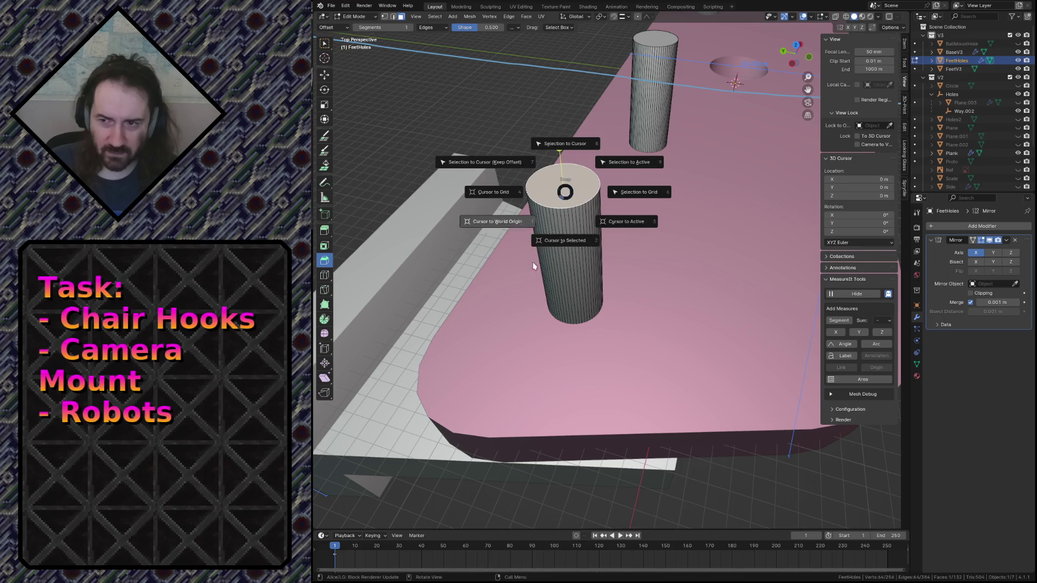
click(565, 240)
key(Tab)
key(alt+a)
key(ctrl+s)
Step: Add a cylinder at the cursor with radius 3.2/2 (1.6 m) and name it FeetHoles2
key(shift+a)
mouse_move(574, 243)
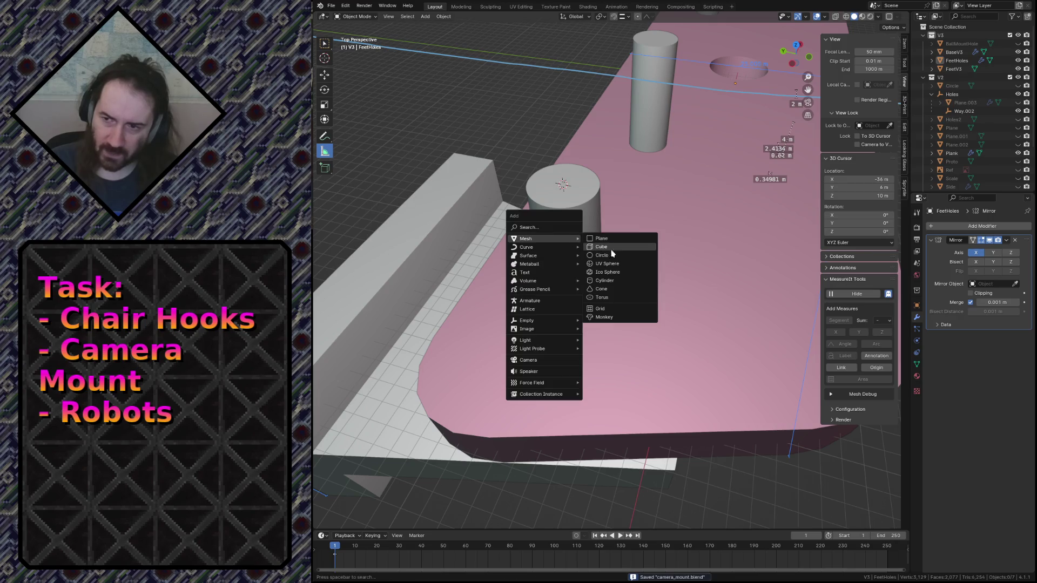
click(617, 279)
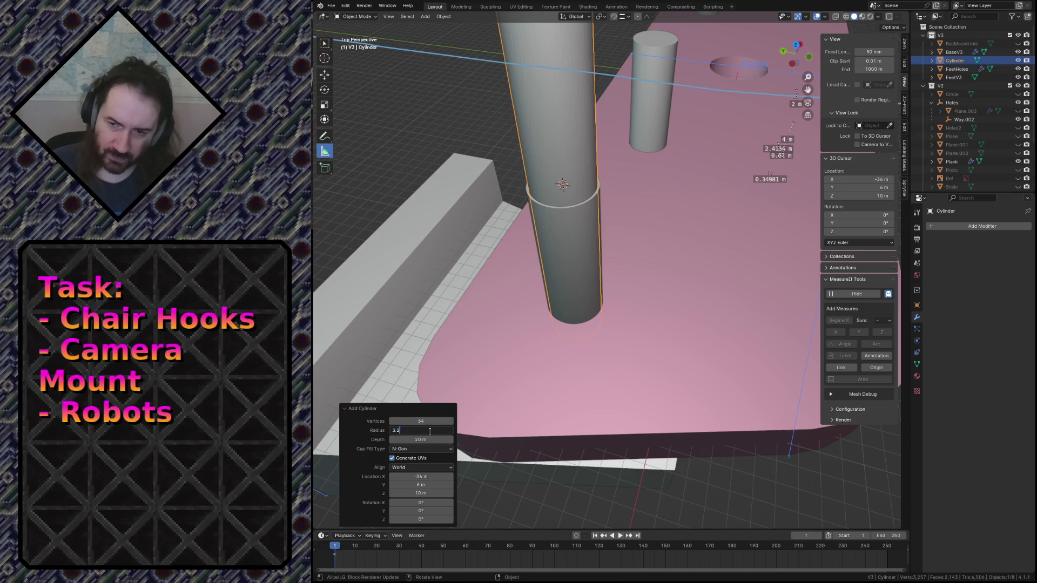
text(/2)
key(Return)
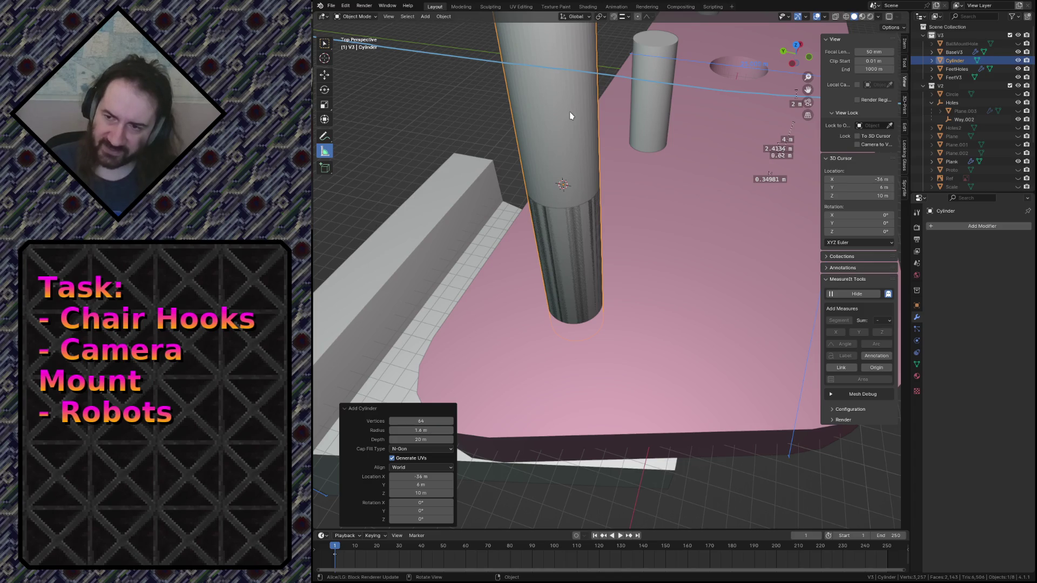
double_click(965, 60)
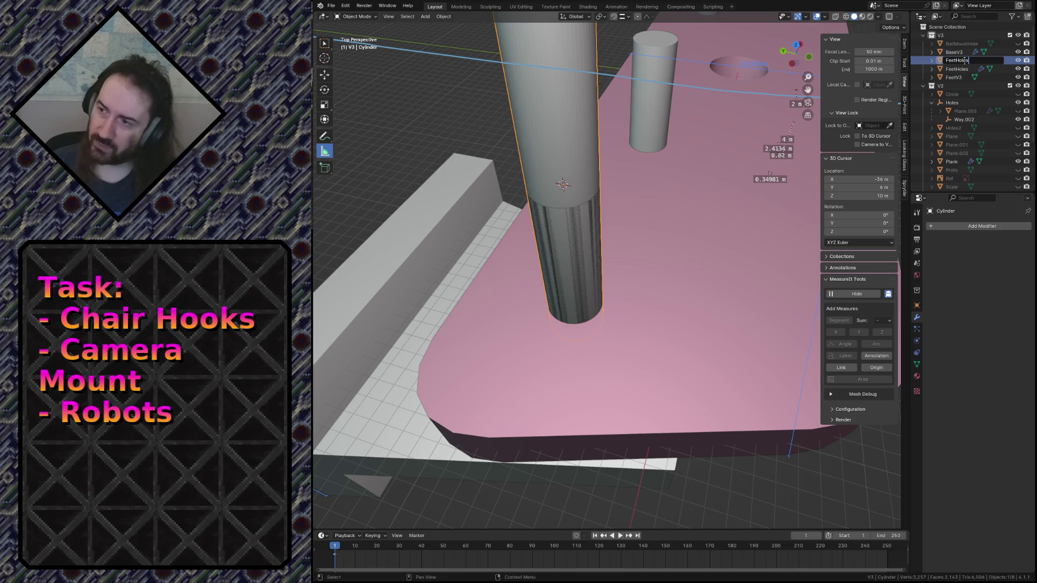
text(2)
key(Return)
Step: Lower FeetHoles2 about 19.15 m along Z beneath the plate
key(g)
key(z)
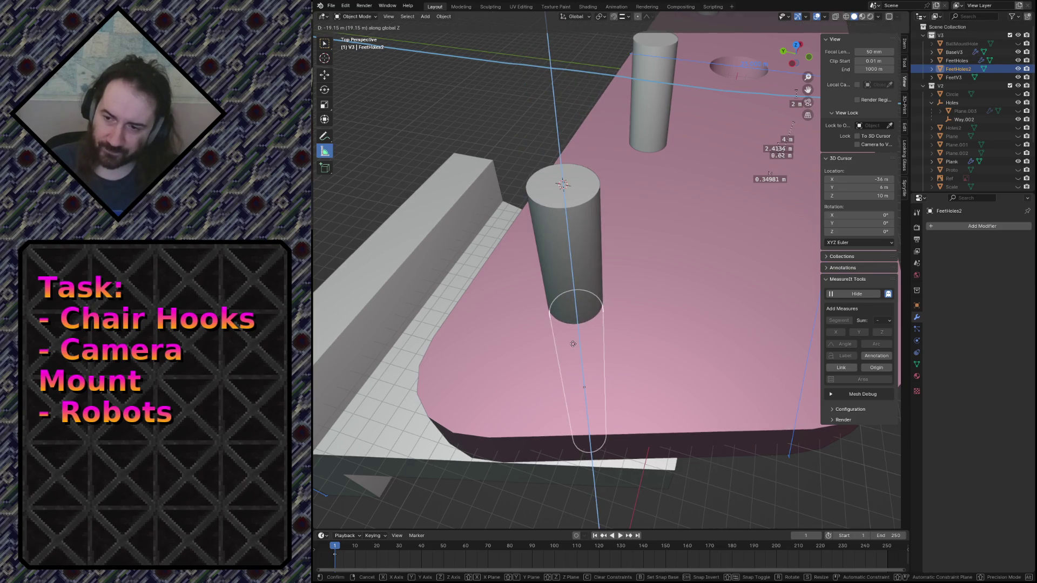
click(572, 341)
key(Tab)
Step: In wireframe top orthographic view, select a single vertex on FeetHoles2's right edge
key(z)
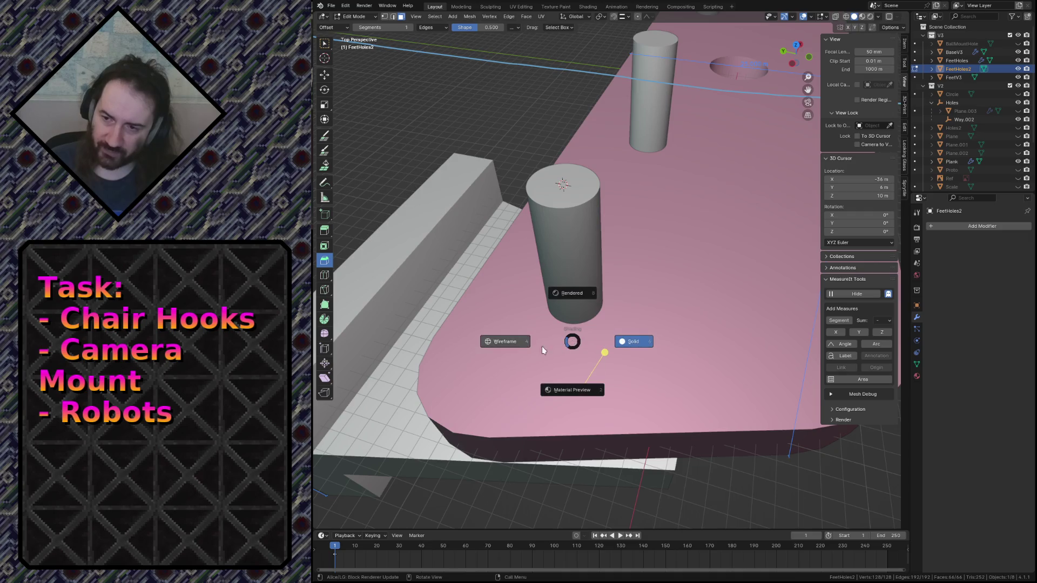
click(516, 351)
key(KP_7)
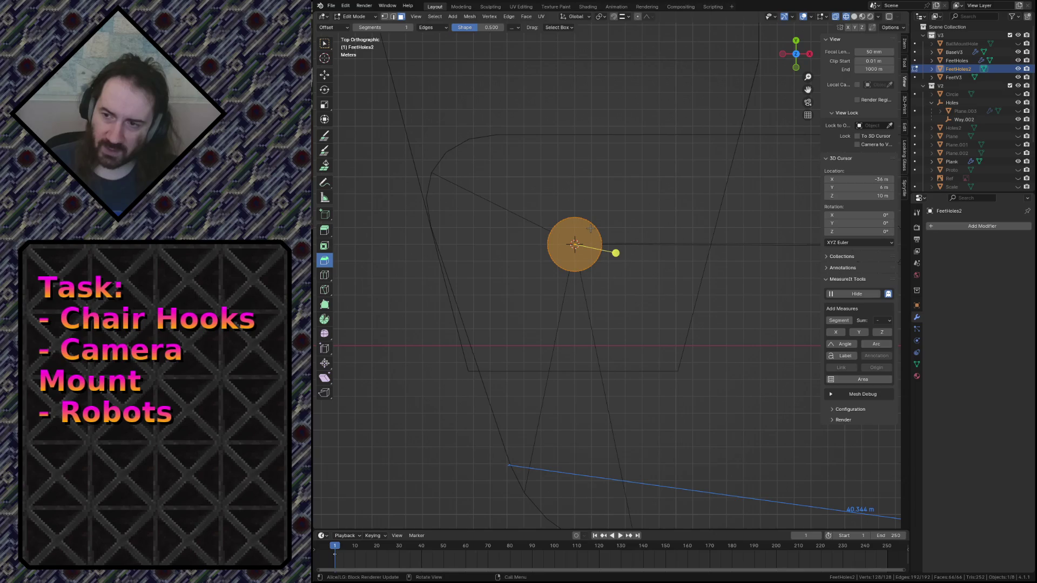
scroll(590, 229, up, 6)
click(630, 197)
drag(576, 172, 594, 192)
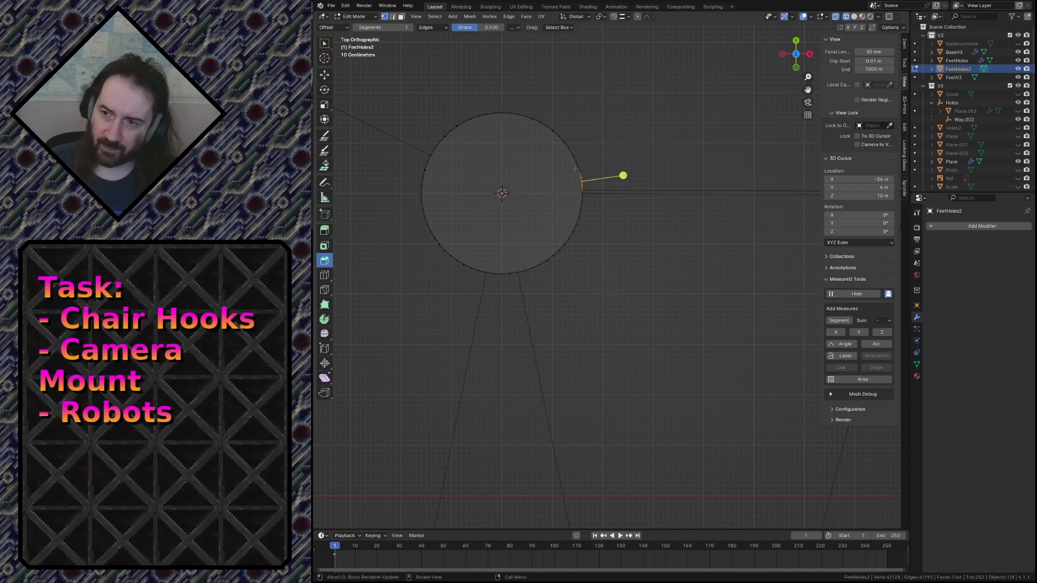
mouse_move(575, 169)
mouse_down()
mouse_move(597, 190)
mouse_move(577, 167)
mouse_move(589, 182)
mouse_up()
scroll(589, 182, down, 6)
key(ctrl+s)
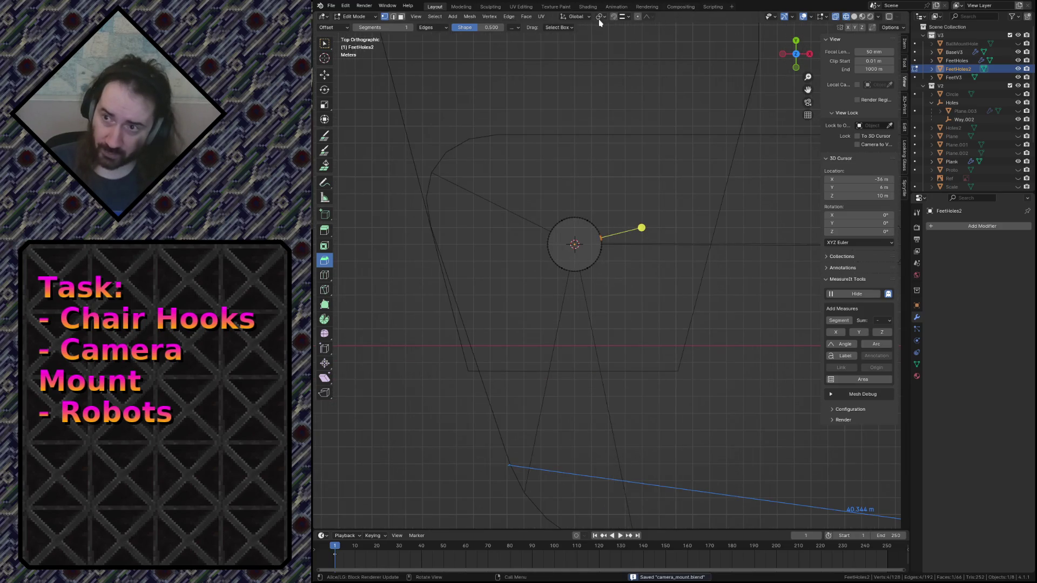
Step: Try moving the vertex plainly and with proportional editing, undoing each attempt
key(g)
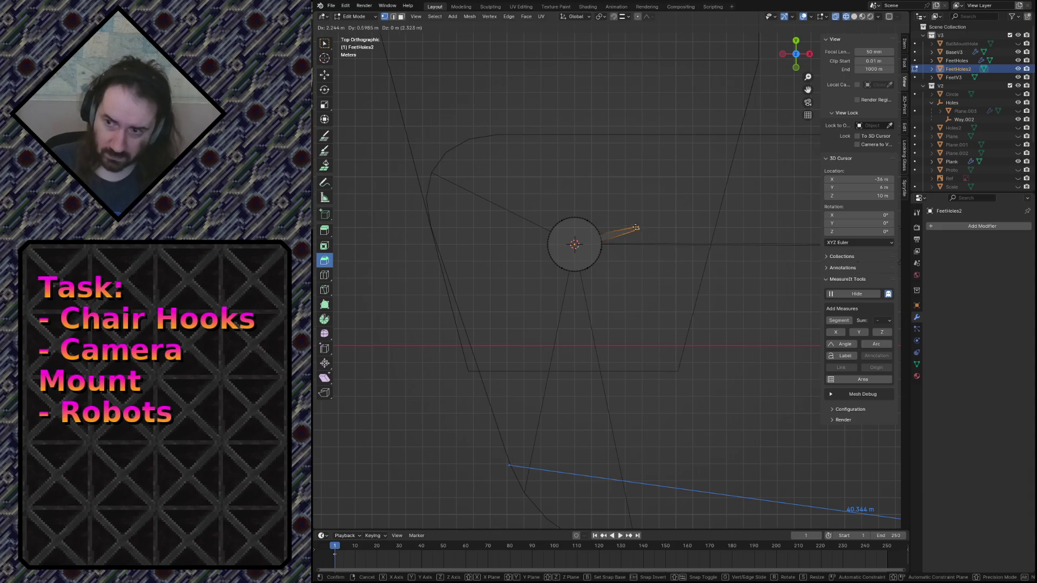
click(618, 231)
key(ctrl+z)
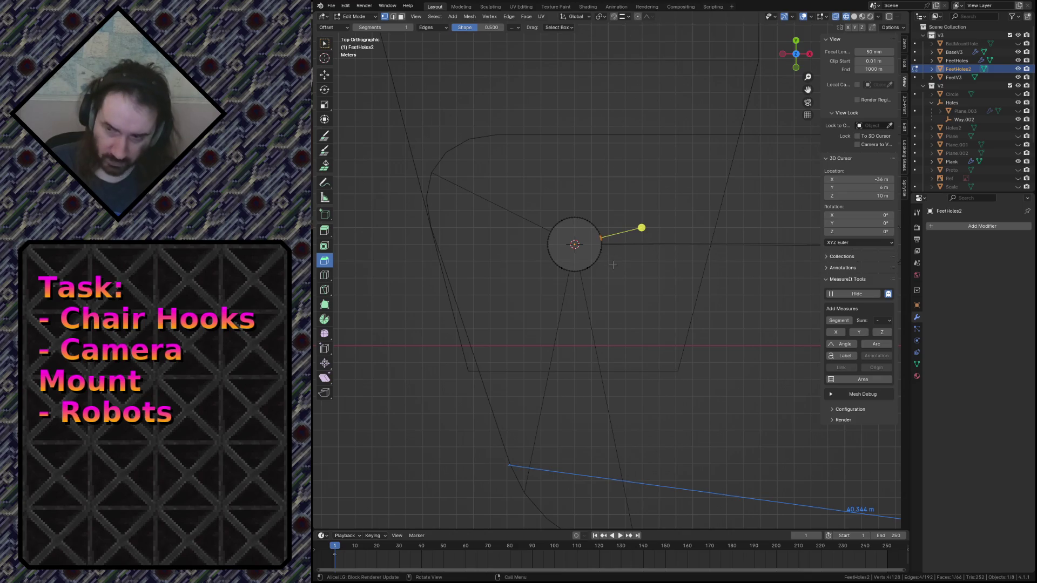
key(g)
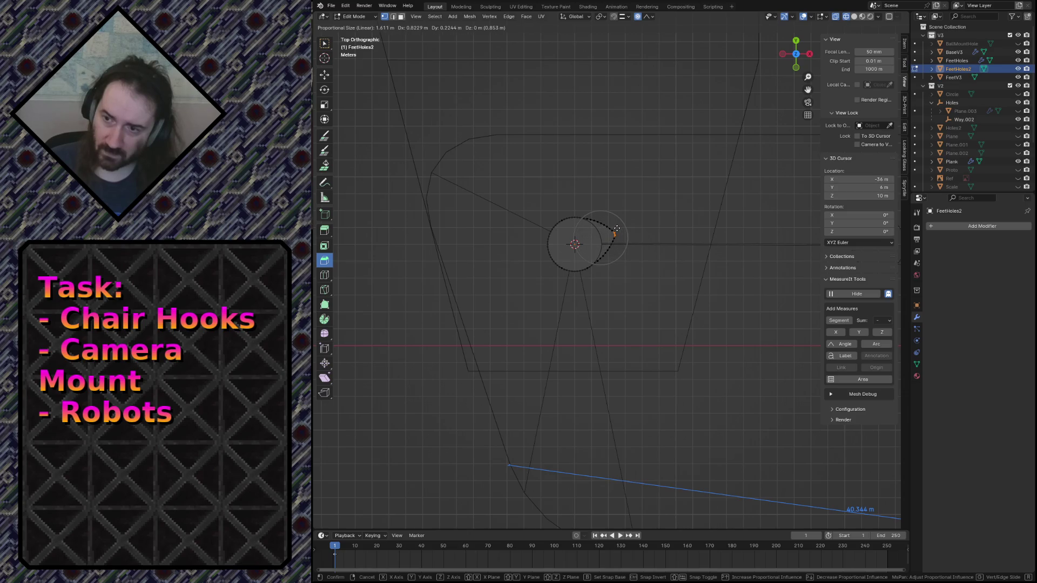
click(644, 223)
click(648, 18)
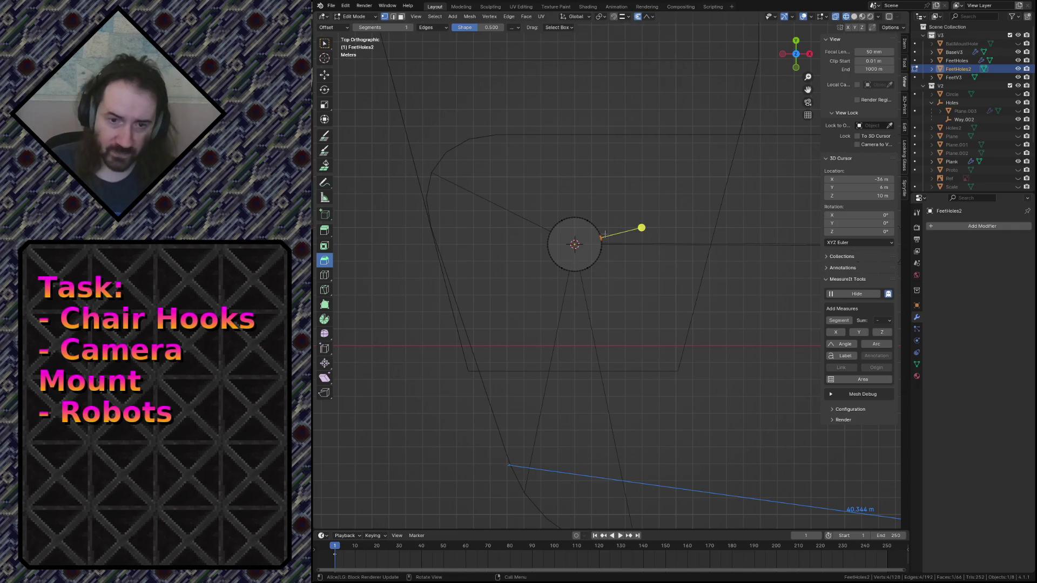
key(g)
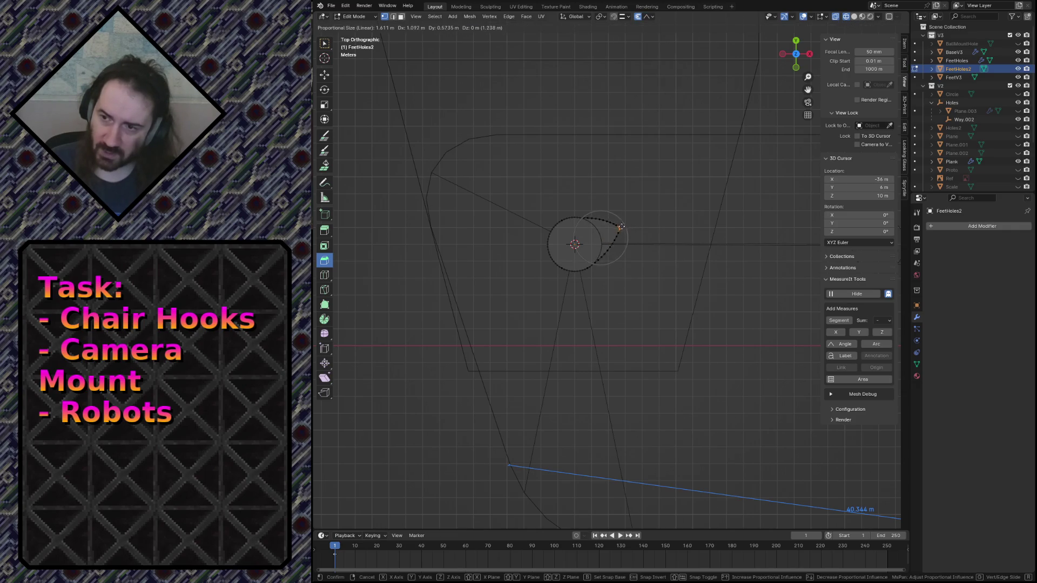
click(621, 227)
key(ctrl+z)
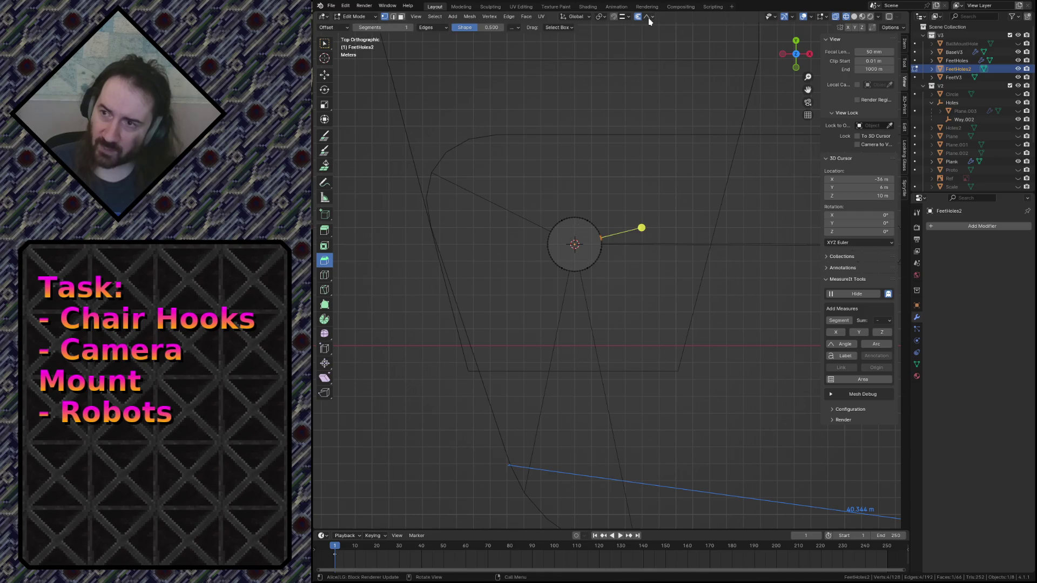
Step: With Sharp proportional falloff, pull the vertex outward into a teardrop point (0.651 m X, 0.190 m Y)
click(648, 17)
click(632, 87)
scroll(611, 269, up, 5)
key(g)
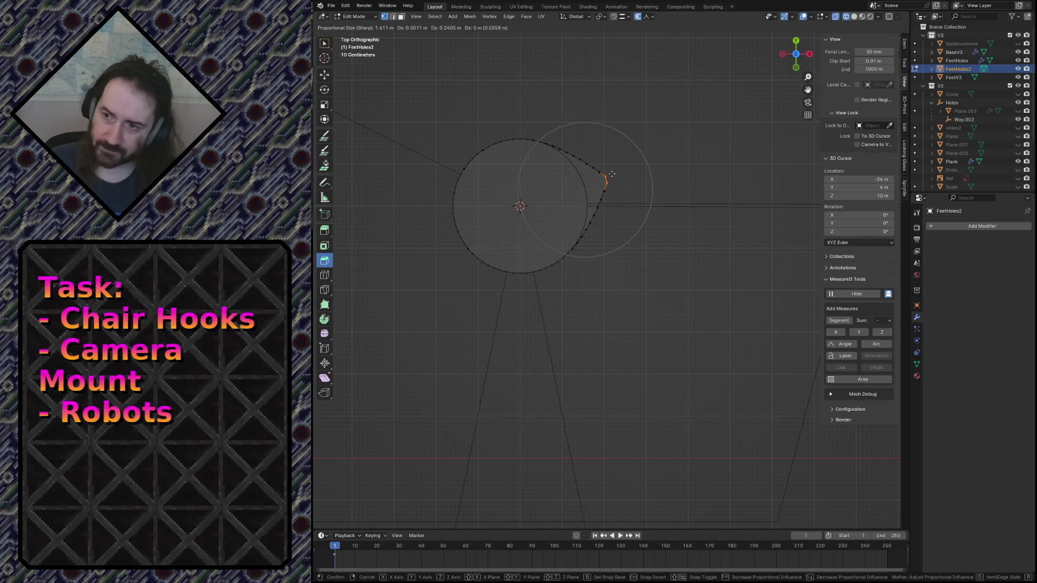
click(608, 176)
Step: Zoom and pan to inspect the pointed rim, then return to Object Mode
scroll(599, 189, down, 8)
scroll(594, 202, up, 4)
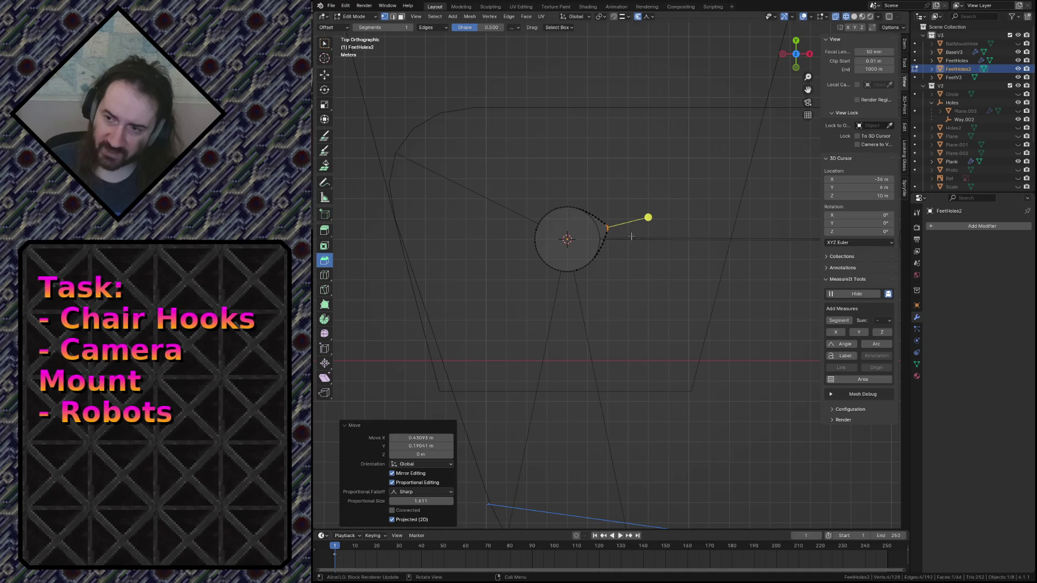
scroll(631, 236, up, 5)
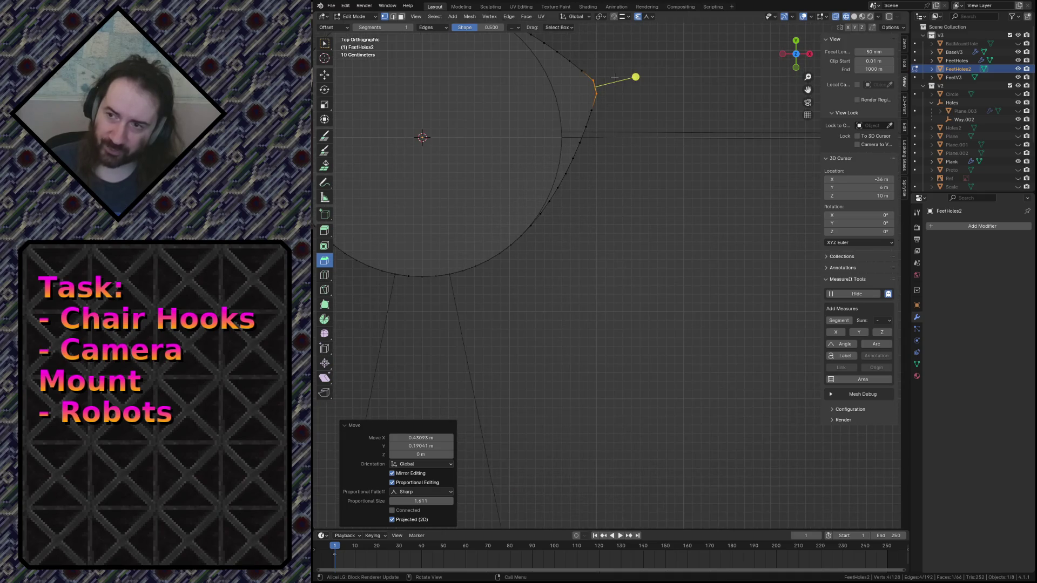
scroll(609, 181, up, 3)
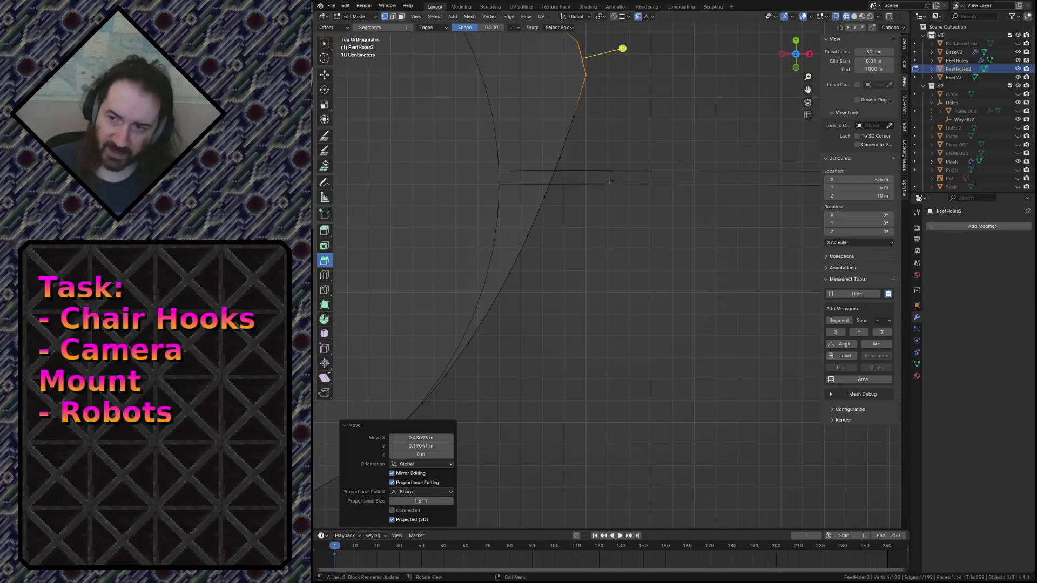
scroll(609, 181, down, 1)
shift+middle_drag(609, 181, 589, 296)
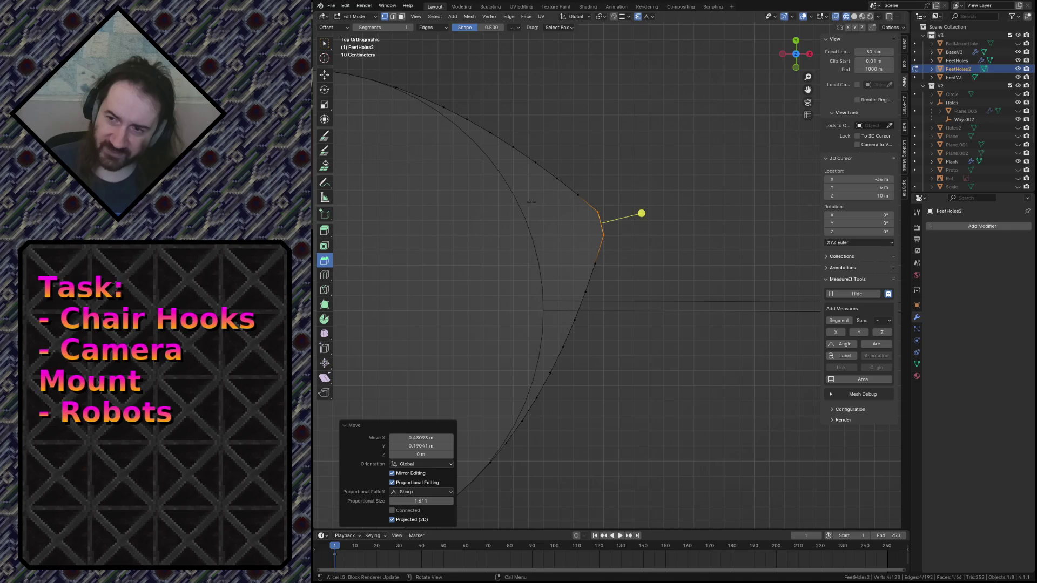
scroll(526, 213, down, 10)
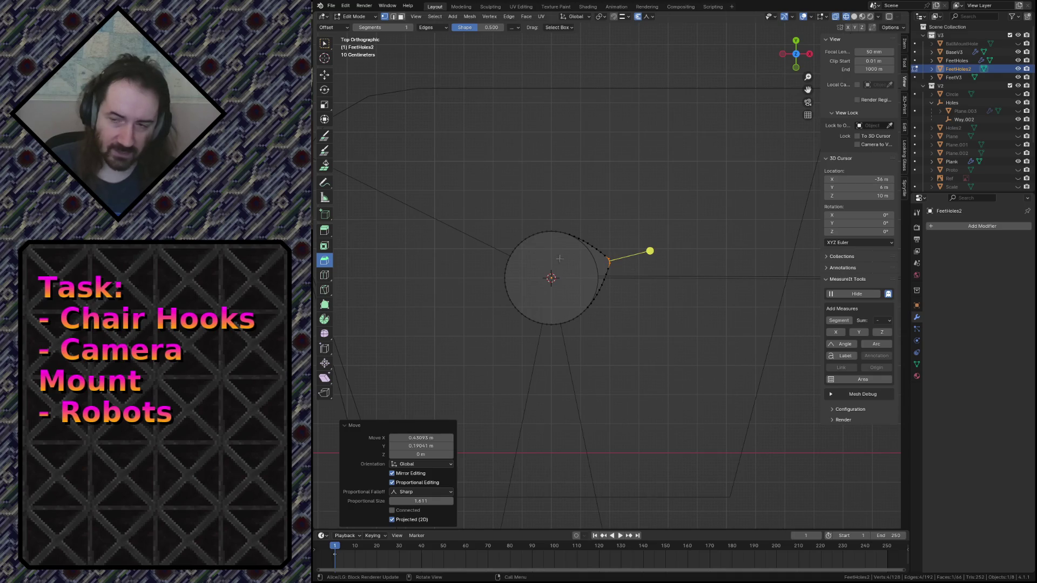
key(Tab)
Step: Select the FeetV3 foot block and add a Boolean modifier to it
key(shift+grave)
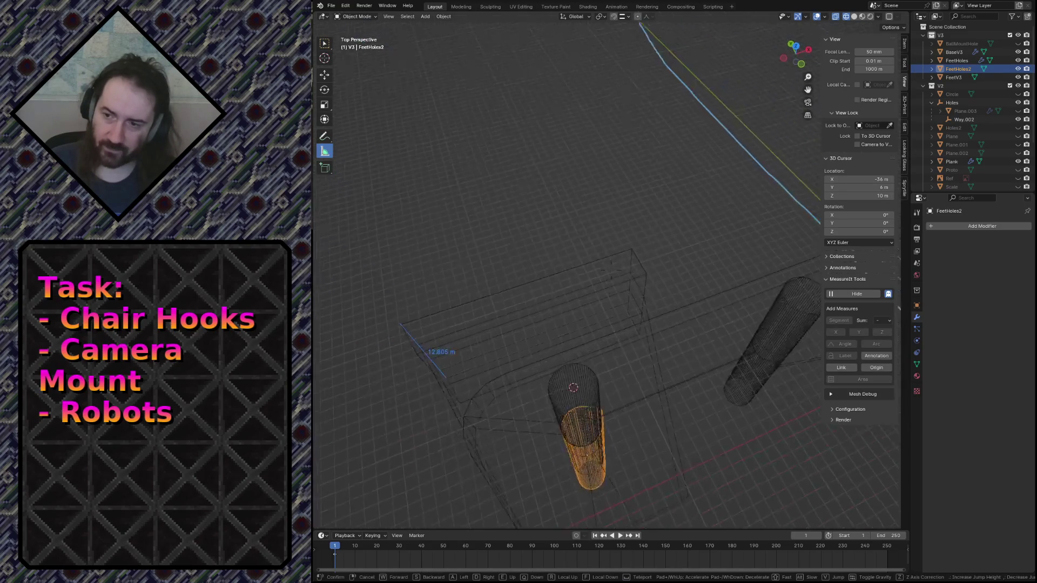
key(q)
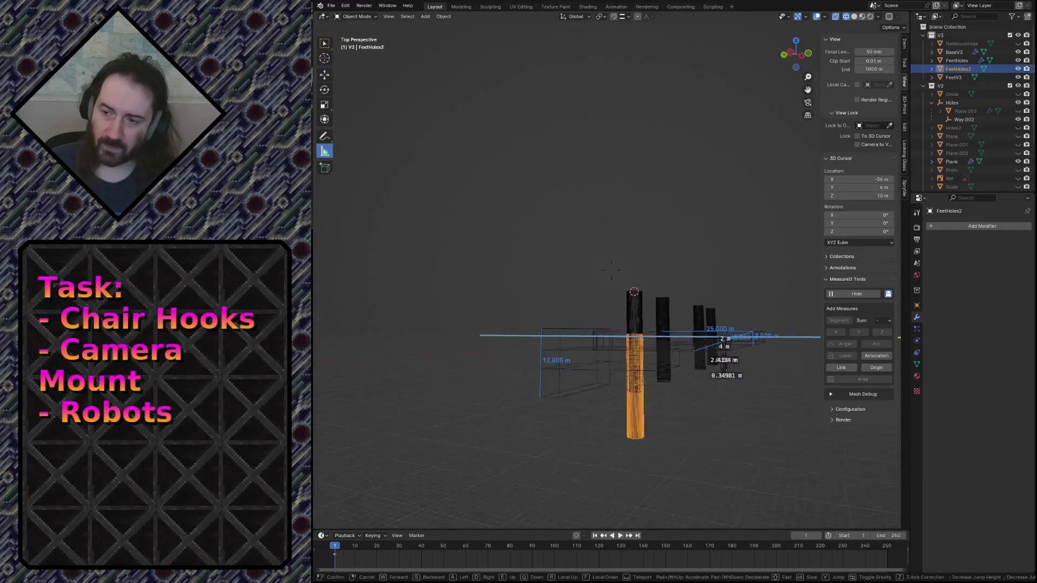
key(w)
key(Return)
click(521, 308)
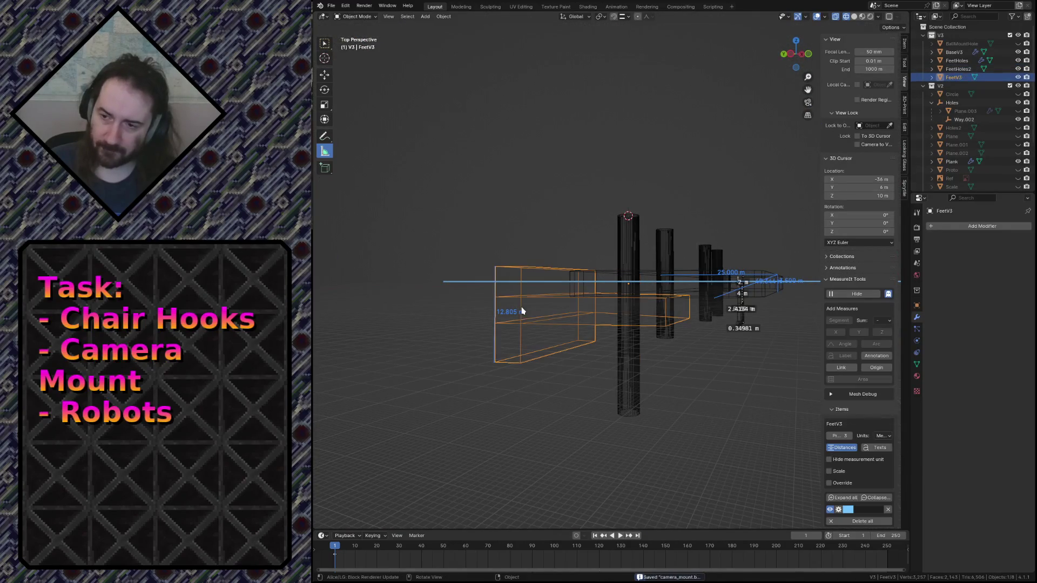
click(940, 227)
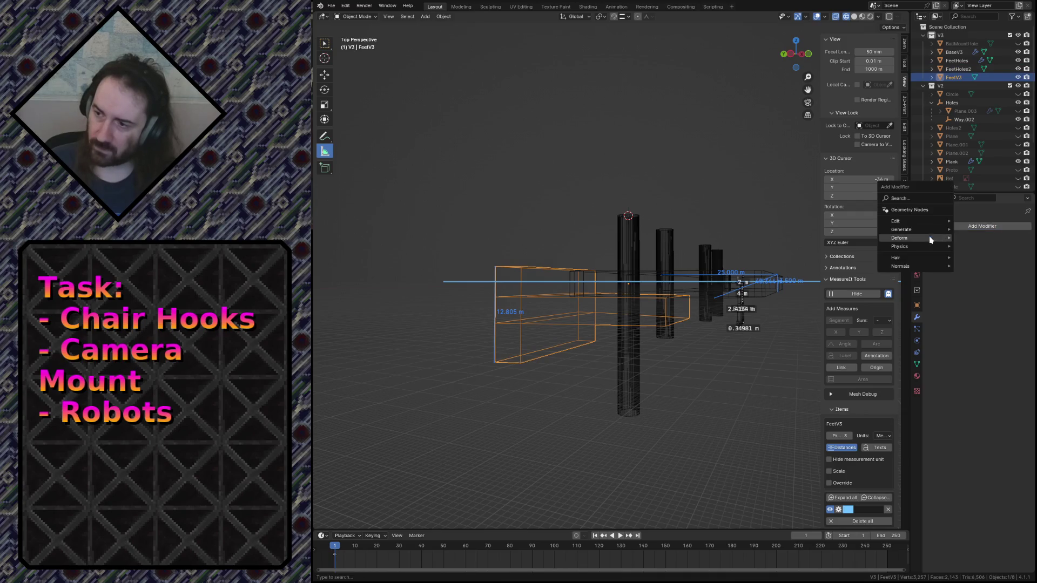
mouse_move(918, 230)
click(970, 247)
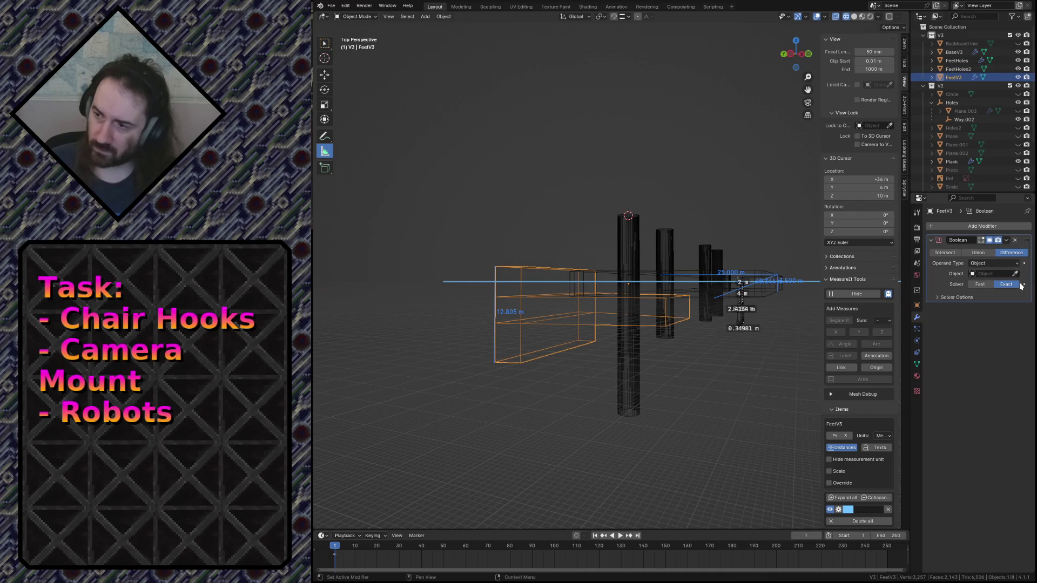
Step: Hide the FeetHoles2 and FeetHoles cutters, save the file, and switch to solid shading
click(630, 397)
key(h)
click(624, 242)
key(h)
key(ctrl+s)
key(z)
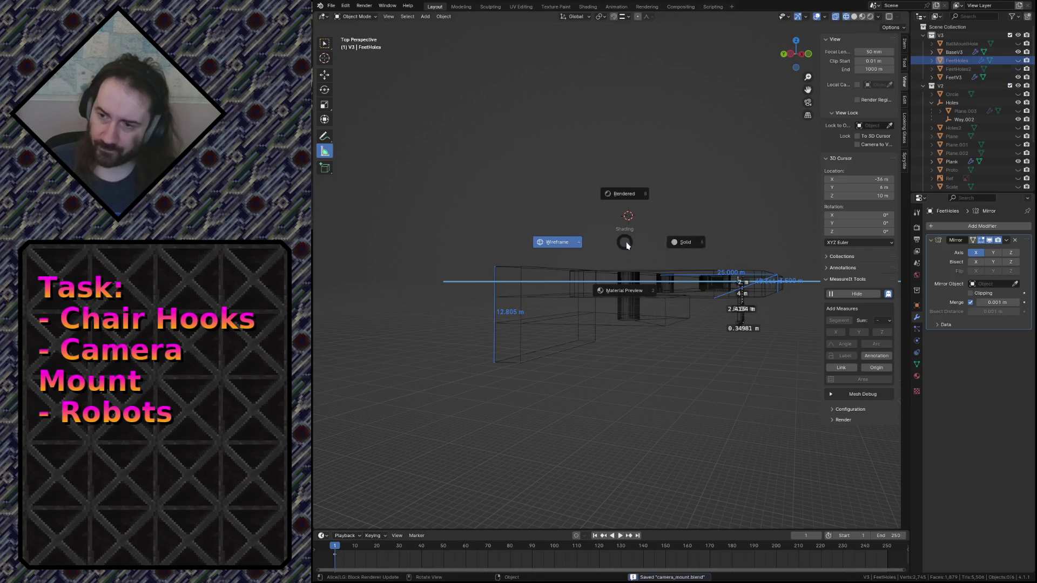
click(675, 251)
Step: Fly in close to the plank, reselect FeetV3 and enter Edit Mode
key(shift+grave)
key(w)
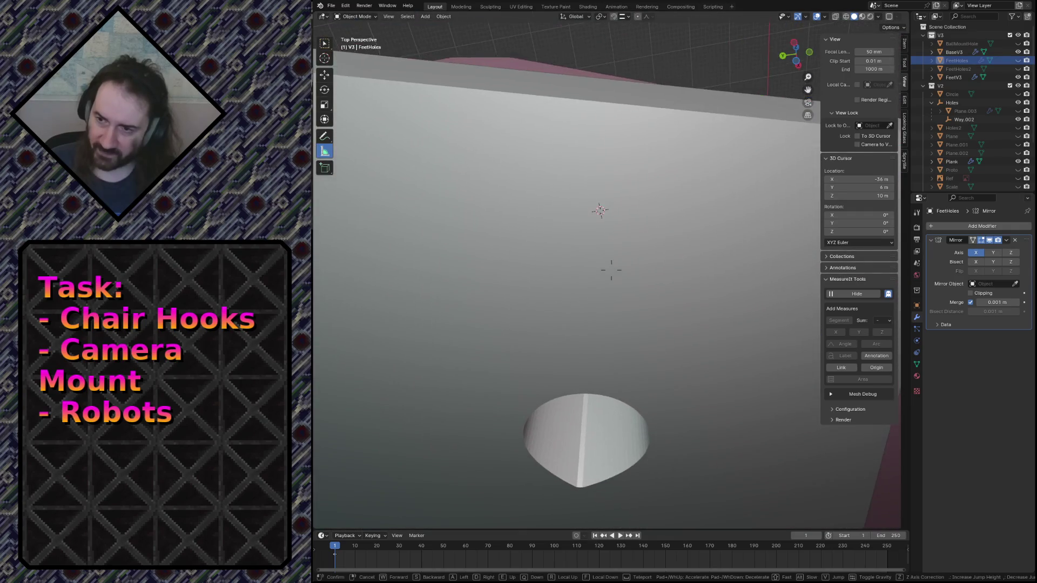
key(s)
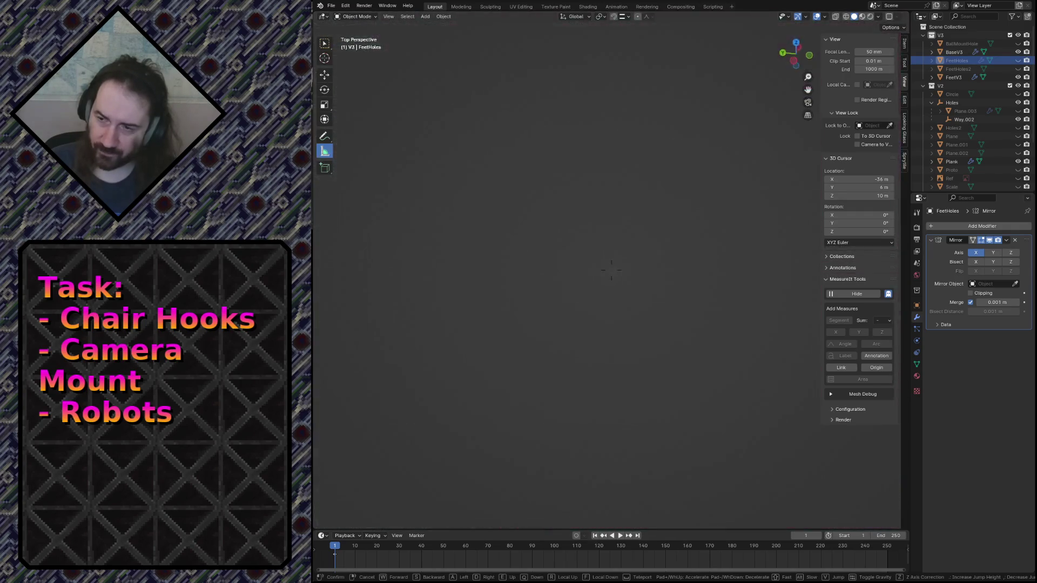
key(w)
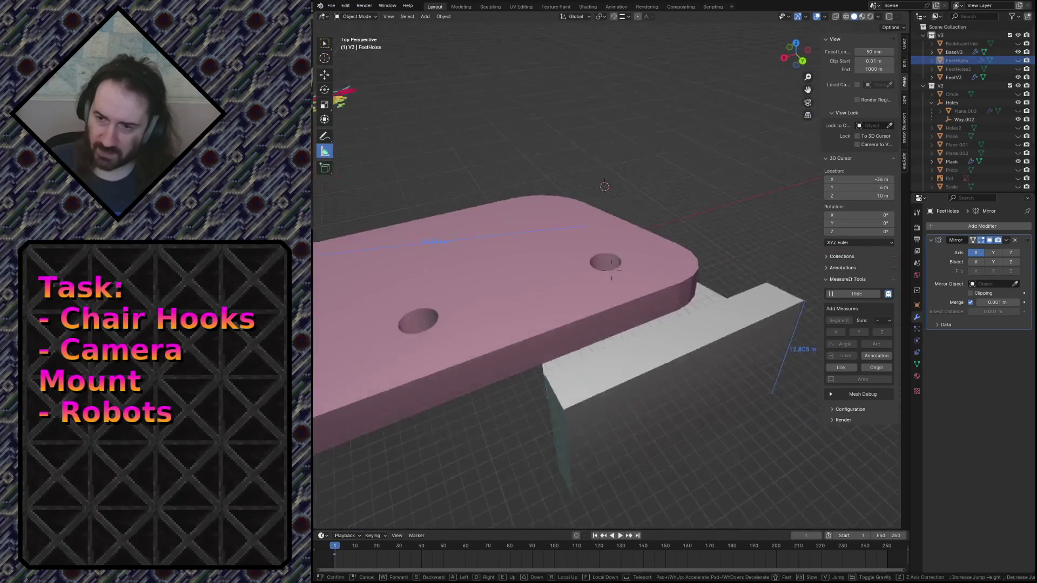
key(s)
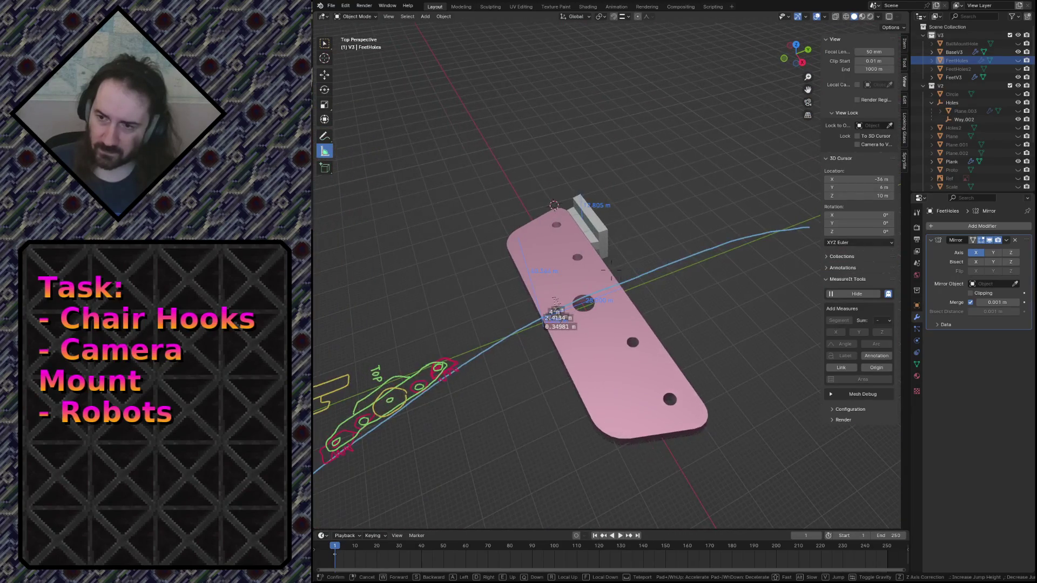
key(w)
key(s)
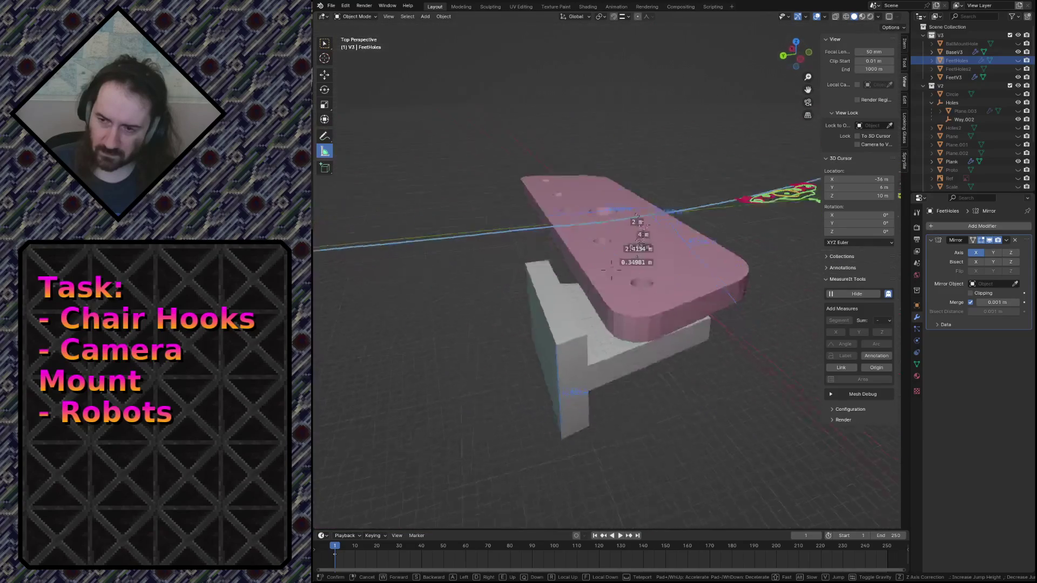
key(w)
click(586, 328)
click(586, 328)
key(Tab)
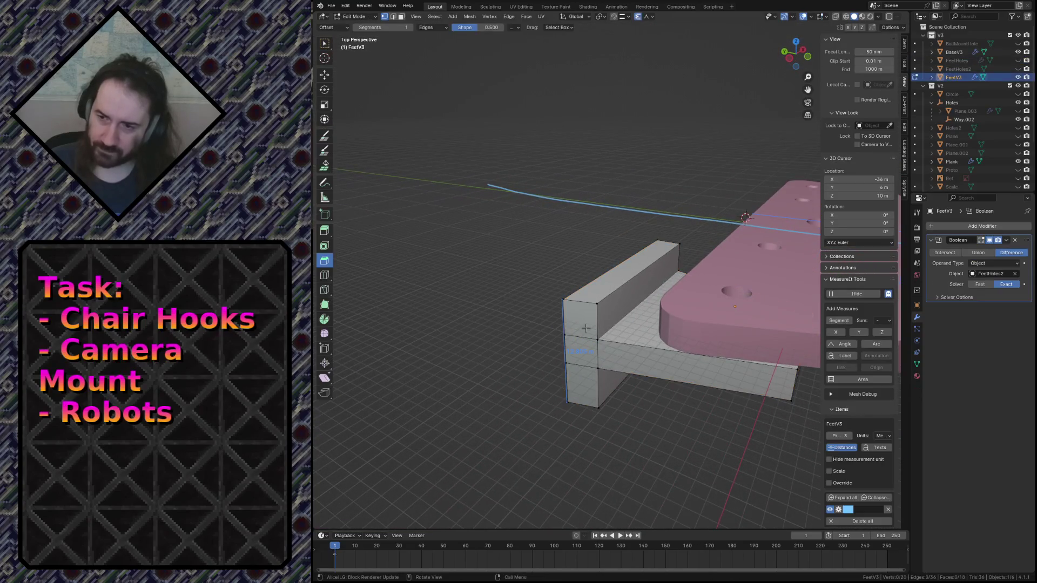
Step: In edge select mode, try a rounded multi-segment bevel on one foot block edge
key(2)
key(shift+grave)
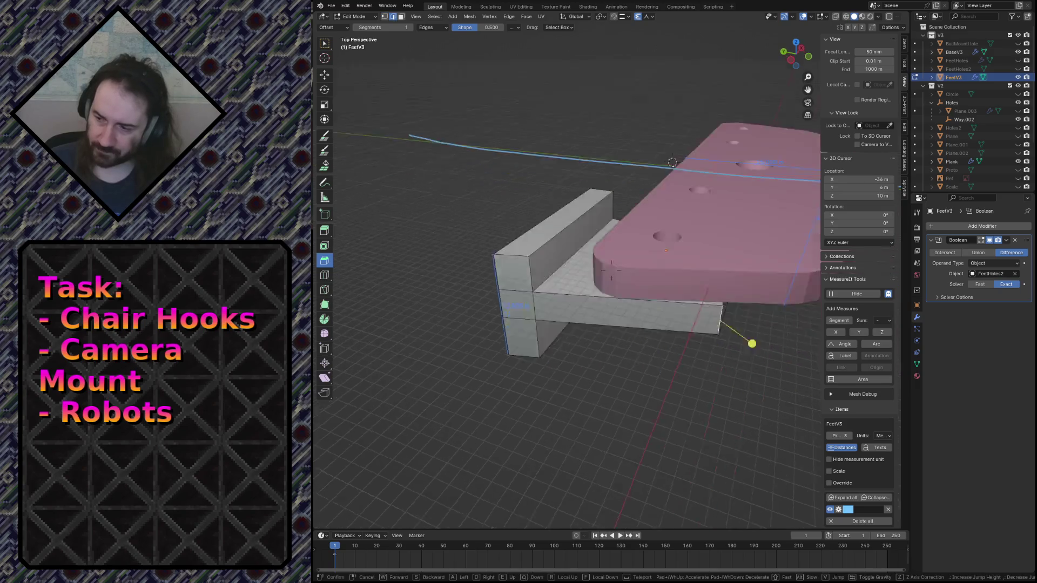
key(w)
click(611, 269)
click(559, 248)
key(ctrl+b)
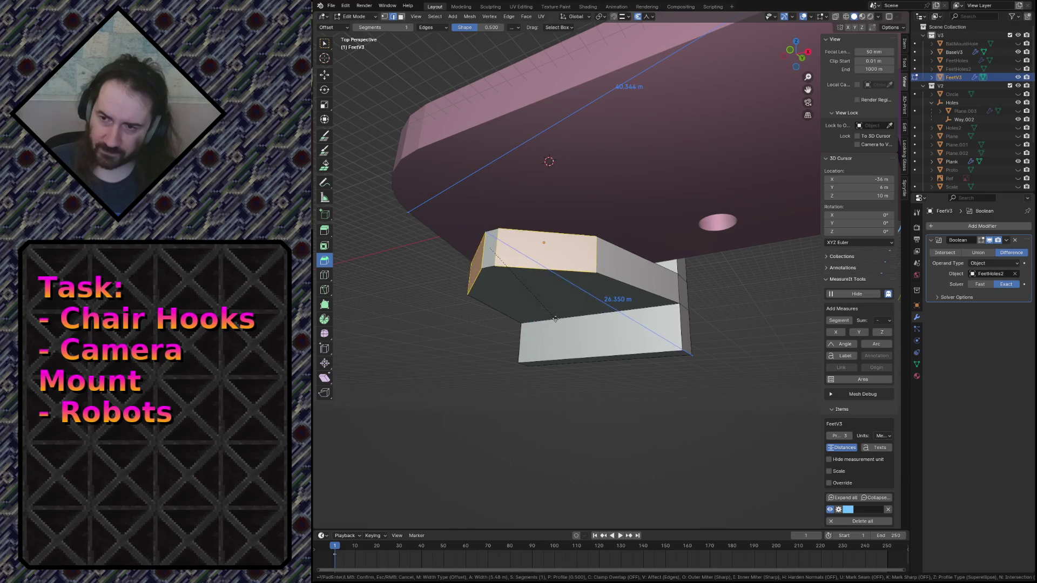
click(546, 302)
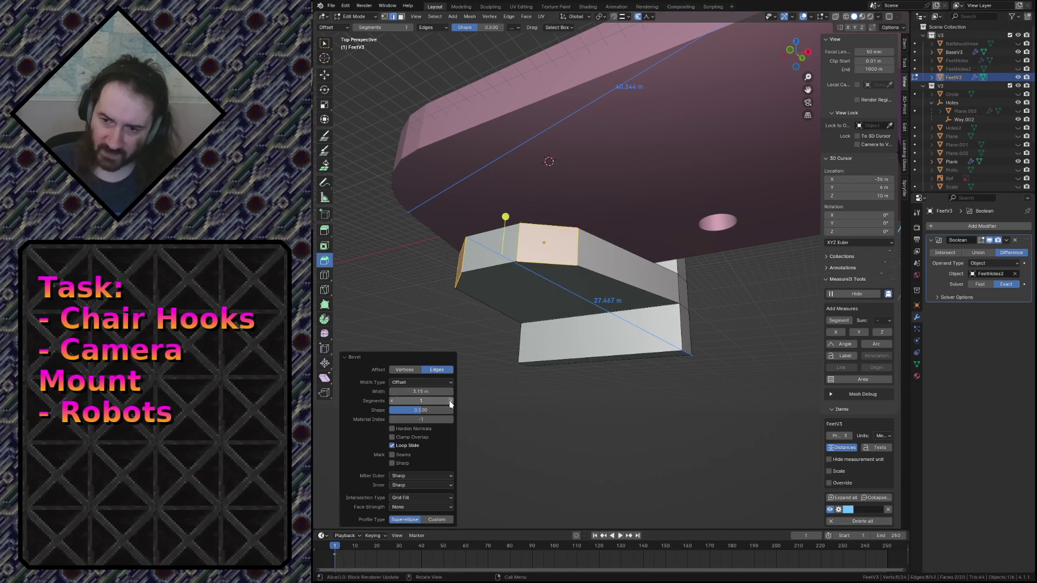
drag(449, 403, 486, 404)
key(Tab)
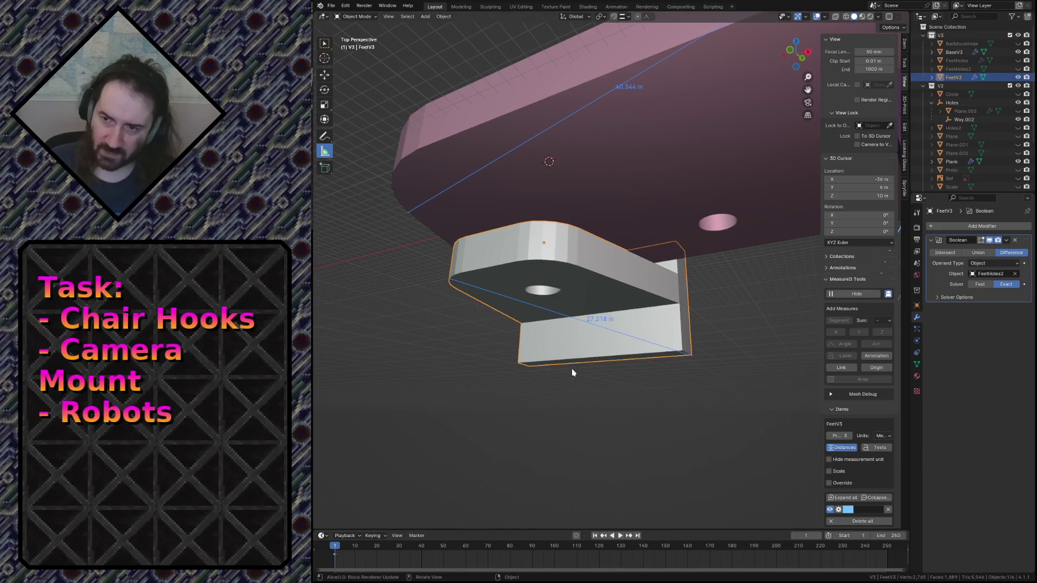
Step: Undo the trial bevel and attempt a bevel on the top corner edge, cancelling it
key(shift+grave)
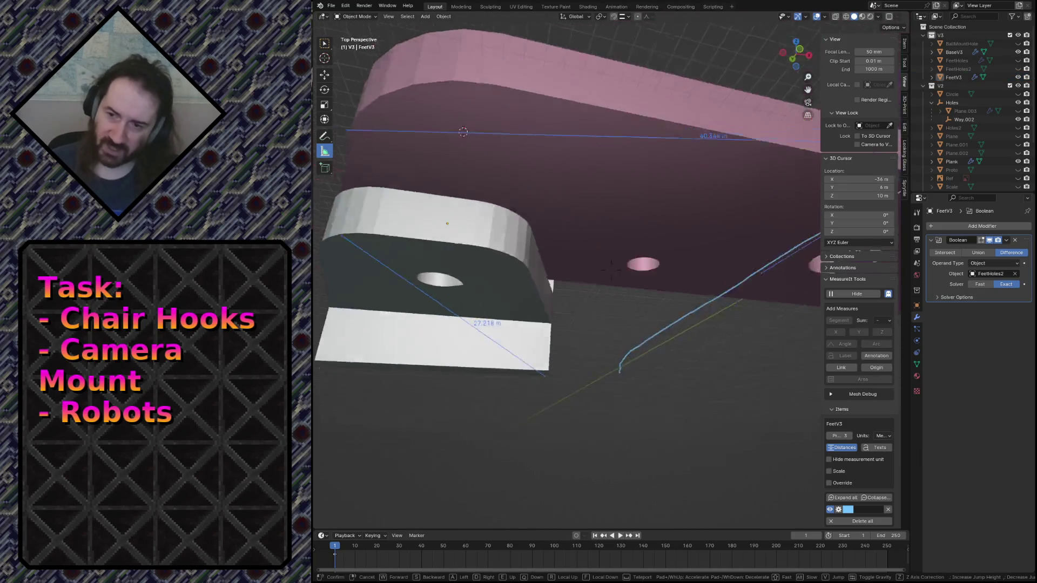
key(w)
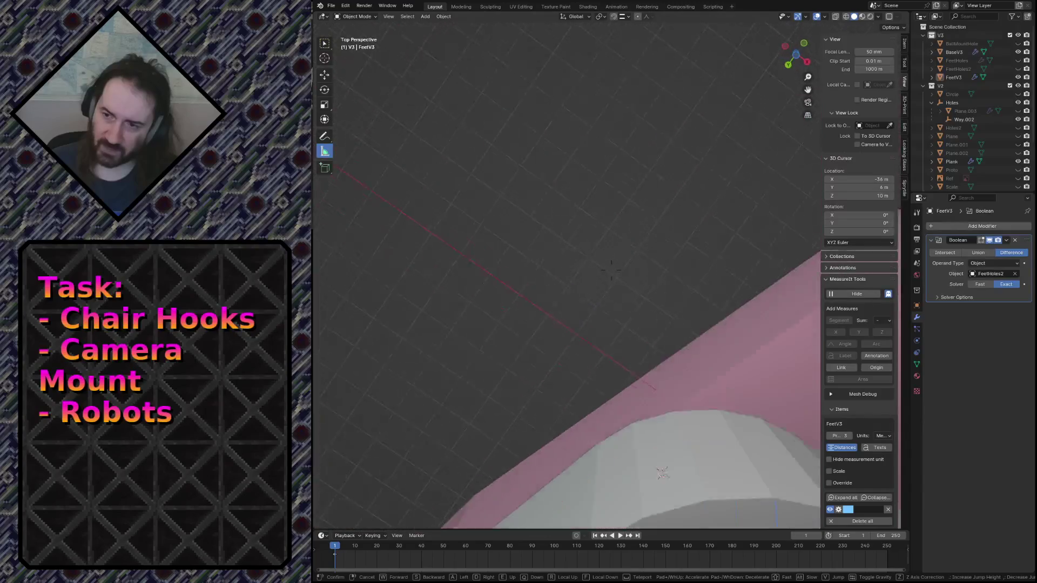
key(s)
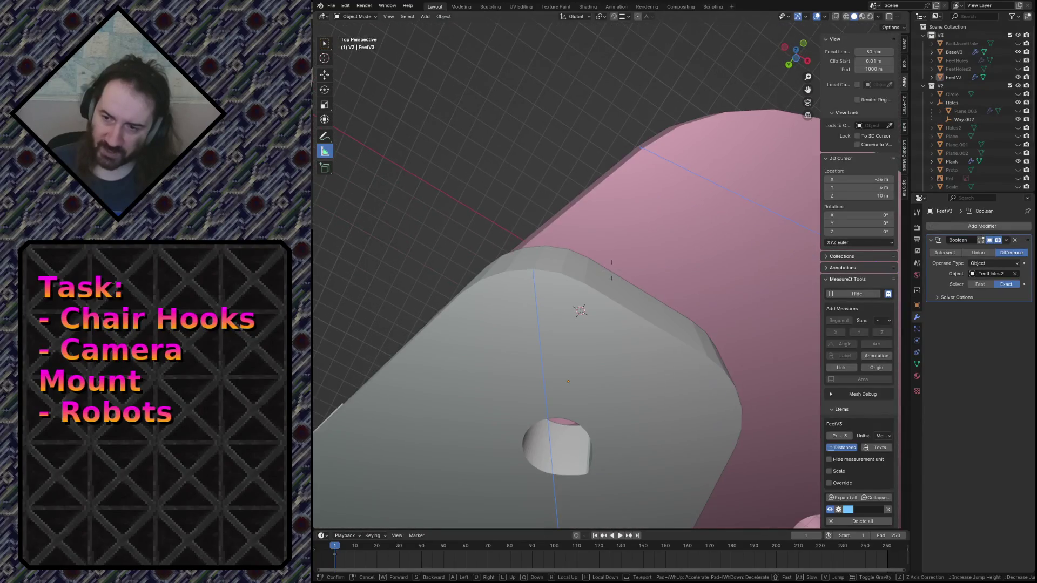
click(591, 371)
click(592, 371)
key(Tab)
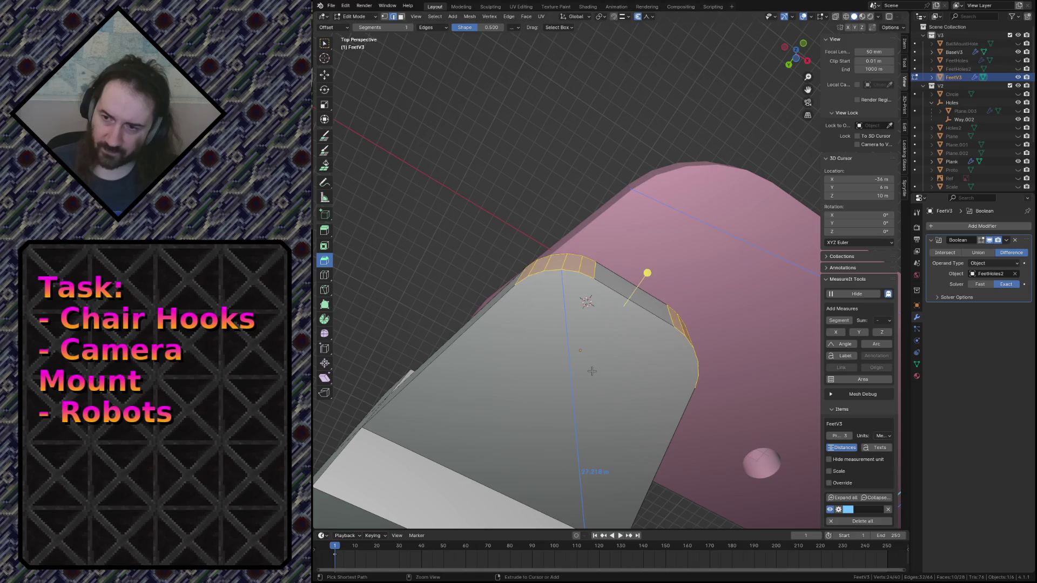
key(ctrl+z)
click(543, 251)
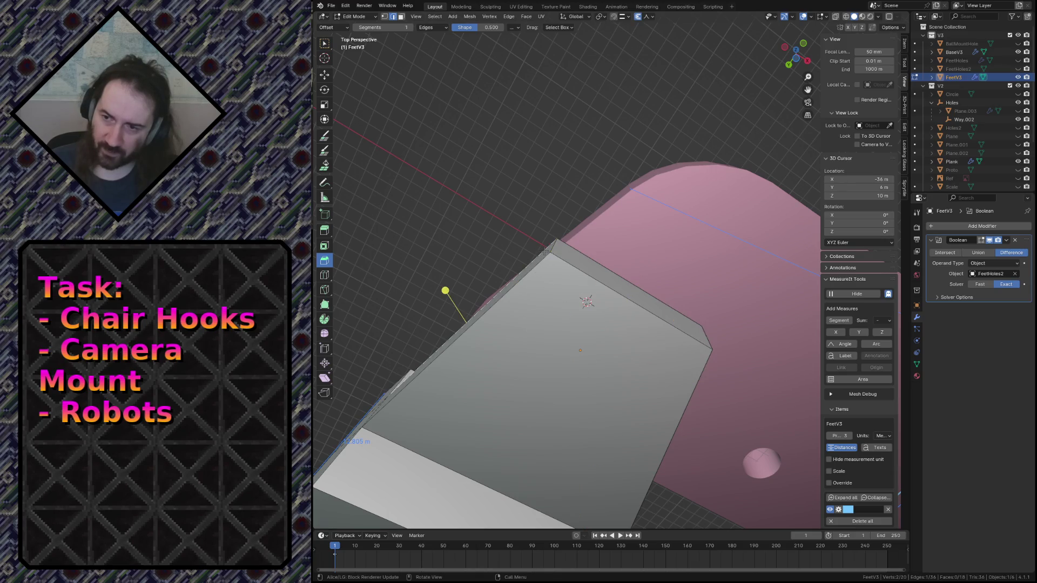
click(561, 250)
click(555, 244)
drag(548, 204, 550, 334)
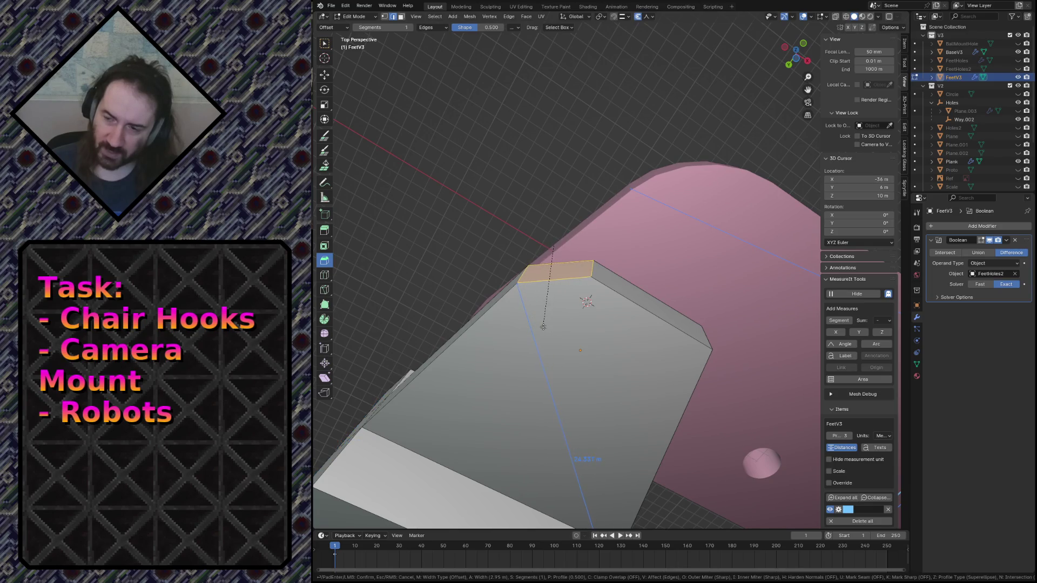
key(Escape)
Step: Add the short right edge to the selection and start beveling both corner edges
shift+click(695, 334)
drag(655, 260, 576, 367)
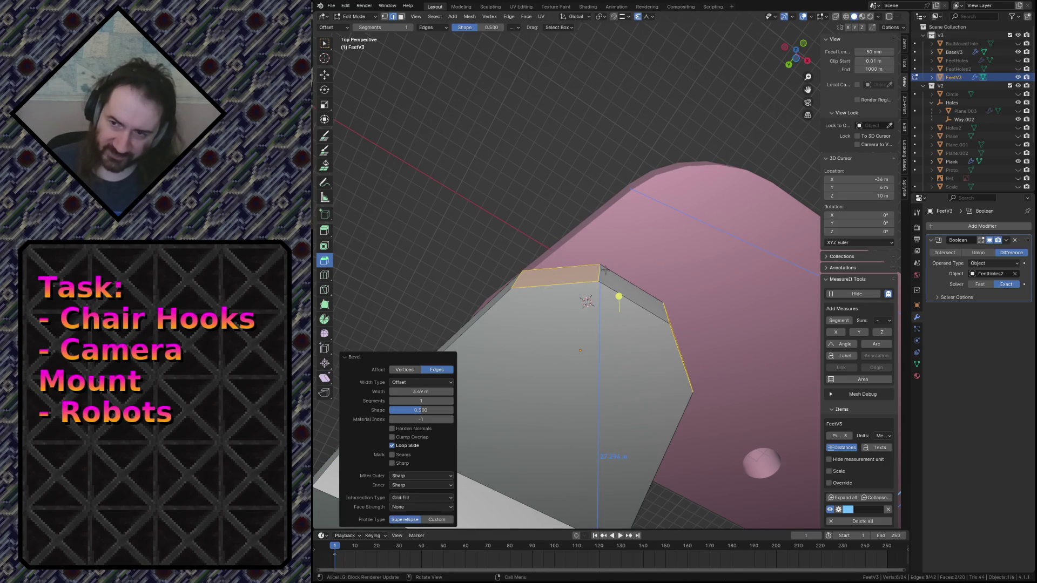
key(shift+grave)
key(w)
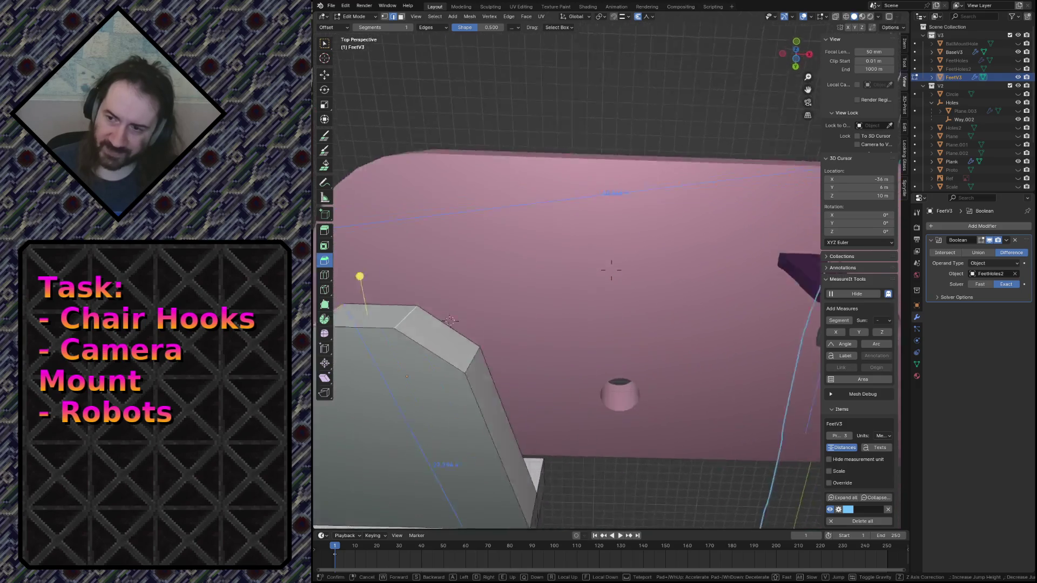
key(s)
key(w)
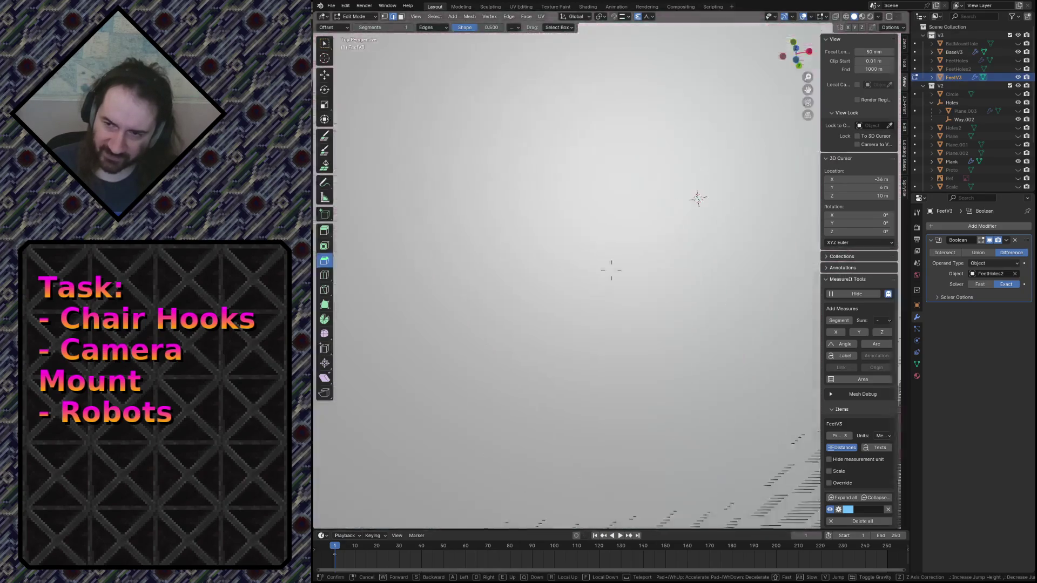
key(Escape)
Step: Bevel the two end corner edges with 5 segments and about 2.3 m width, then exit to Object Mode
mouse_move(576, 220)
mouse_down()
mouse_move(591, 189)
mouse_move(586, 204)
mouse_up()
click(451, 401)
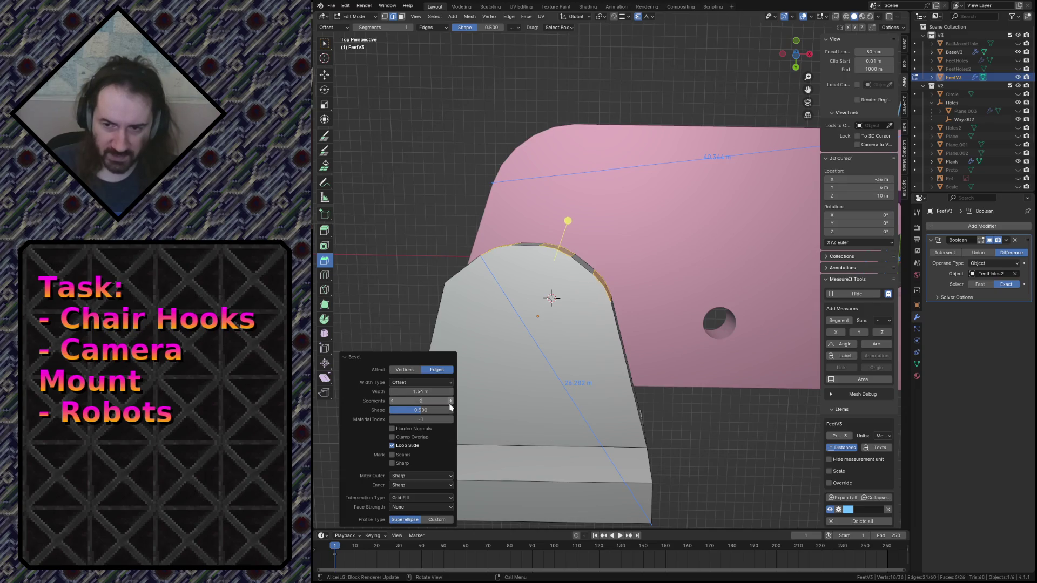
click(450, 401)
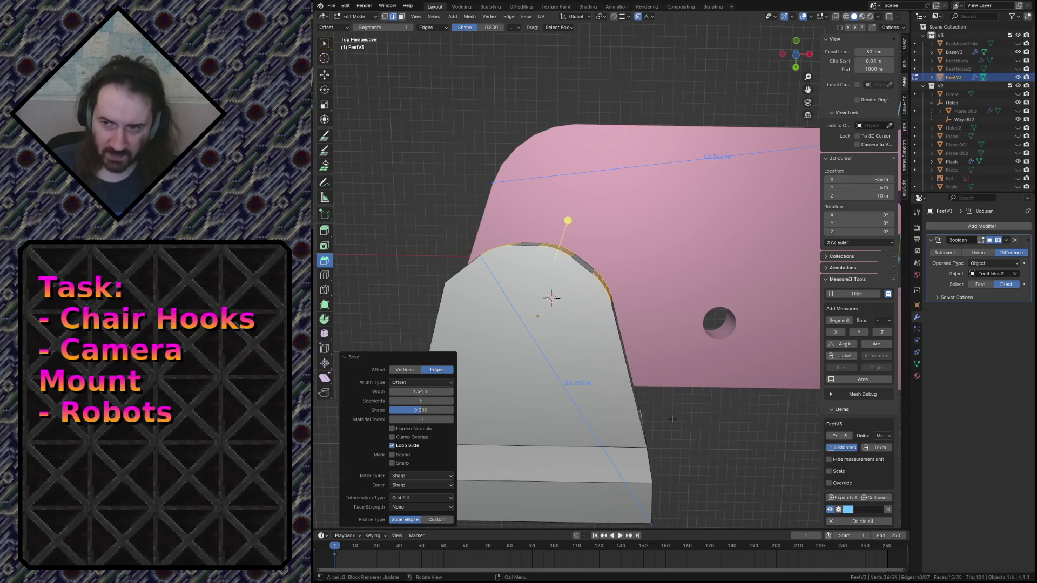
click(451, 392)
drag(421, 391, 443, 391)
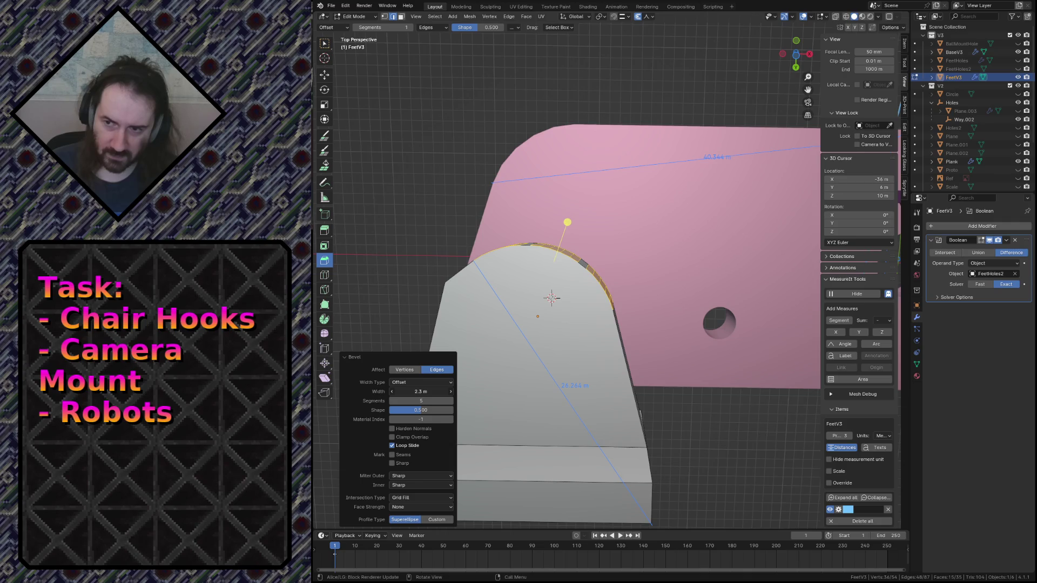
middle_drag(565, 361, 591, 372)
key(Tab)
key(alt+a)
key(shift+grave)
Step: Select FeetV3's inner corner edge loop and chamfer it with a 1-segment, 1.22 m bevel
key(w)
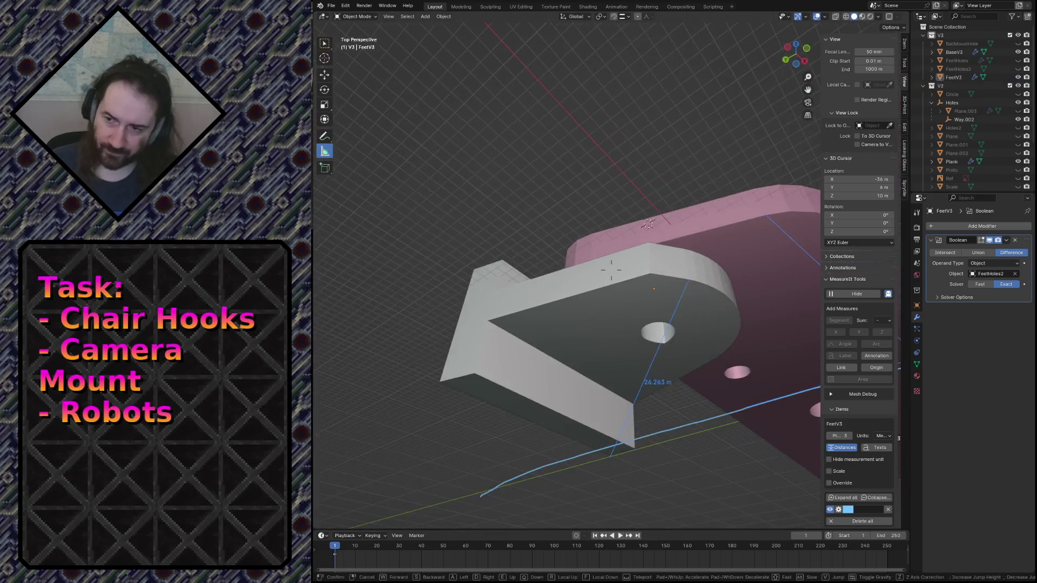
click(611, 270)
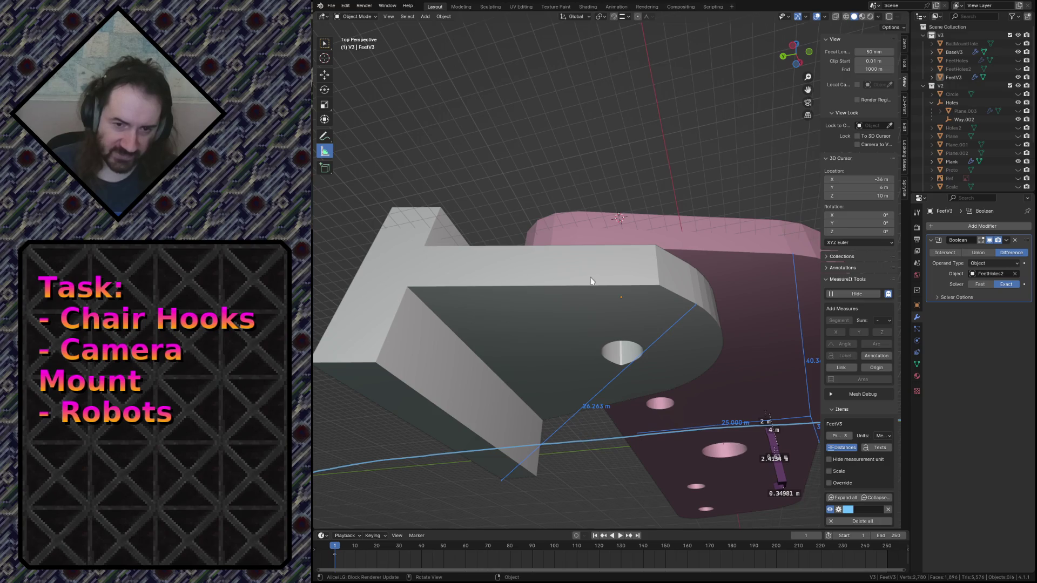
scroll(670, 300, up, 5)
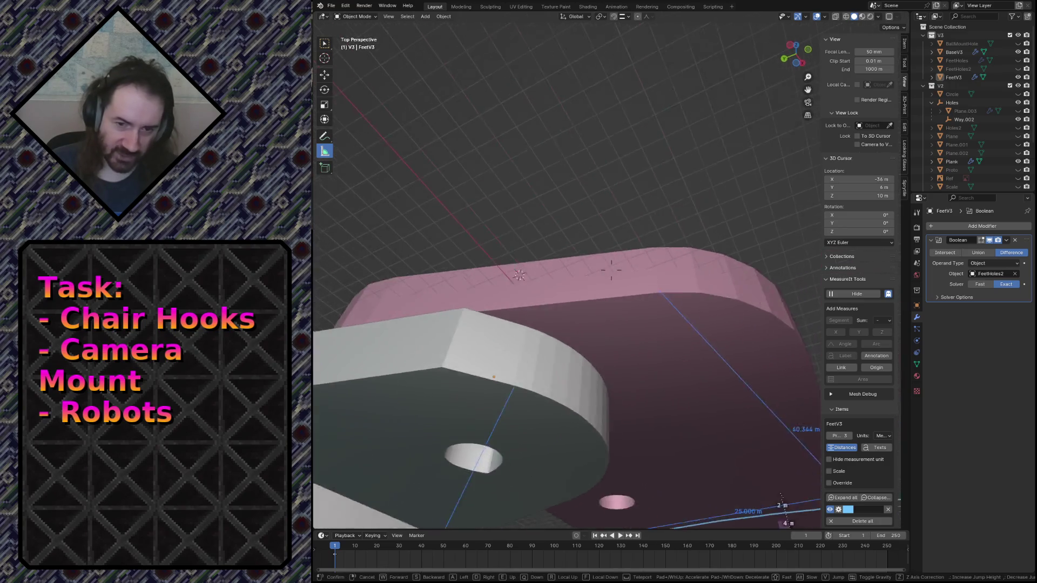
key(shift+grave)
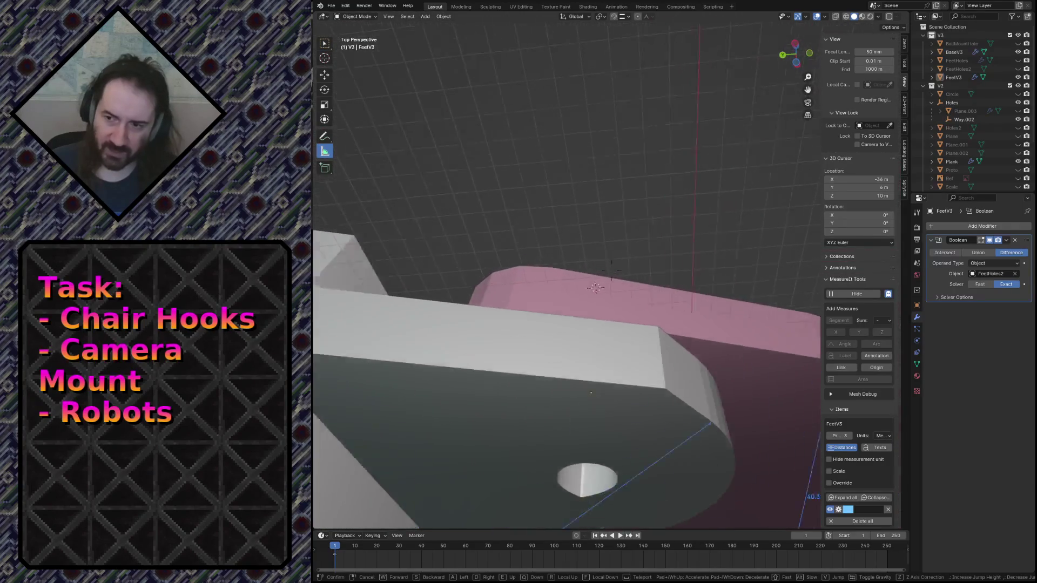
click(595, 288)
key(Tab)
alt+click(567, 292)
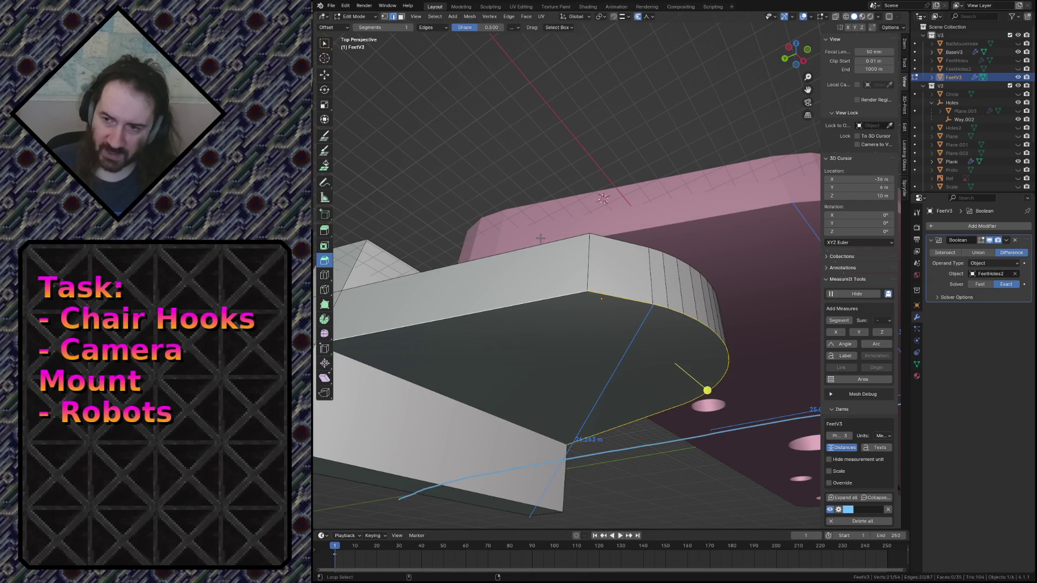
key(shift+grave)
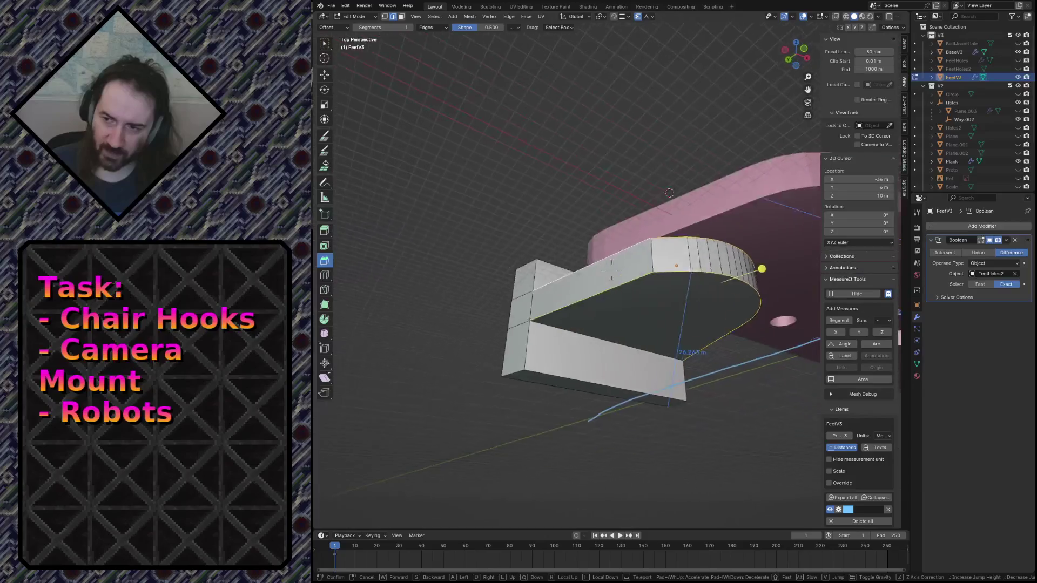
click(483, 254)
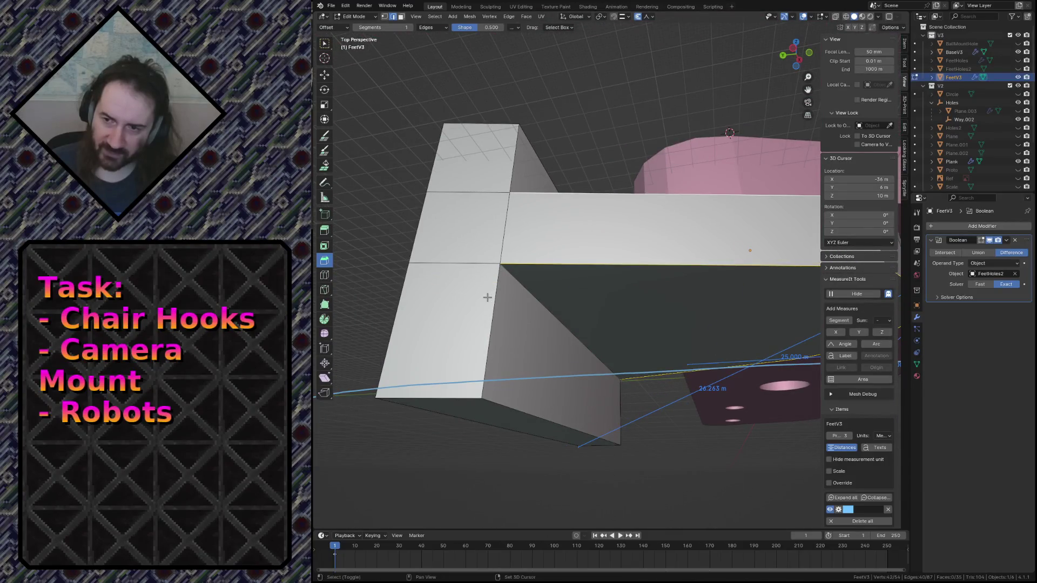
key(shift+grave)
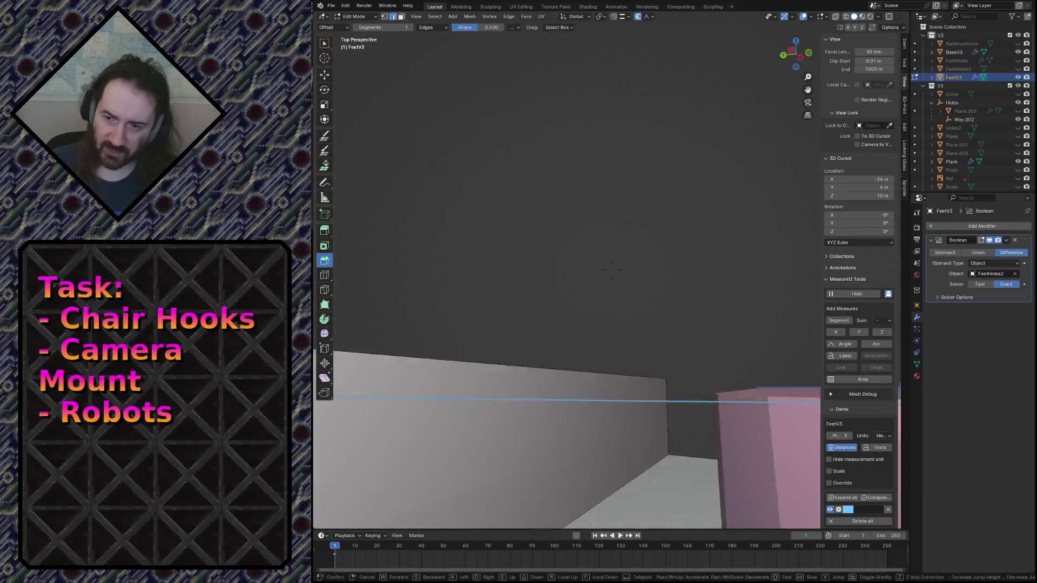
key(Escape)
mouse_move(673, 301)
mouse_down()
mouse_move(699, 307)
mouse_move(623, 289)
mouse_up()
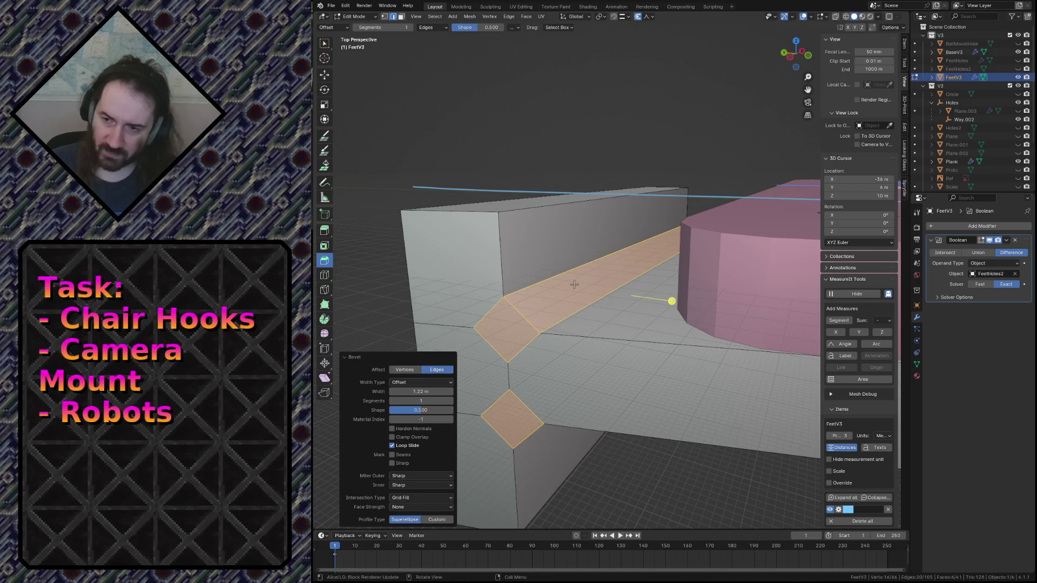
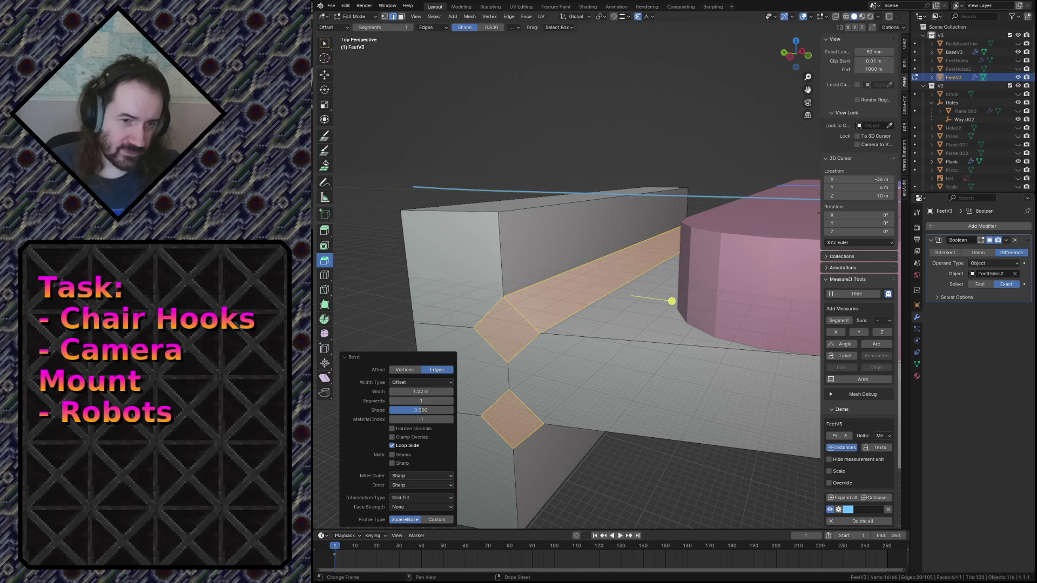
Step: Switch to the Firefox Bevel Tools article on chamfers and bevels and scroll down it
key(alt+Tab)
scroll(670, 304, down, 15)
scroll(664, 313, down, 15)
scroll(660, 324, down, 6)
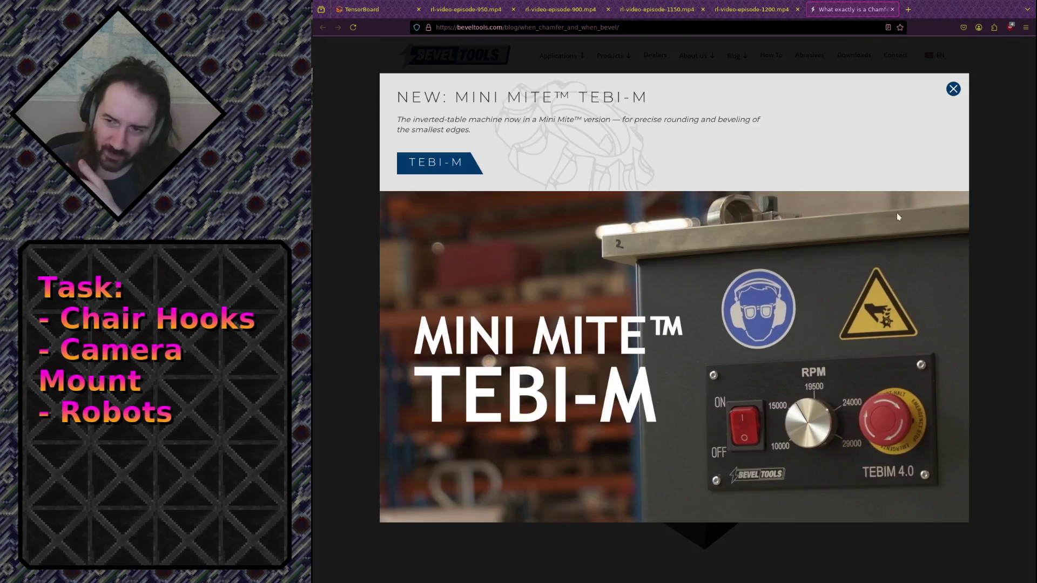
Step: Dismiss the TEBI-M promo pop-up and scroll back and forth through the article
click(953, 90)
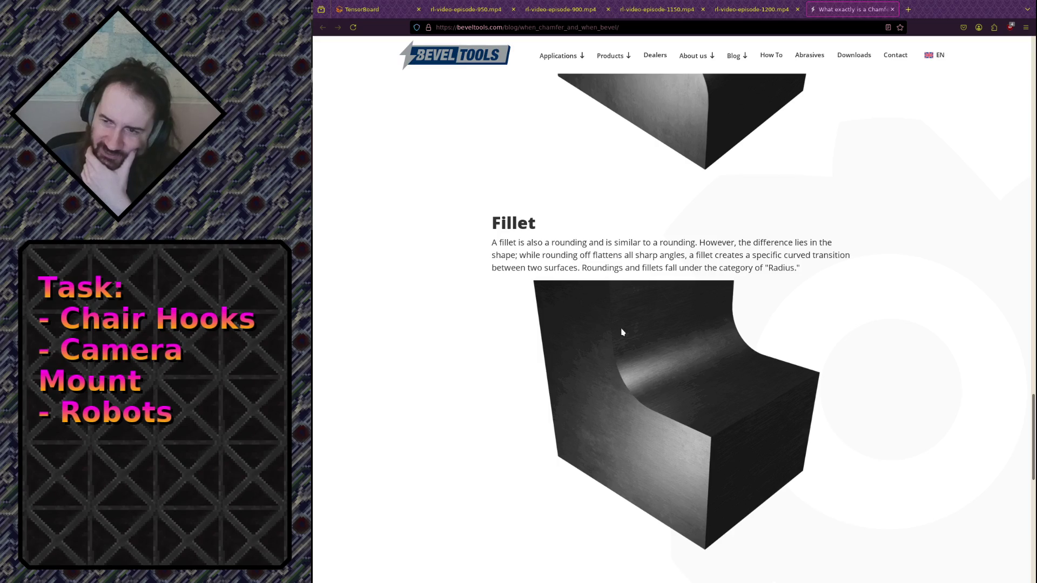
drag(667, 240, 676, 268)
click(679, 270)
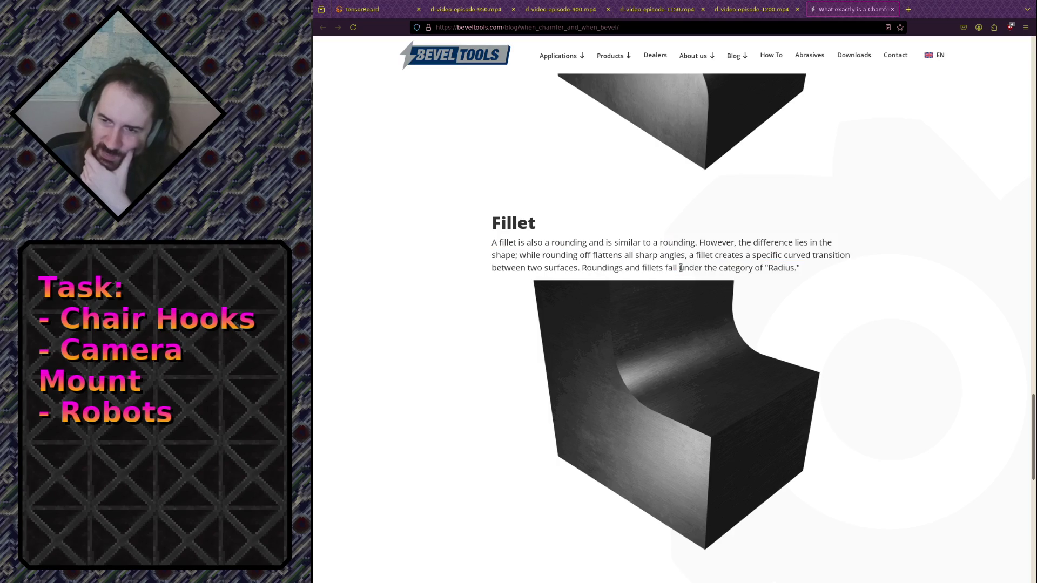
scroll(678, 275, down, 4)
scroll(670, 275, up, 20)
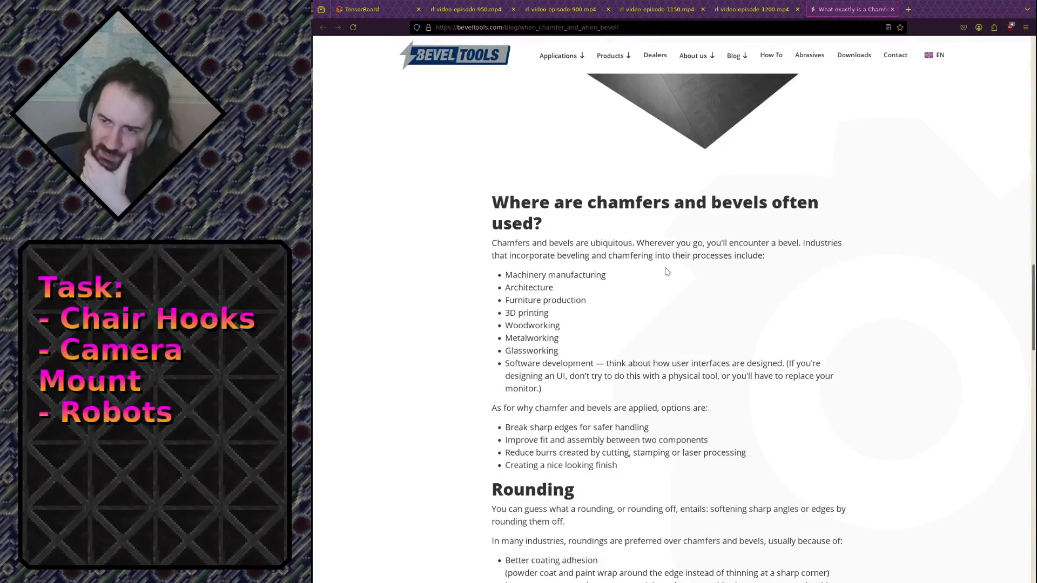
scroll(474, 164, up, 3)
scroll(456, 184, down, 20)
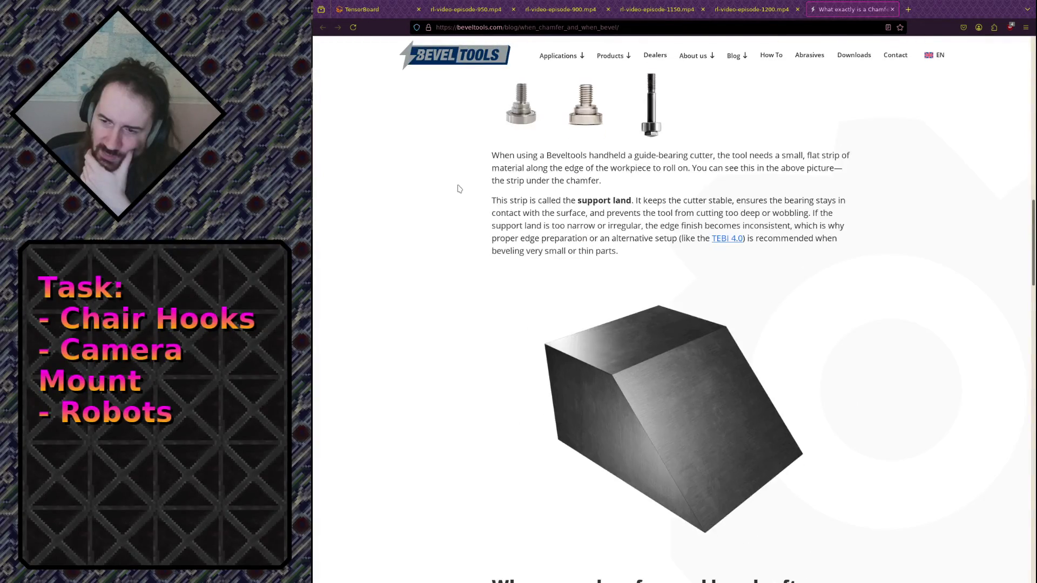
scroll(456, 202, down, 11)
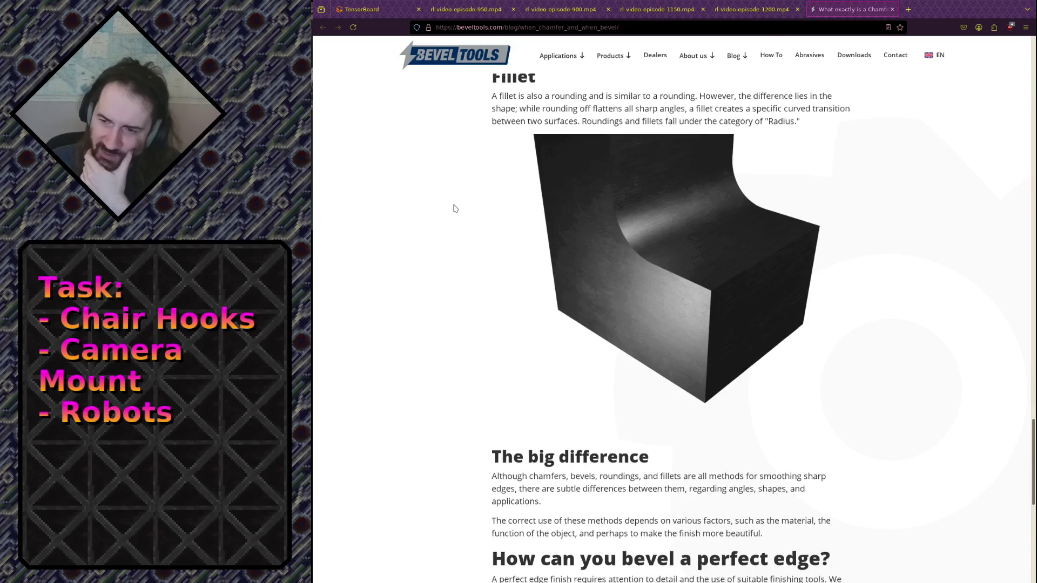
scroll(540, 301, up, 4)
scroll(540, 300, up, 10)
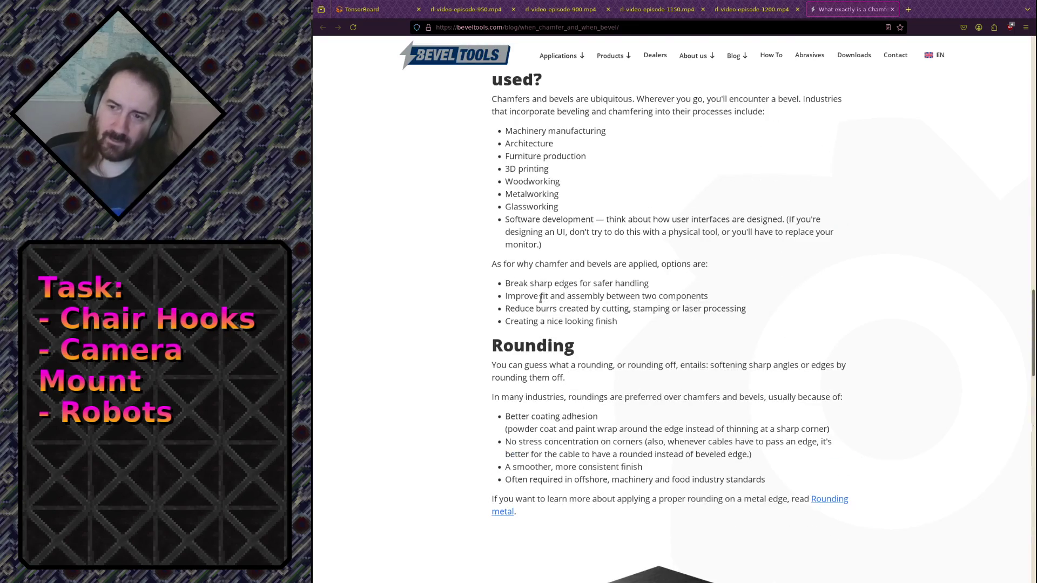
Step: Find 'bevel' in the page, stepping through matches down to the Fillet section
key(ctrl+f)
text(bevel)
key(Return)
key(Return)
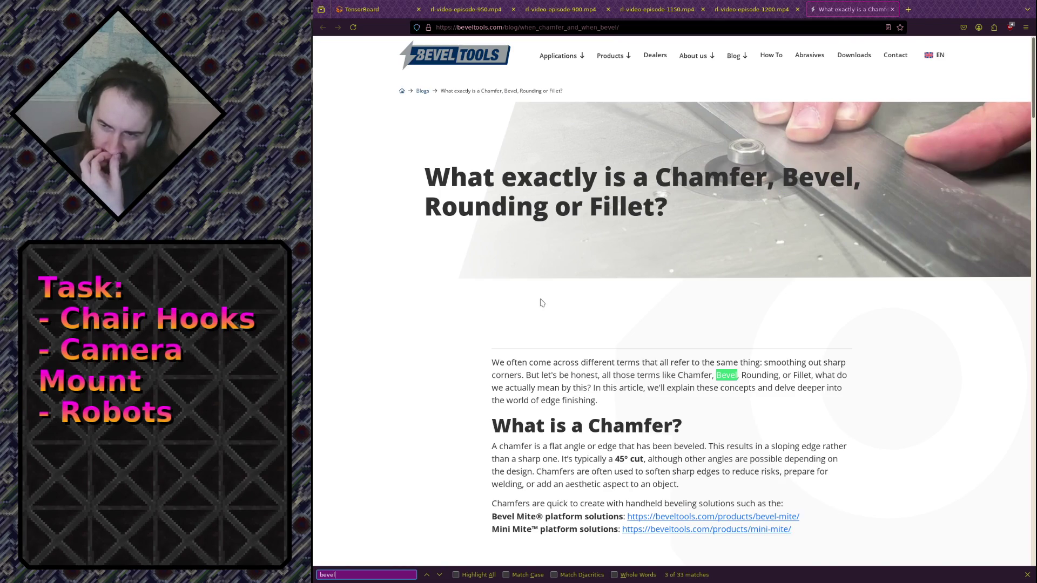
key(Return)
key(Return)
key(Return)
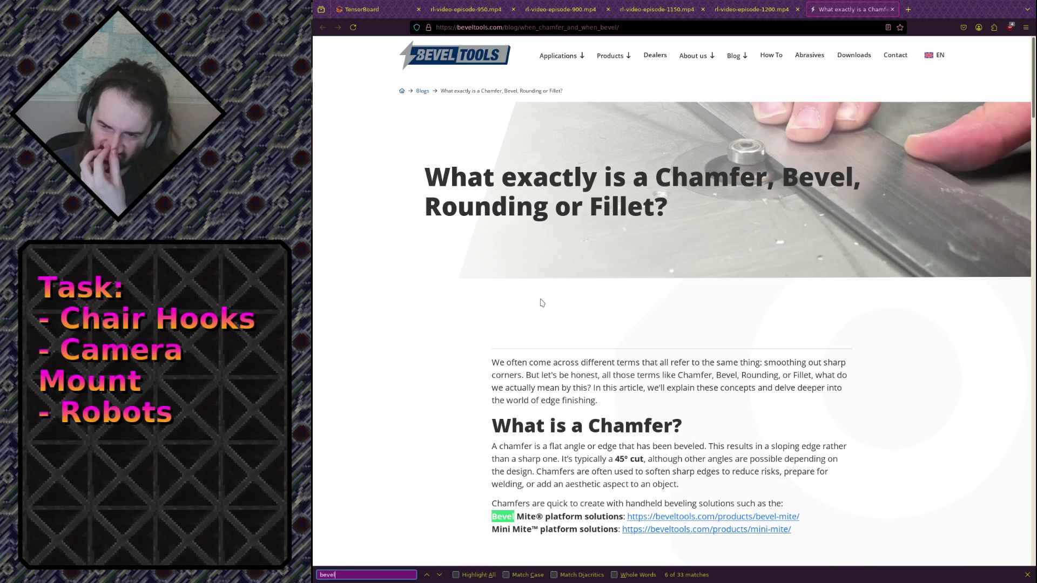
key(Return)
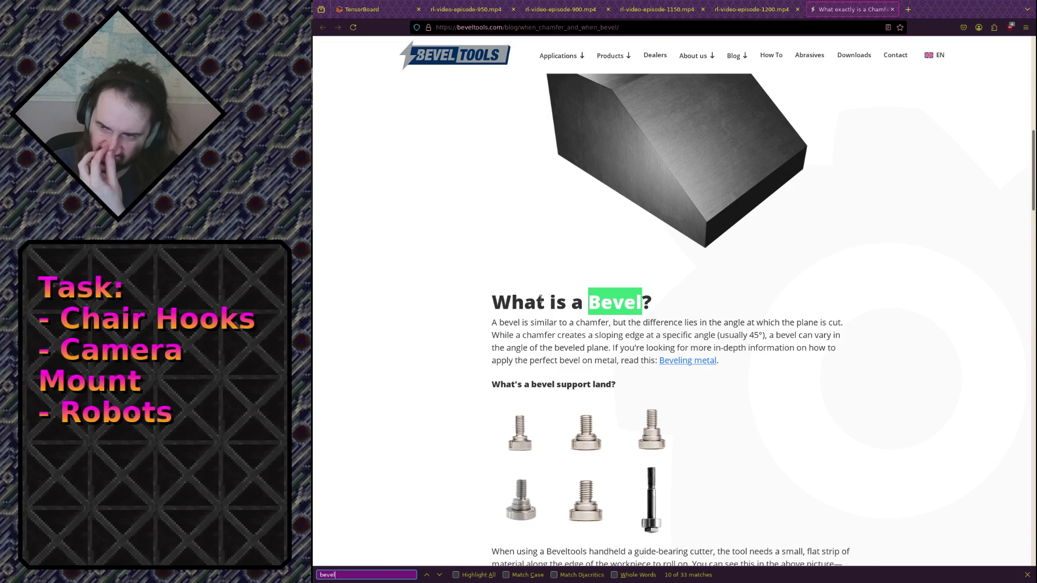
key(Return)
key(Return)
key(Return)
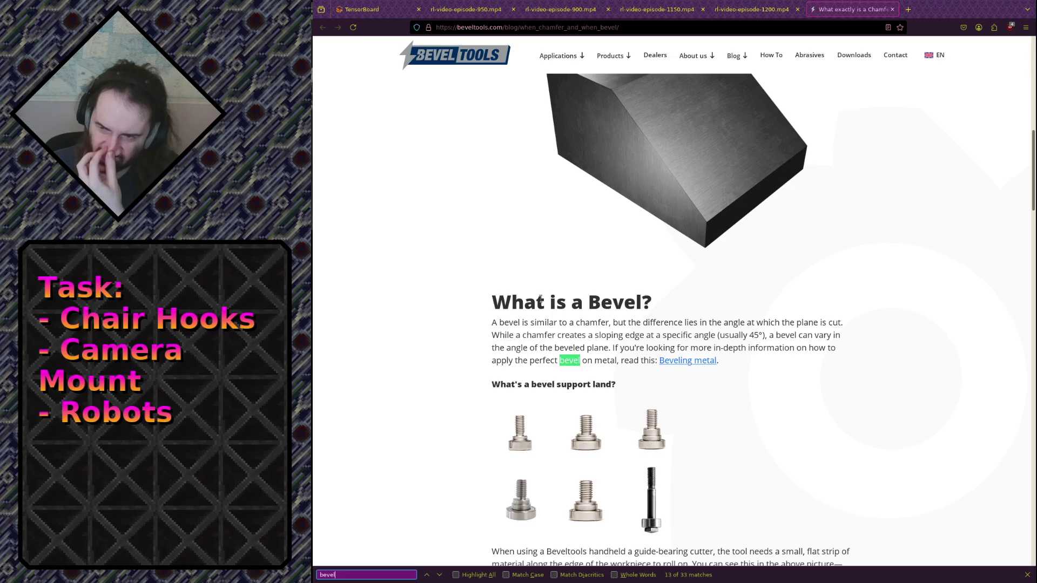
key(Return)
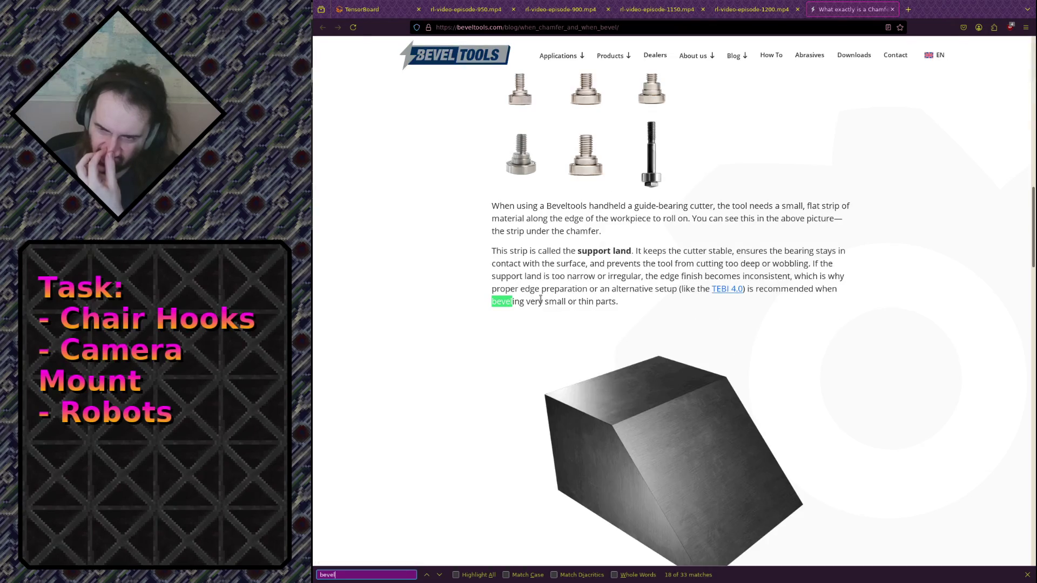
key(Return)
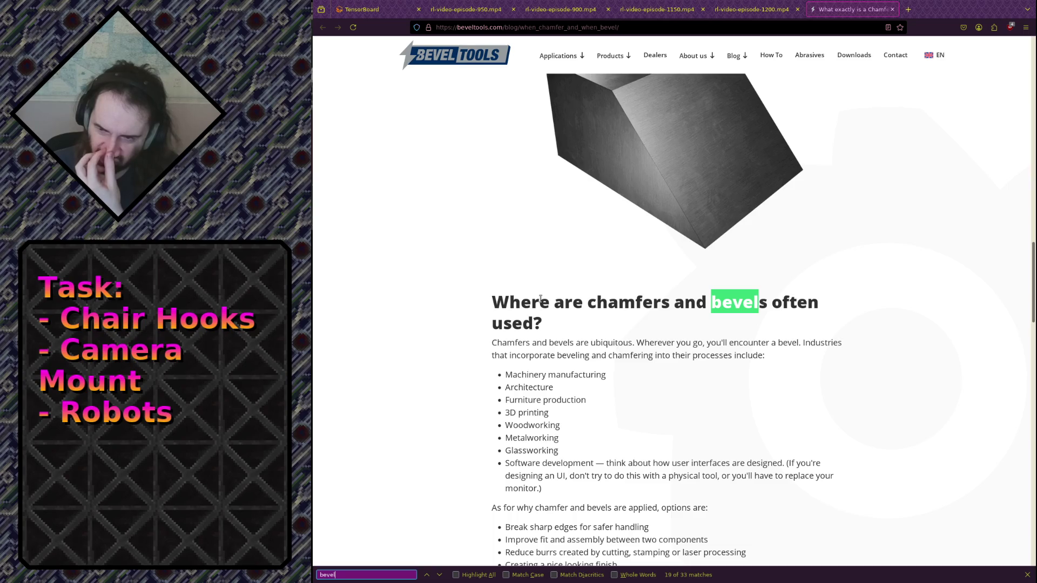
scroll(599, 275, down, 8)
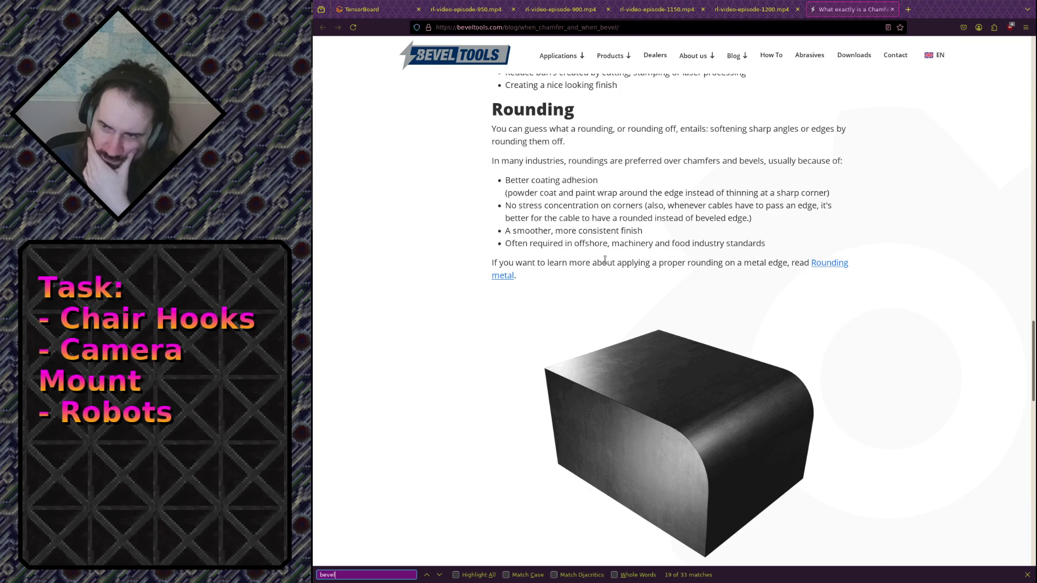
scroll(605, 259, down, 5)
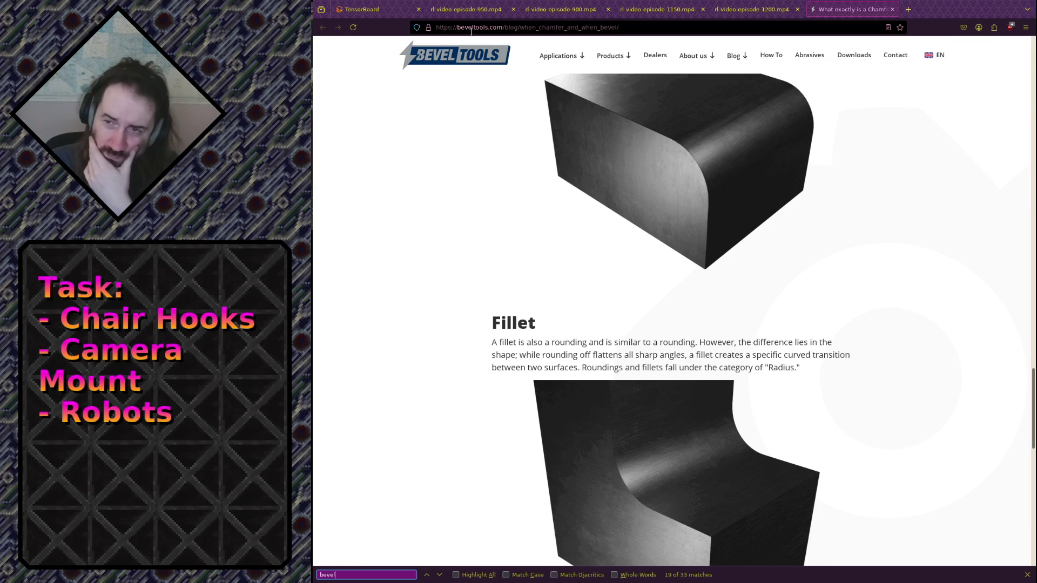
Step: Begin a new web search typing 'bevel fs ill'
click(683, 50)
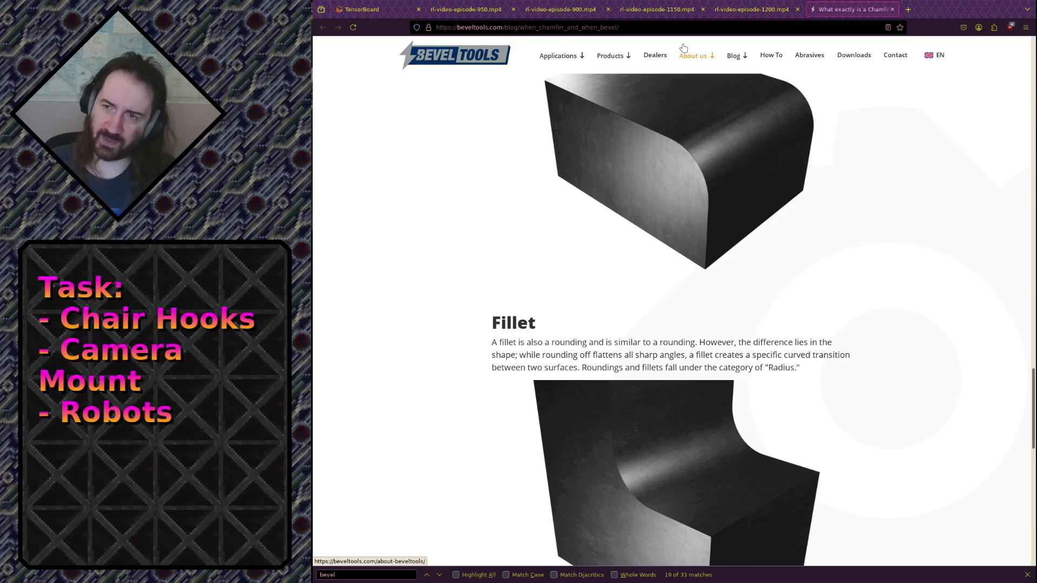
click(683, 27)
text(bevel fs ill)
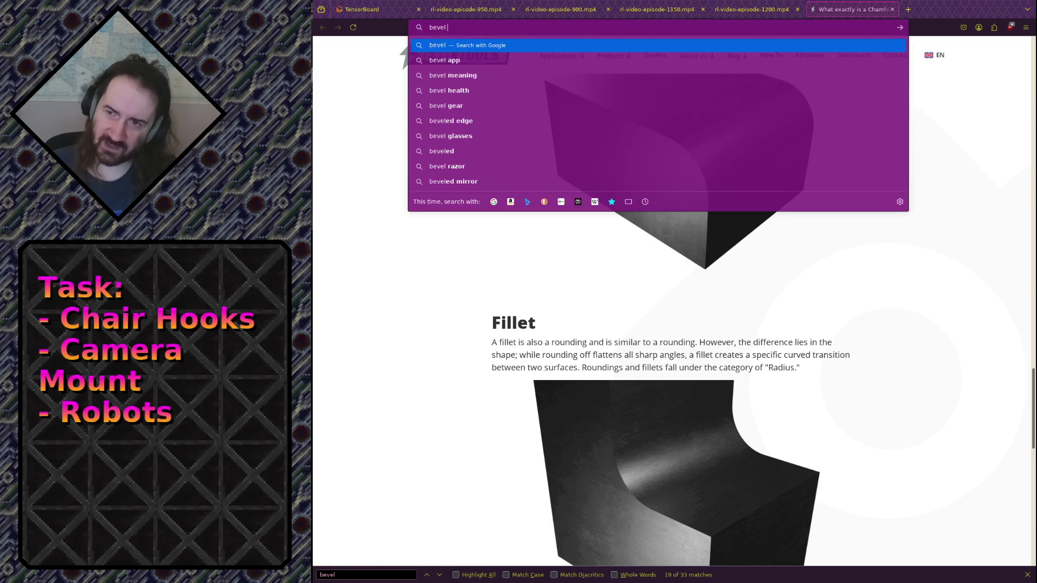
Step: Correct the query to 'bevel vs fillet', search, and show image results
key(BackSpace)
key(BackSpace)
key(BackSpace)
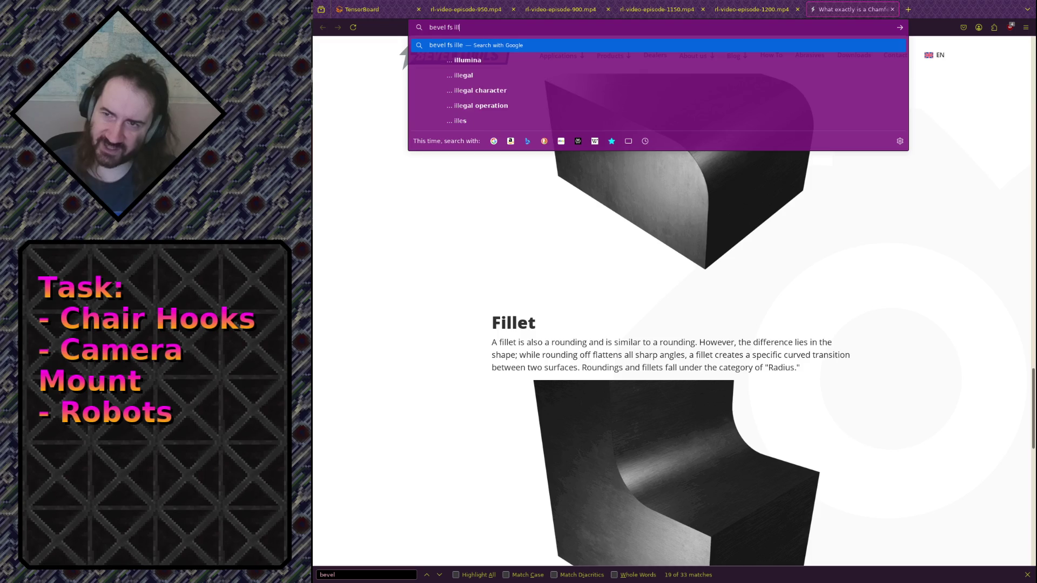
text(vs fillet)
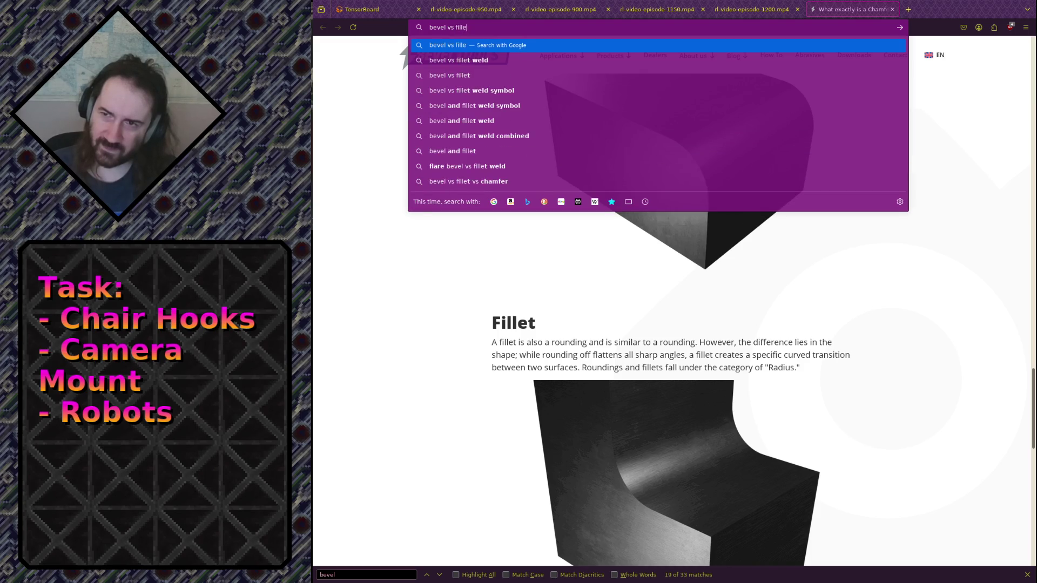
key(Return)
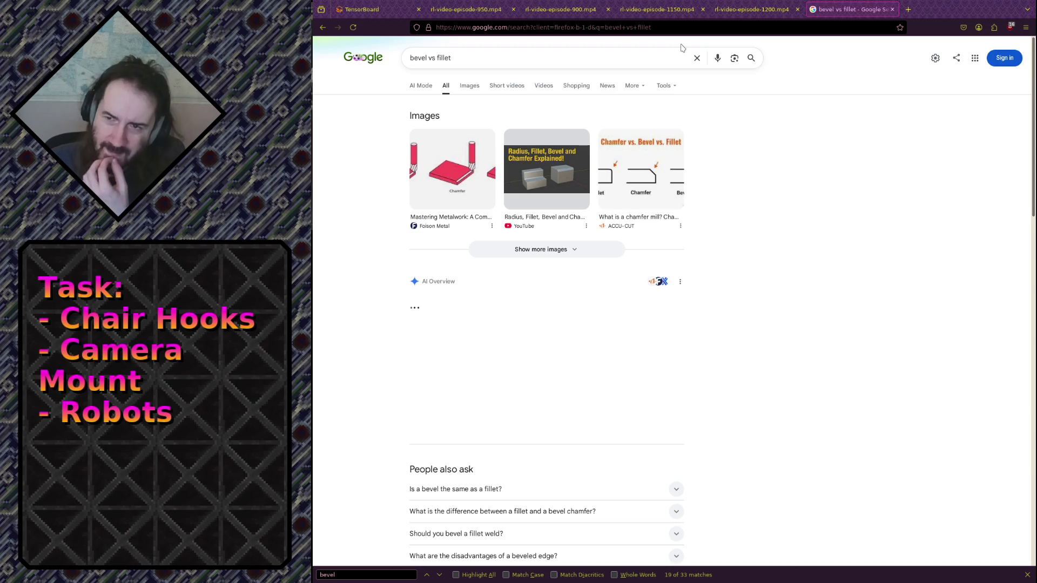
click(469, 85)
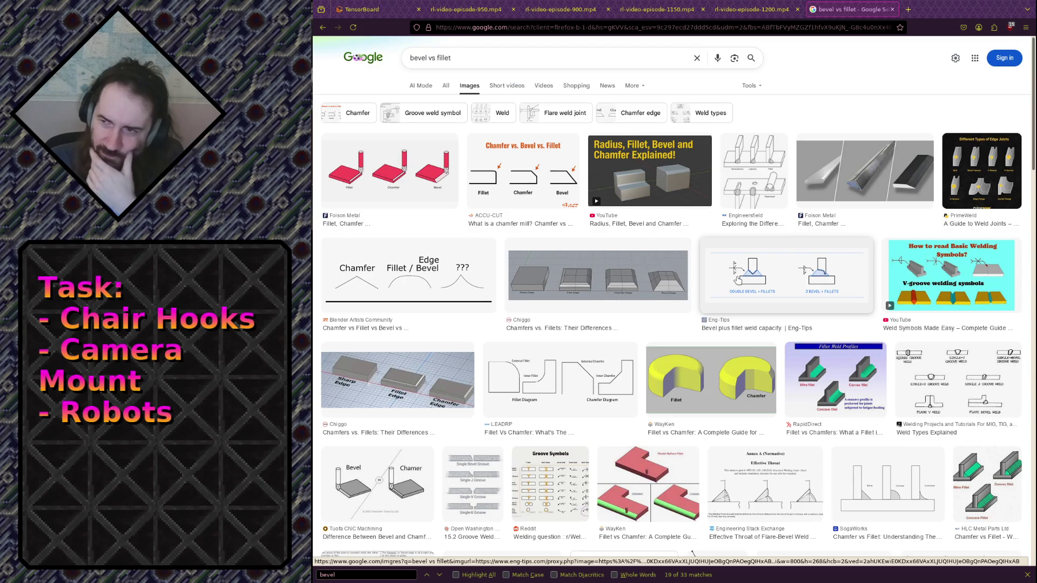
Step: Preview the edge-joint, weld-symbol and LEADRP fillet vs chamfer images, then return to Blender
click(956, 186)
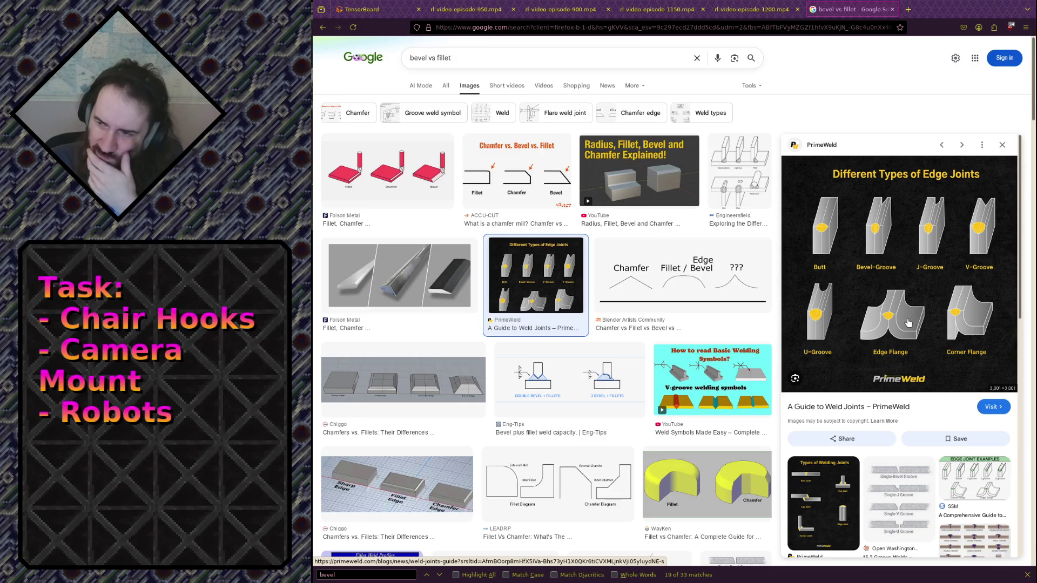
click(689, 393)
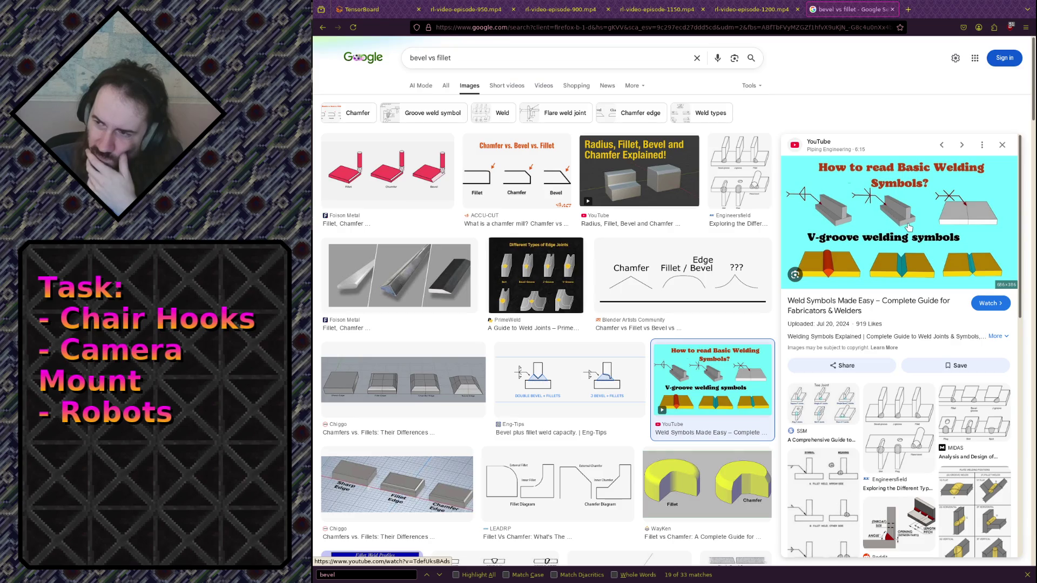
scroll(909, 228, down, 5)
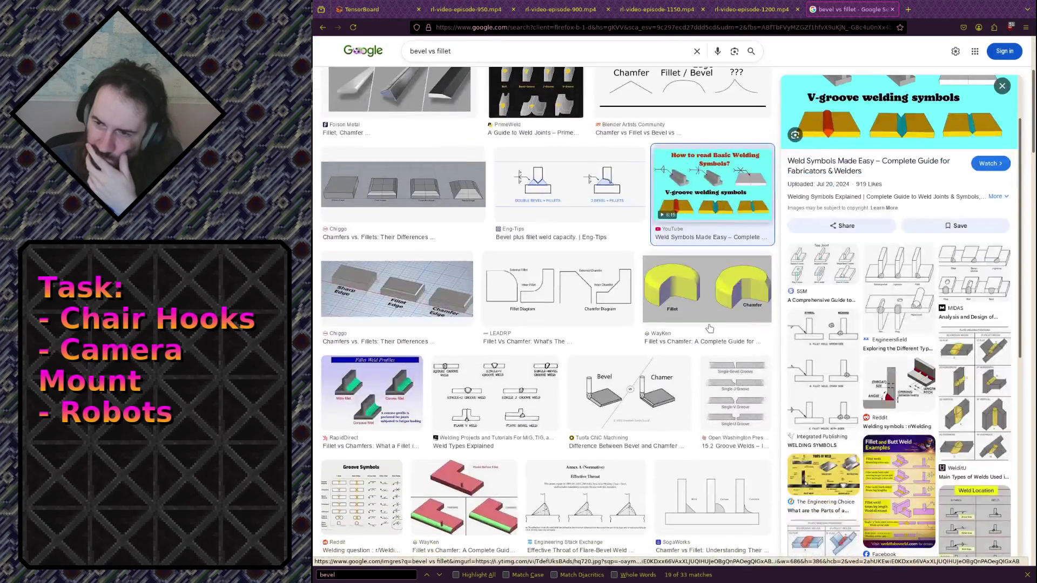
click(598, 309)
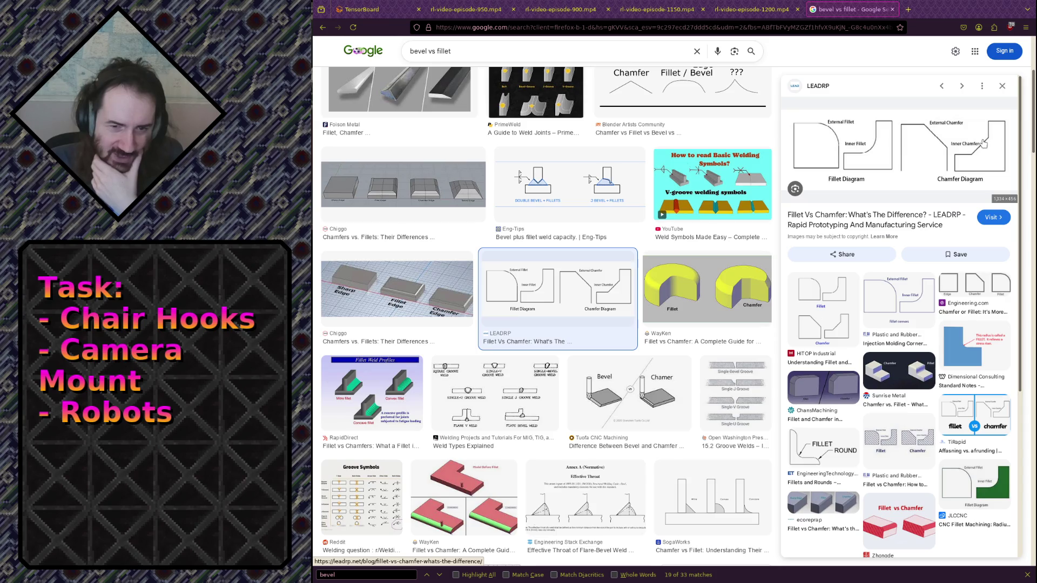
key(alt+Tab)
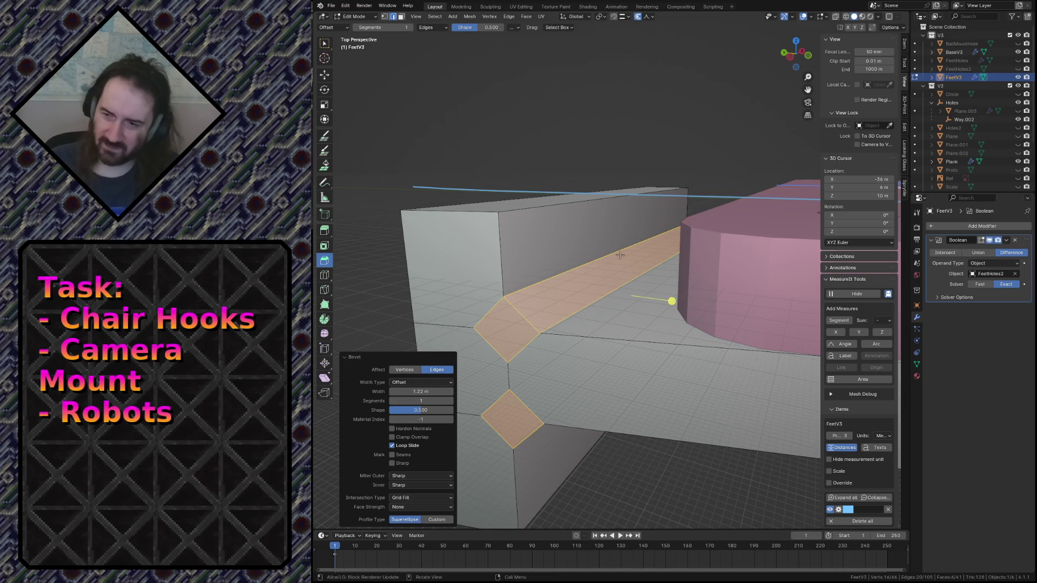
Step: Walk the view back from the block and undo the previous edge bevel
key(shift+grave)
key(s)
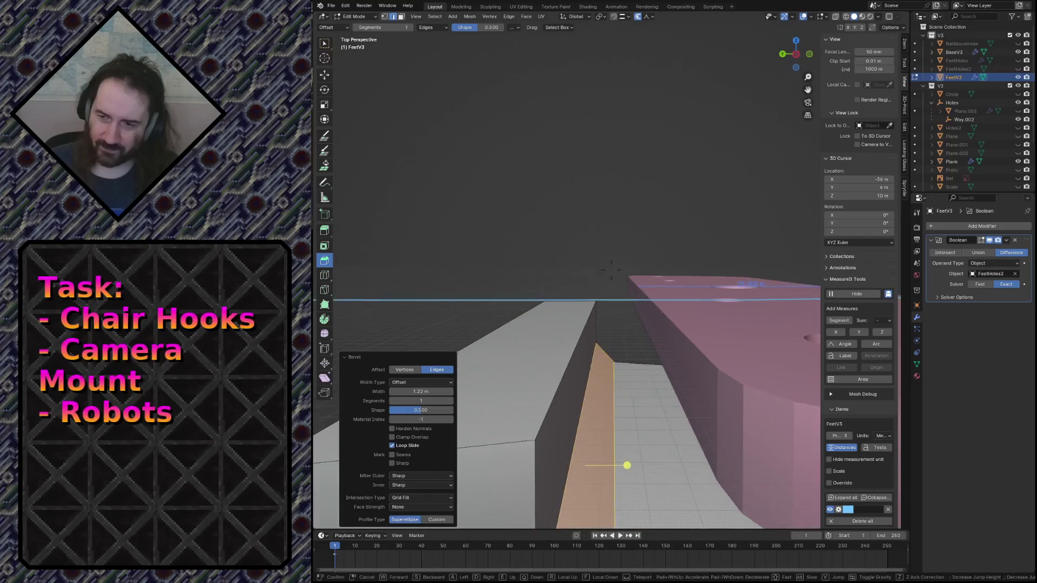
click(581, 282)
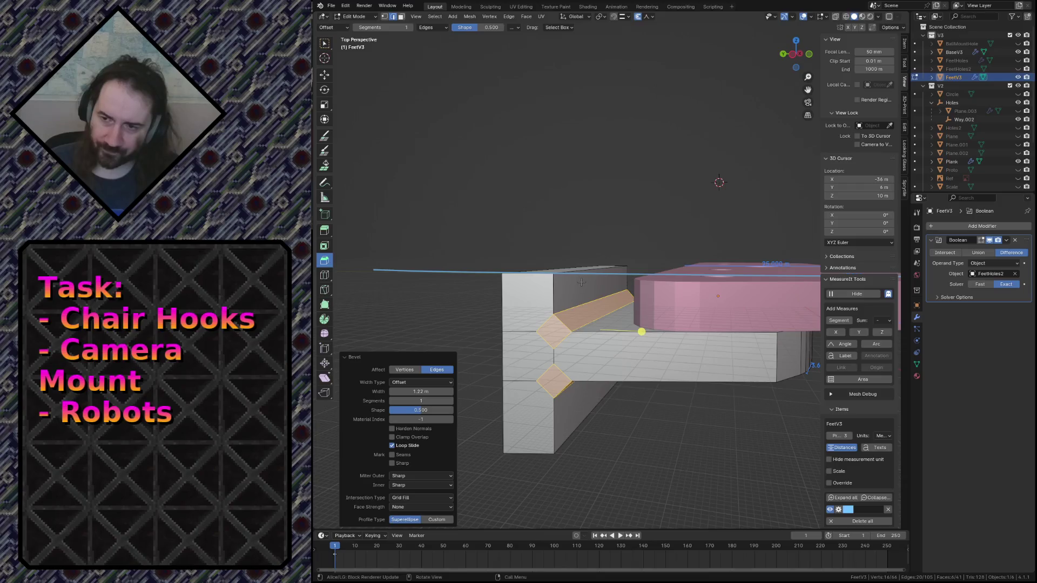
key(ctrl+z)
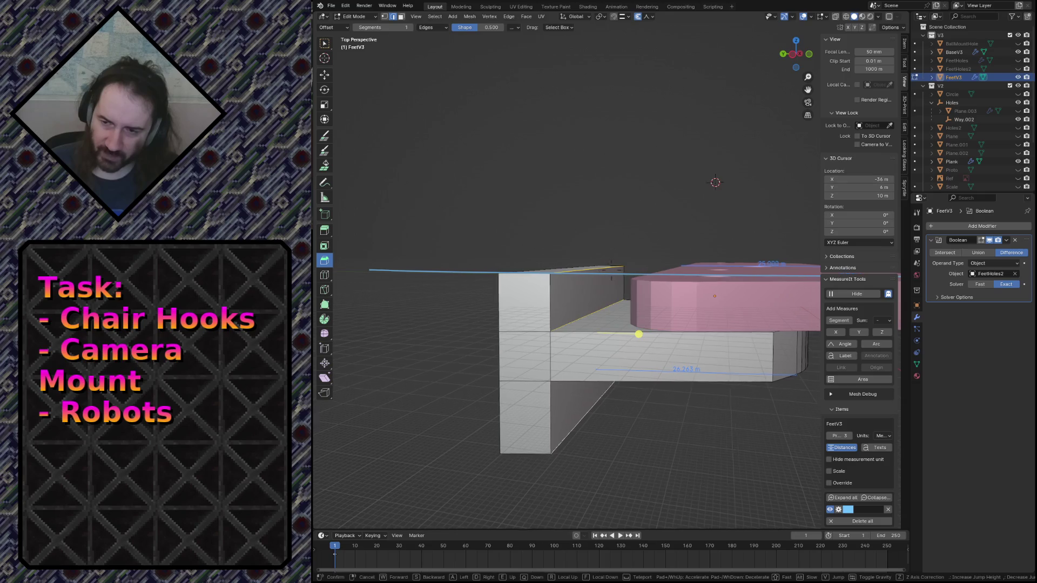
Step: Select the block's long top edge, fly the view closer, and begin a new bevel
middle_drag(495, 432, 465, 298)
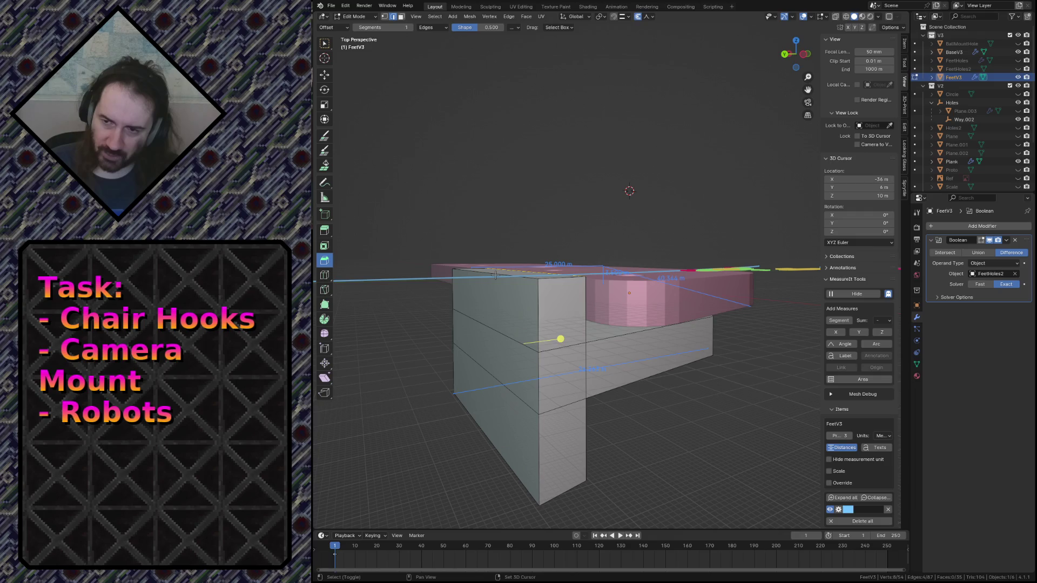
shift+click(495, 275)
key(shift+grave)
key(w)
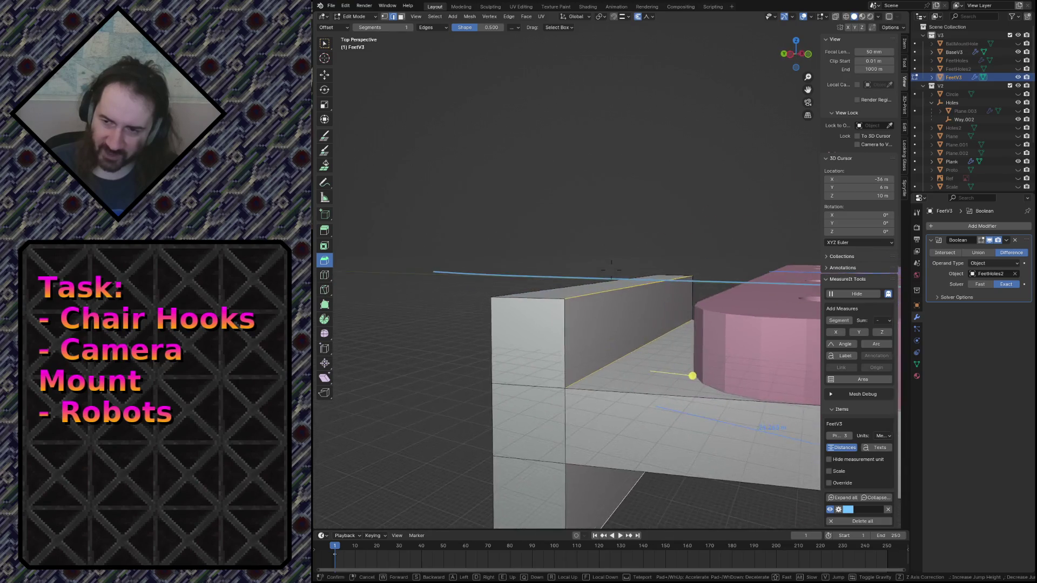
click(580, 140)
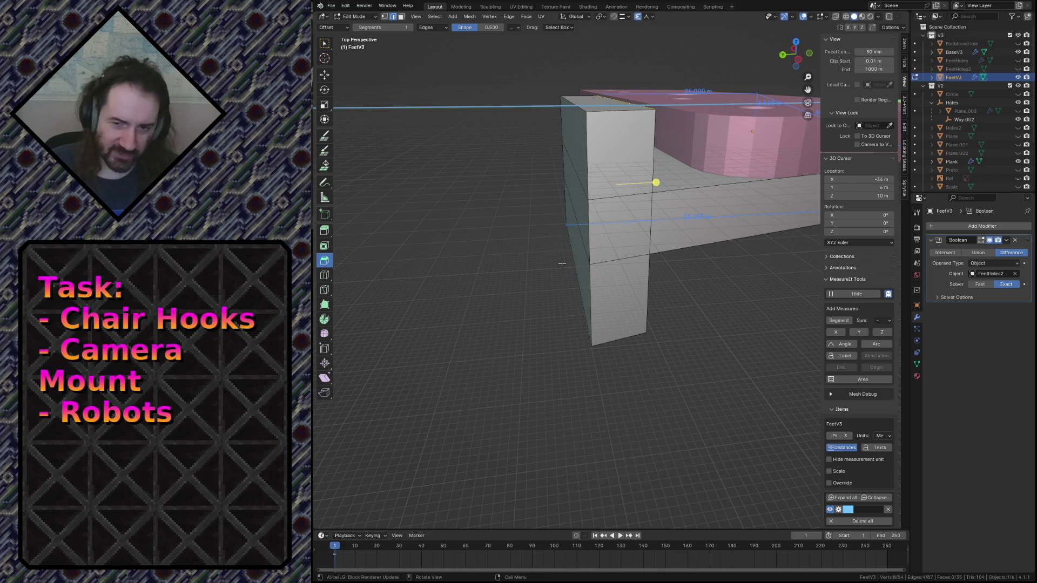
key(shift+grave)
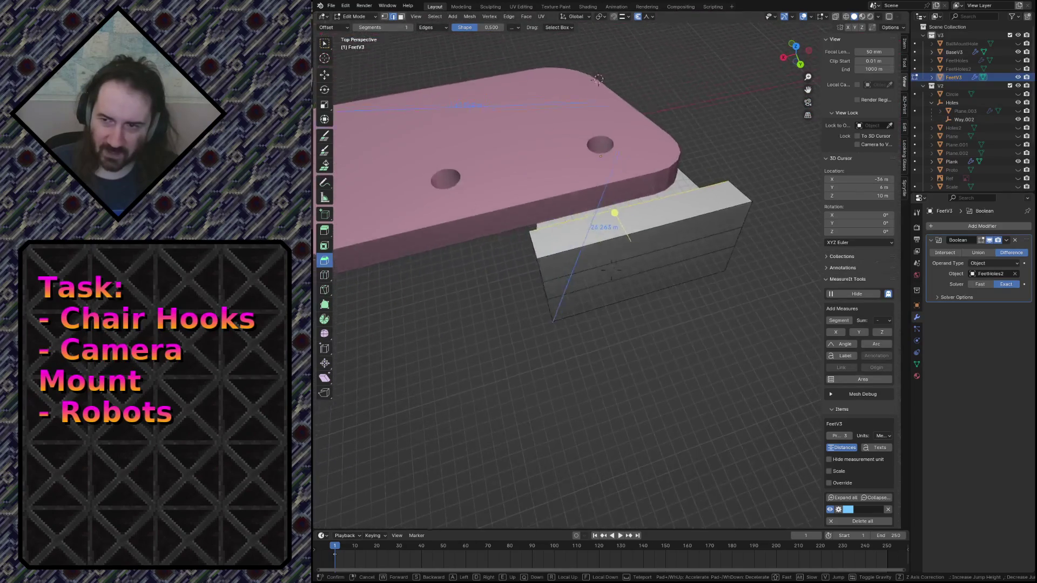
key(w)
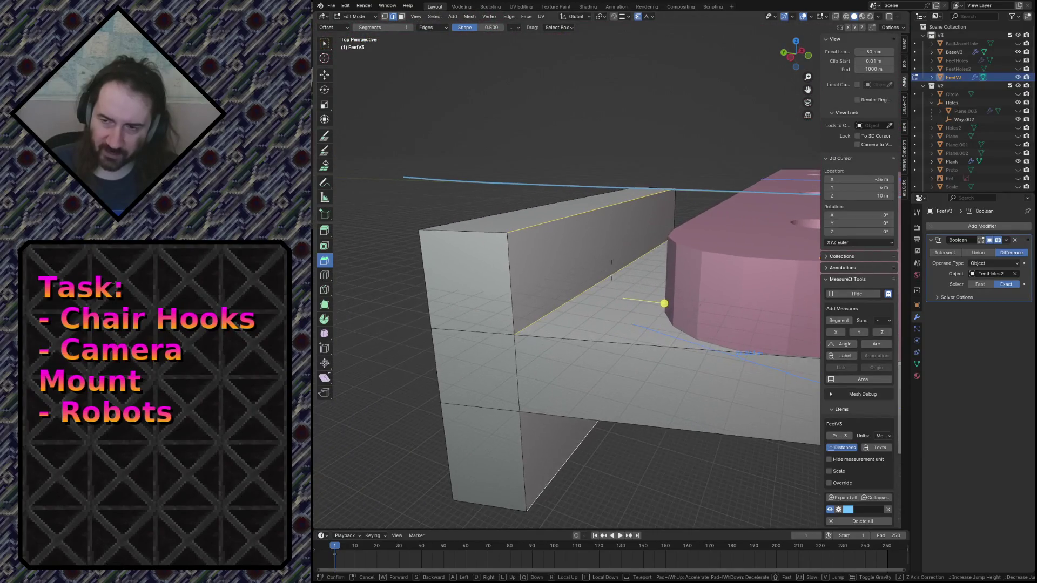
click(678, 279)
key(ctrl+b)
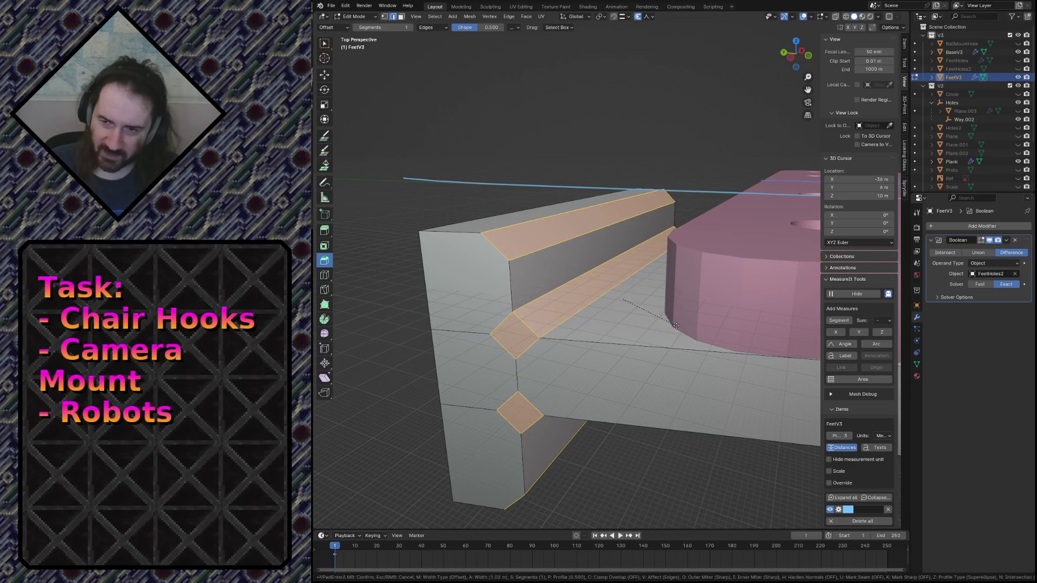
Step: Commit the 1.02 m single-segment chamfer on the block edges and fly around to inspect it
click(676, 326)
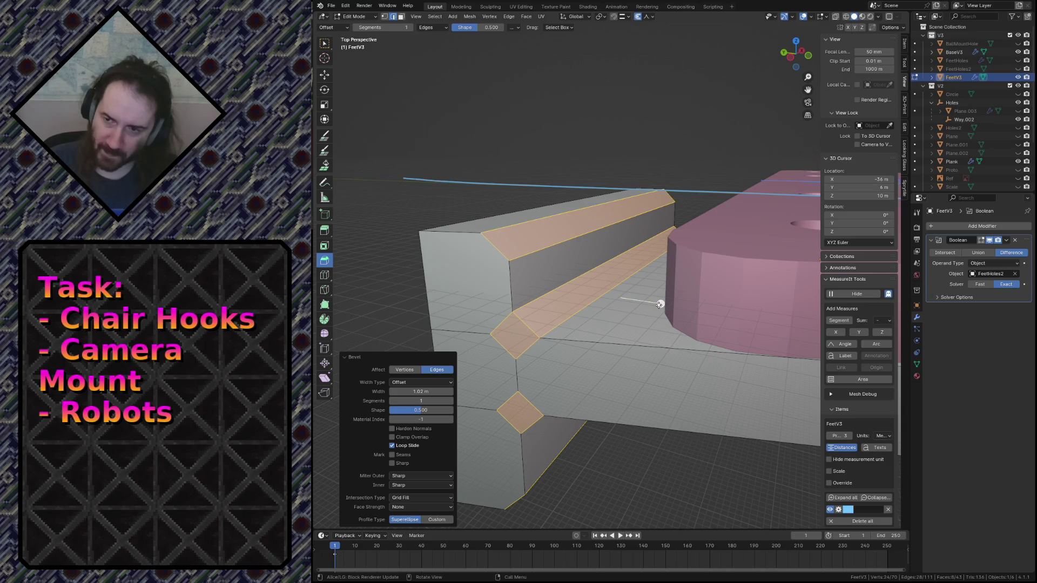
key(shift+grave)
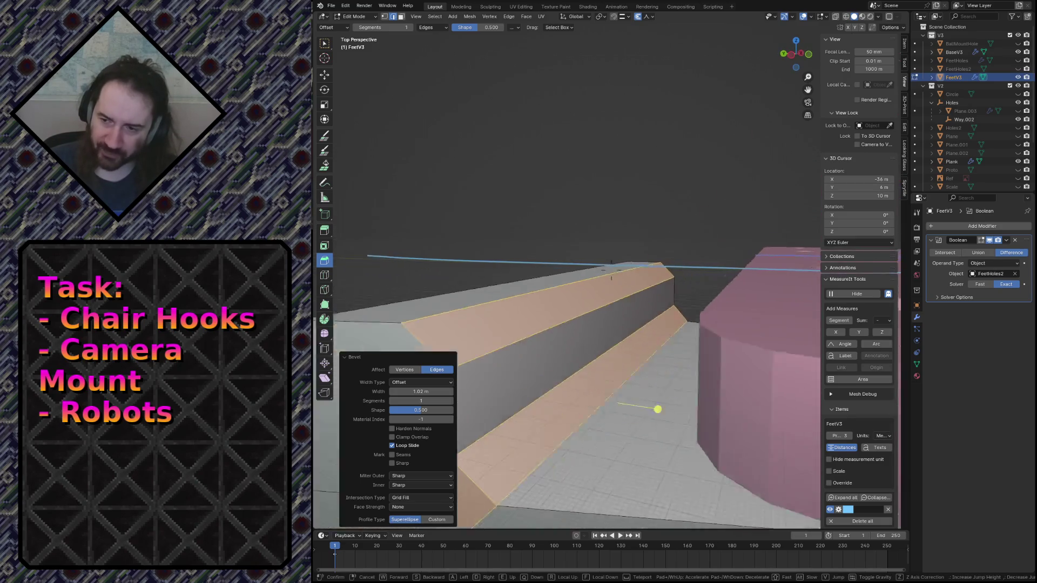
key(w)
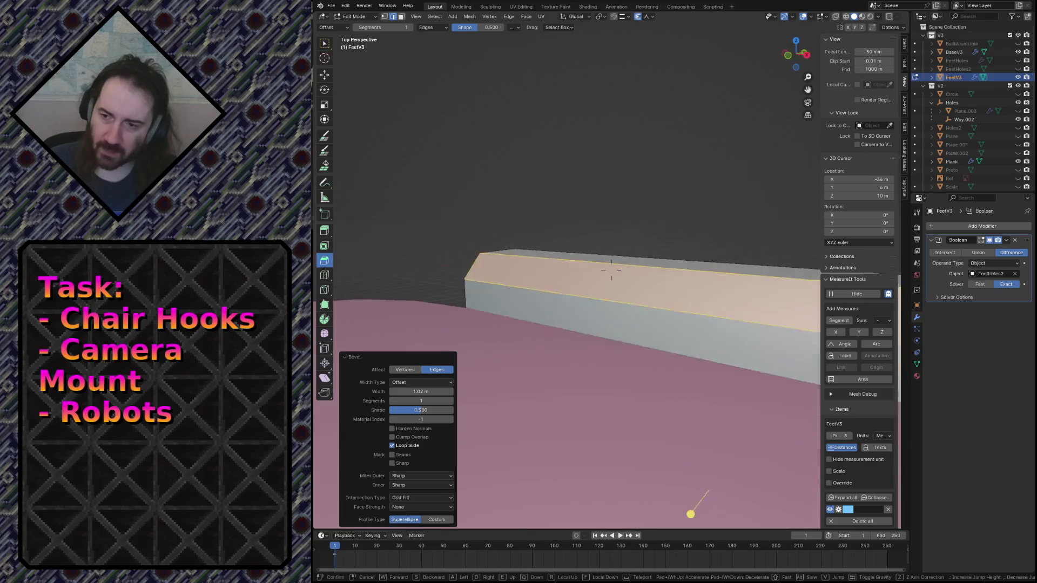
key(s)
key(s)
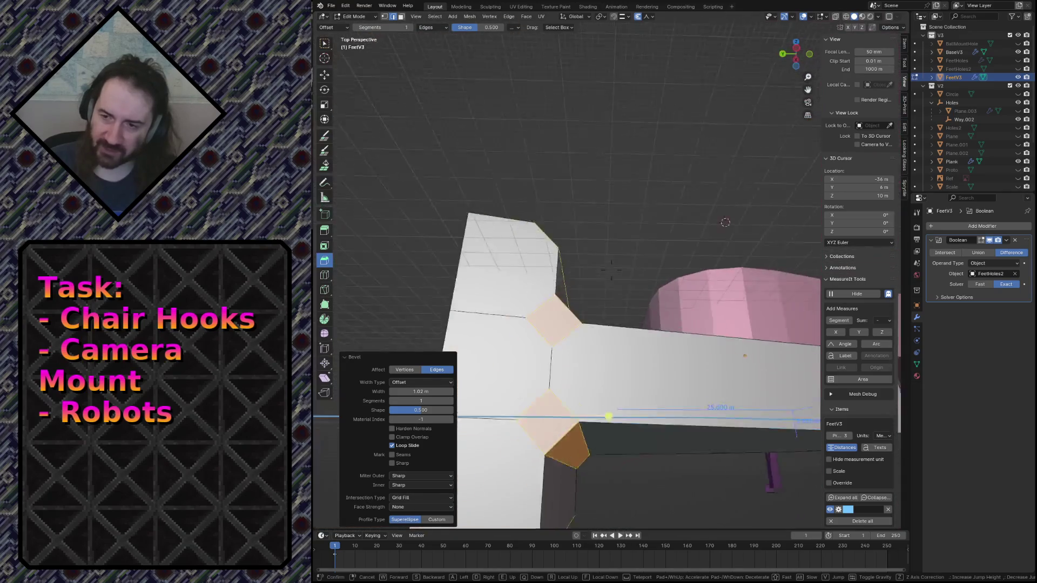
key(w)
key(s)
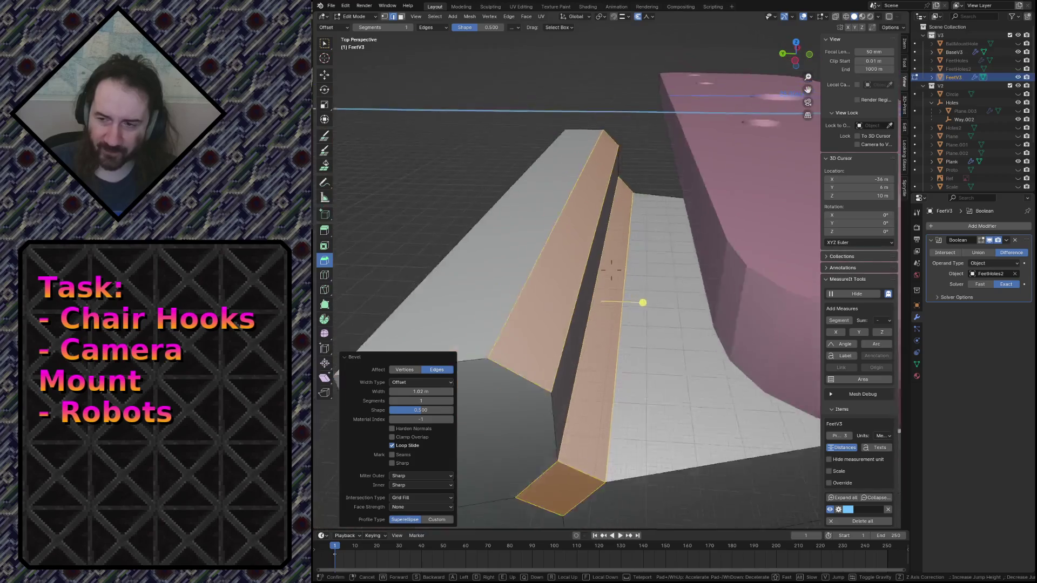
click(681, 283)
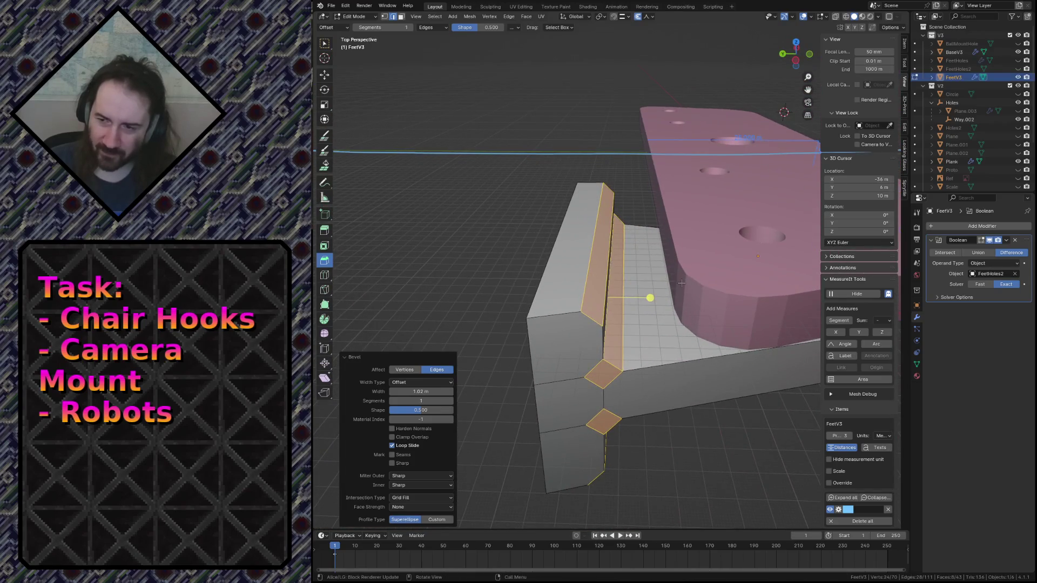
Step: Select the block's bottom edge and corner vertices, then try and cancel moving a vertex
click(692, 437)
key(alt+a)
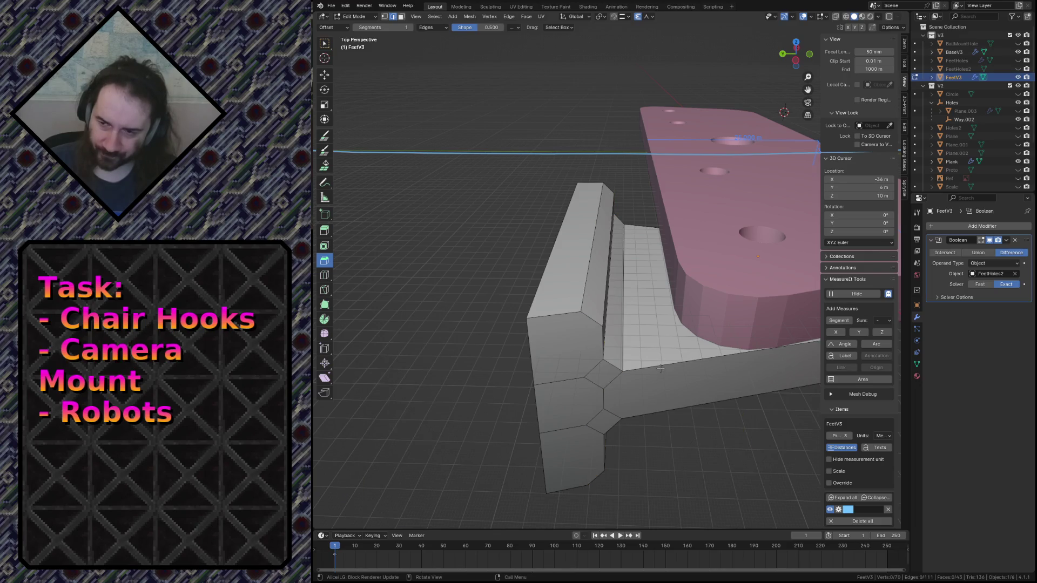
click(660, 369)
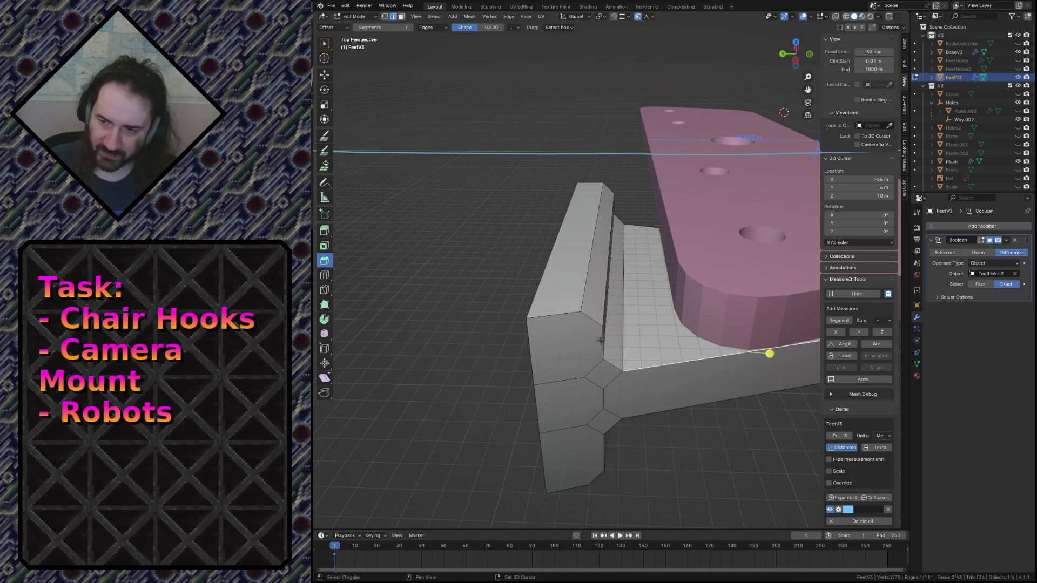
click(527, 317)
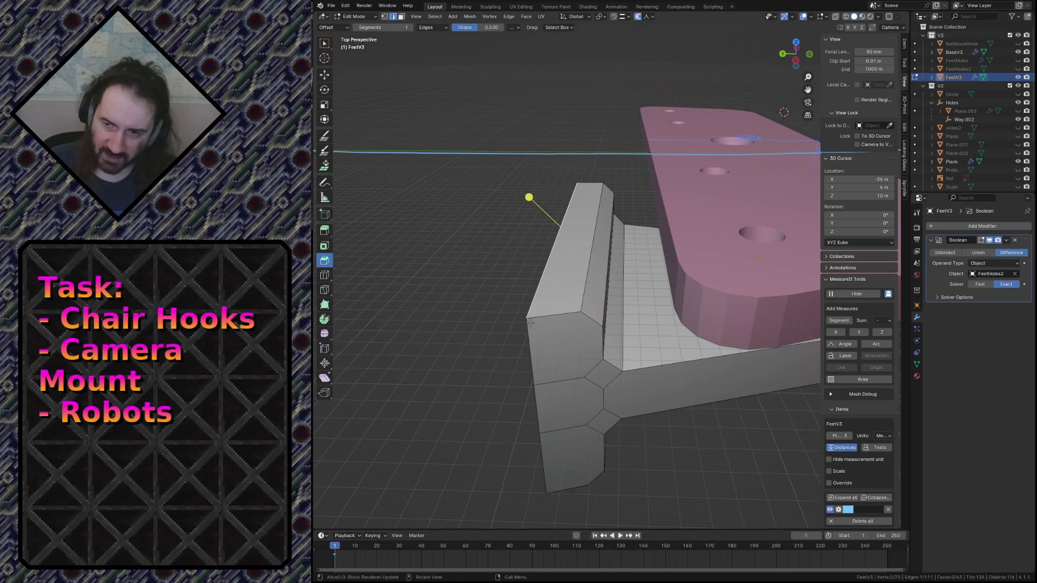
key(1)
click(520, 324)
click(544, 493)
key(ctrl+z)
key(ctrl+shift+z)
key(g)
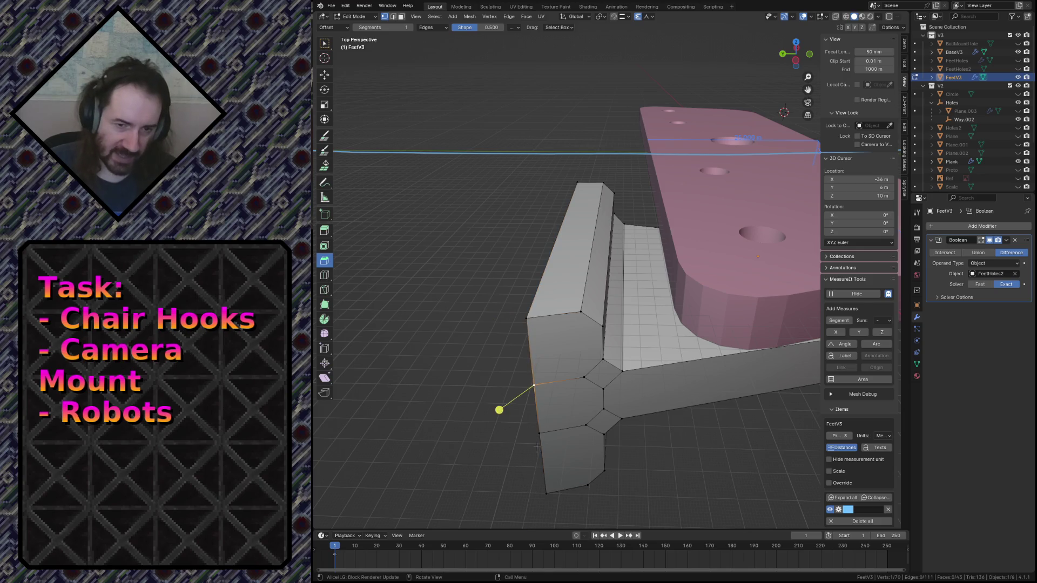
key(Escape)
Step: Fly beneath the pink plate, select then deselect the bottom edge near the measurement
key(g)
key(Escape)
key(shift+grave)
key(w)
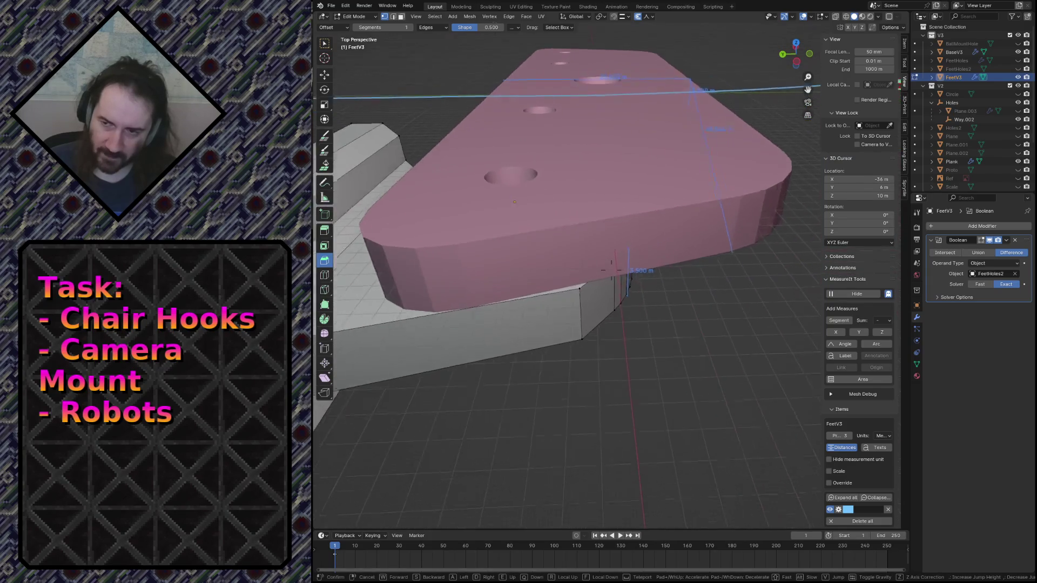
key(q)
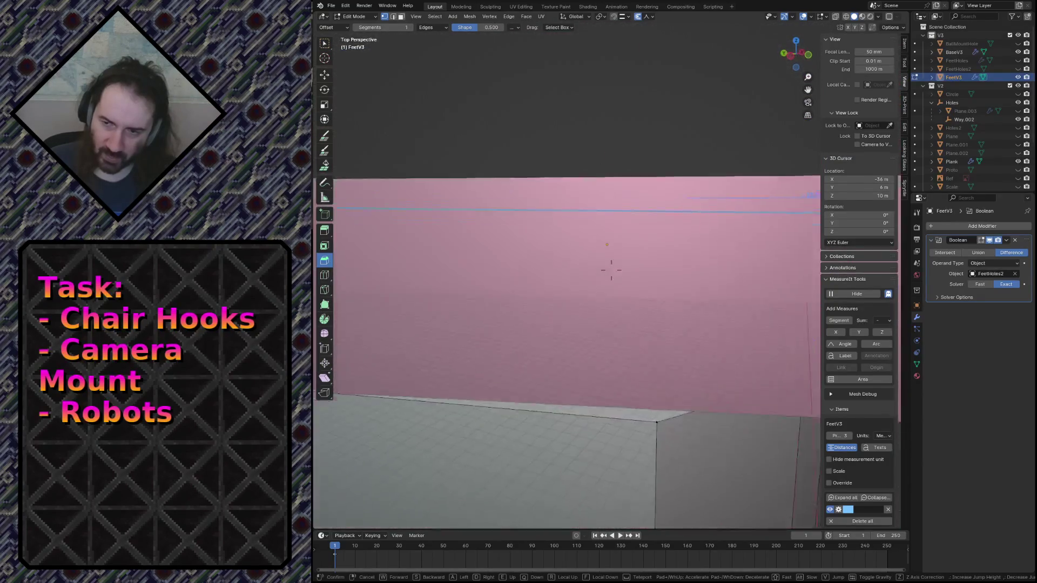
click(503, 489)
click(622, 328)
key(shift+grave)
key(s)
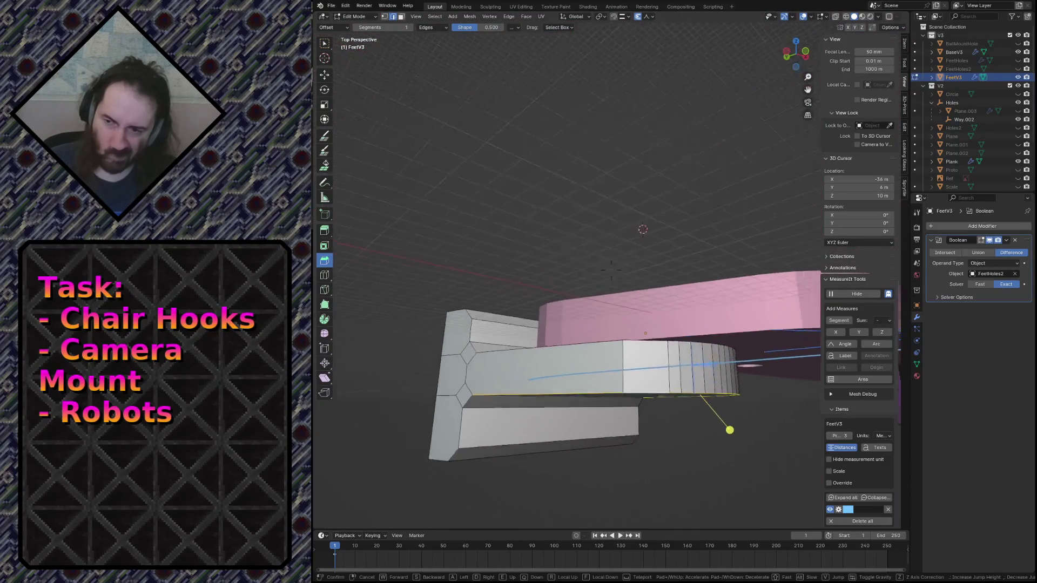
click(429, 306)
shift+click(429, 306)
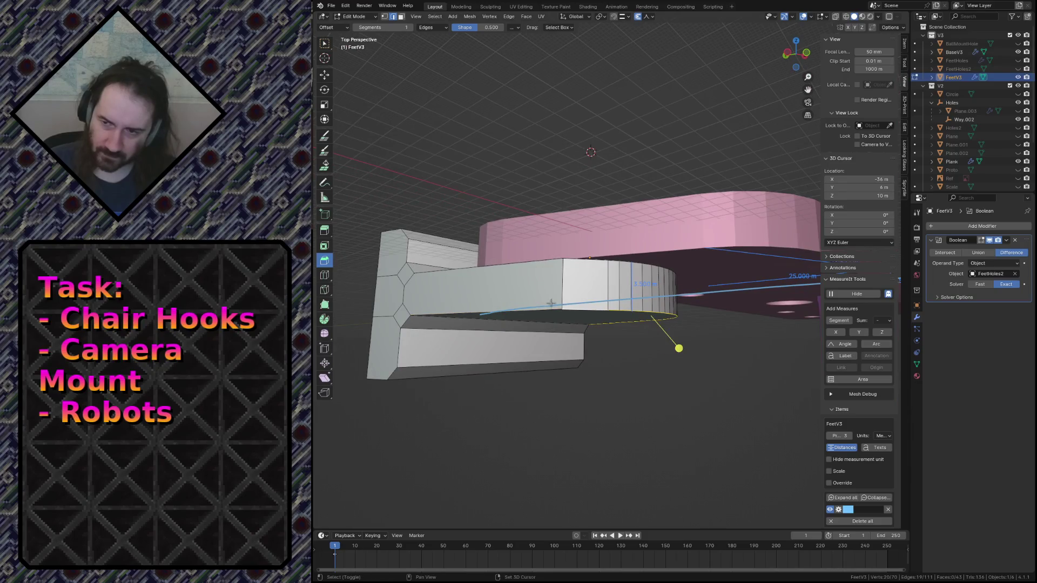
Step: Select the rounded part's top edge loop, drop its straight edges, and switch to wireframe
alt+shift+click(525, 258)
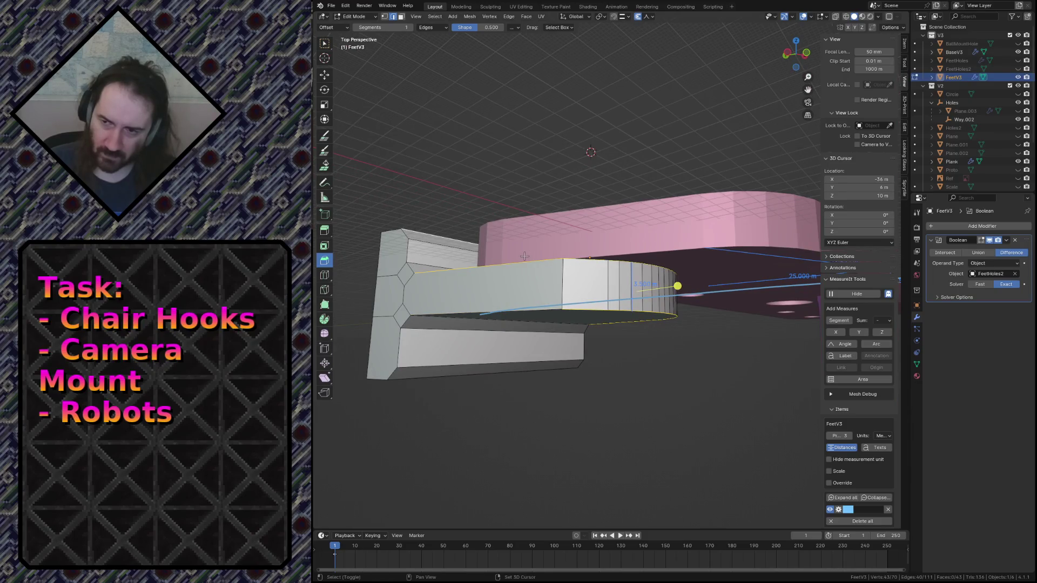
shift+click(525, 256)
shift+click(497, 267)
mouse_move(497, 268)
middle_down()
mouse_move(486, 256)
mouse_move(551, 247)
middle_up()
key(z)
click(464, 259)
shift+click(551, 247)
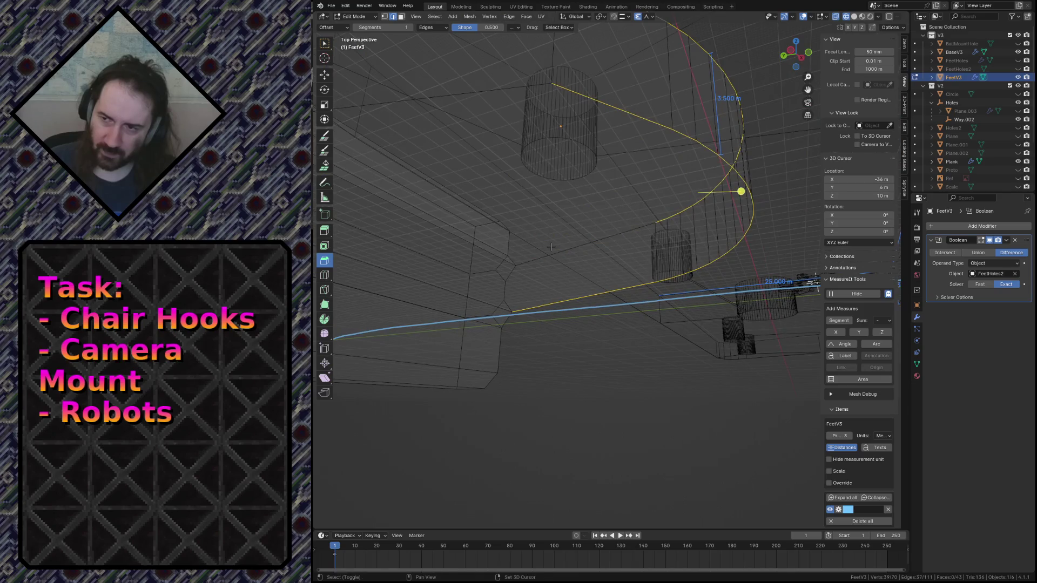
Step: Drop another straight edge from the loop and bevel the curved rim edges
shift+click(571, 297)
key(shift+grave)
key(s)
key(w)
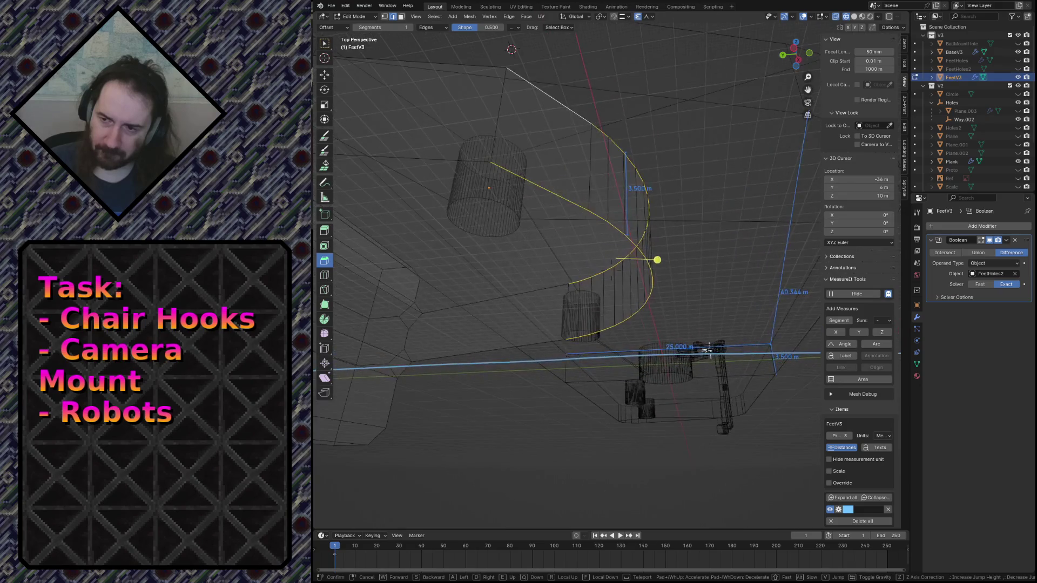
key(s)
key(Return)
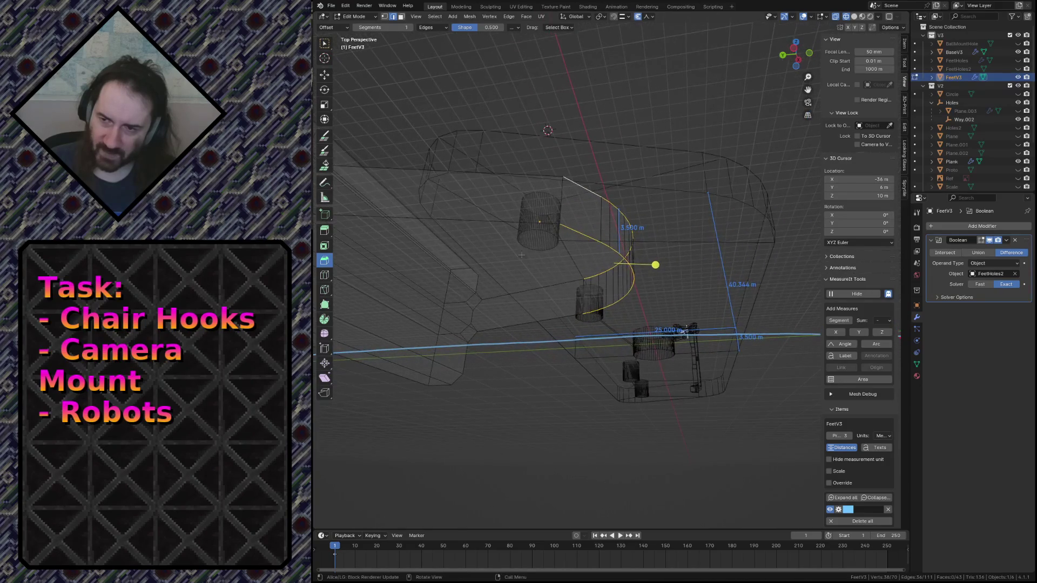
key(ctrl+b)
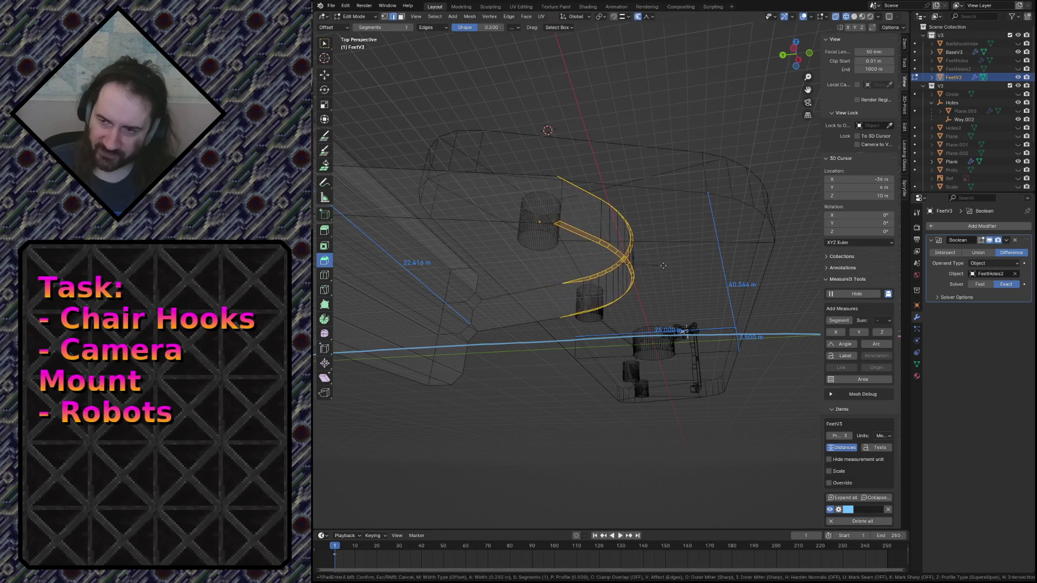
click(653, 265)
Step: Inspect the bevelled rim, clear the selection, and try then cancel a Z-locked knife cut
key(shift+grave)
key(w)
key(w)
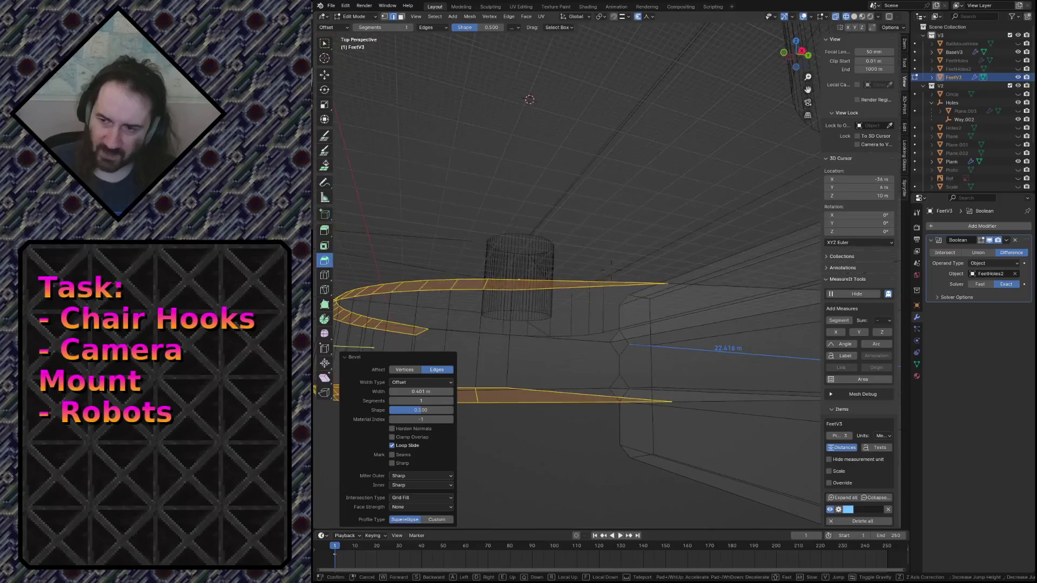
key(s)
key(Return)
key(alt+a)
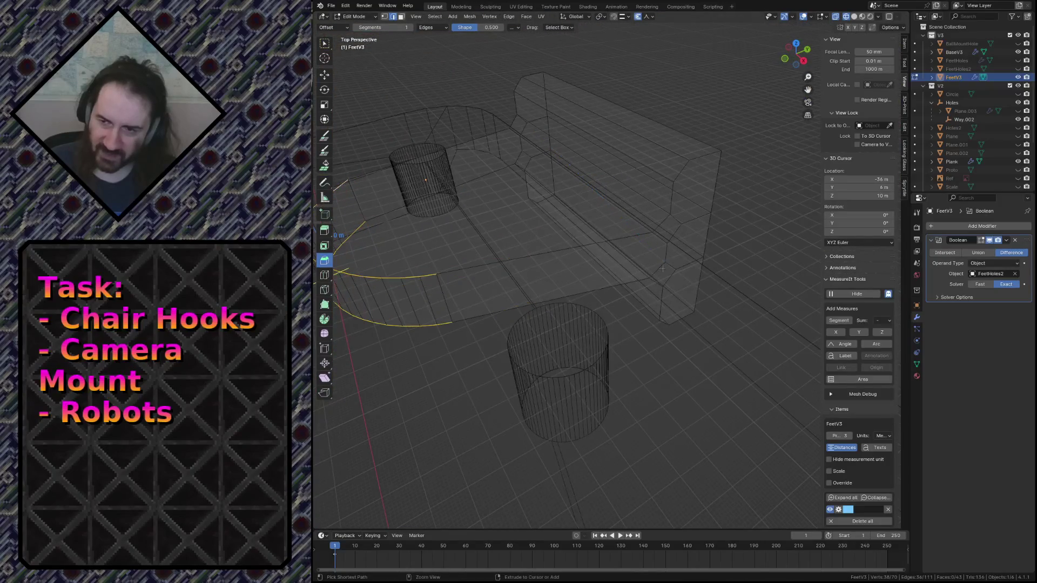
key(k)
key(x)
key(z)
key(Escape)
Step: Select the rim's edge arc without its short top edge, trial a wide bevel twice, undoing each
alt+click(419, 273)
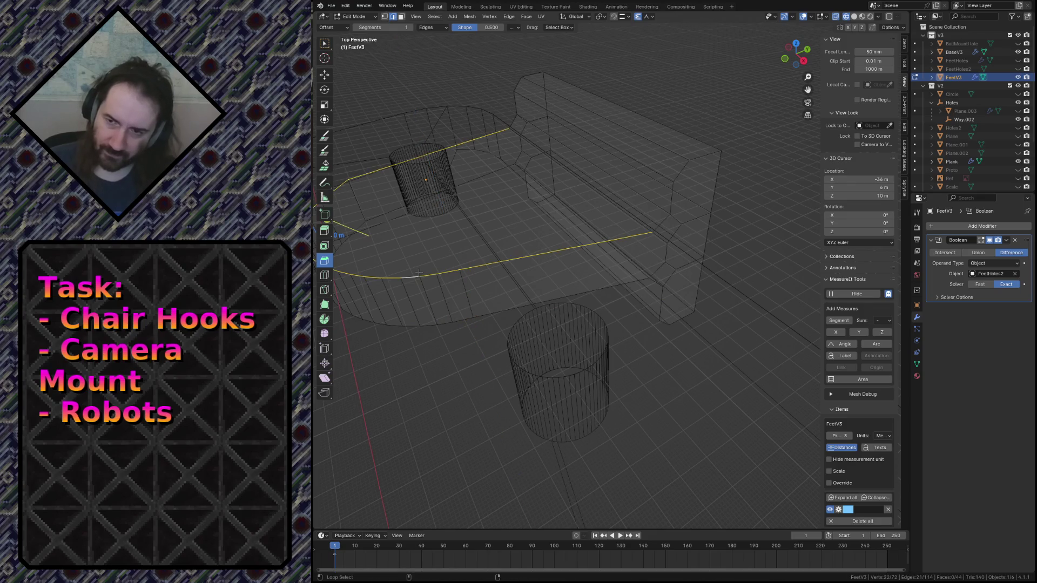
middle_drag(504, 268, 436, 236)
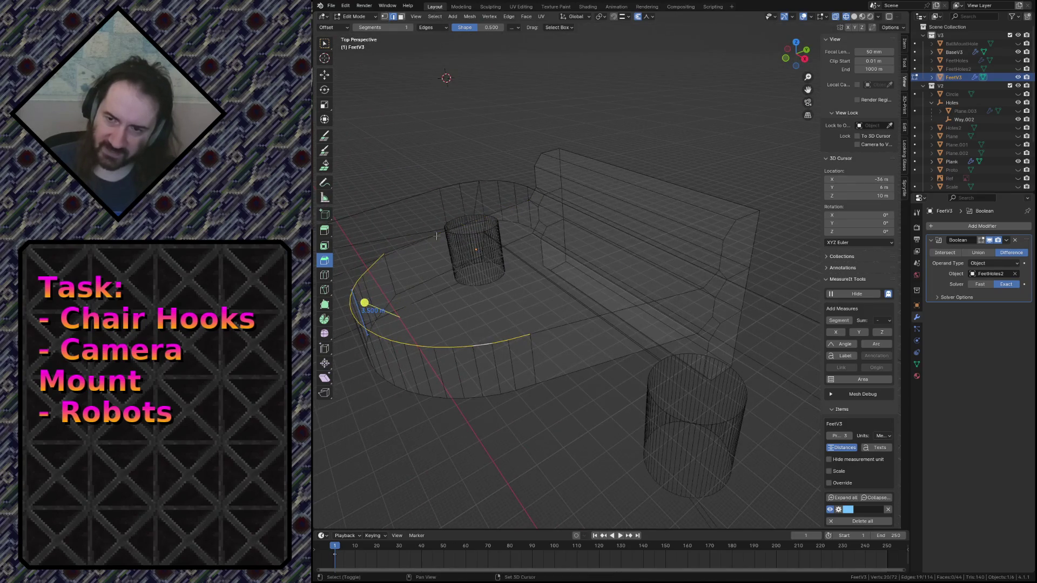
shift+click(377, 264)
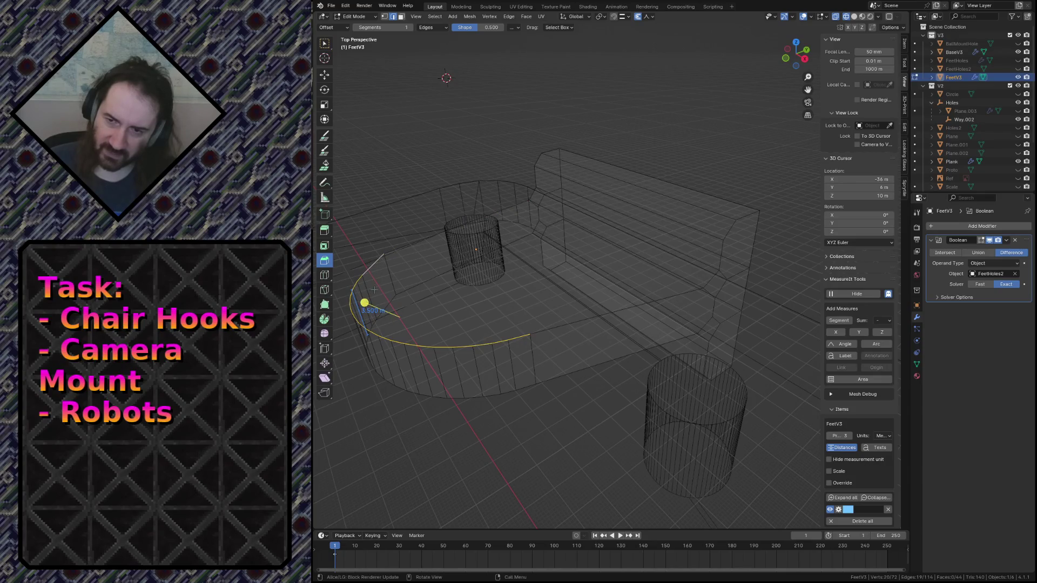
drag(366, 309, 455, 335)
click(455, 335)
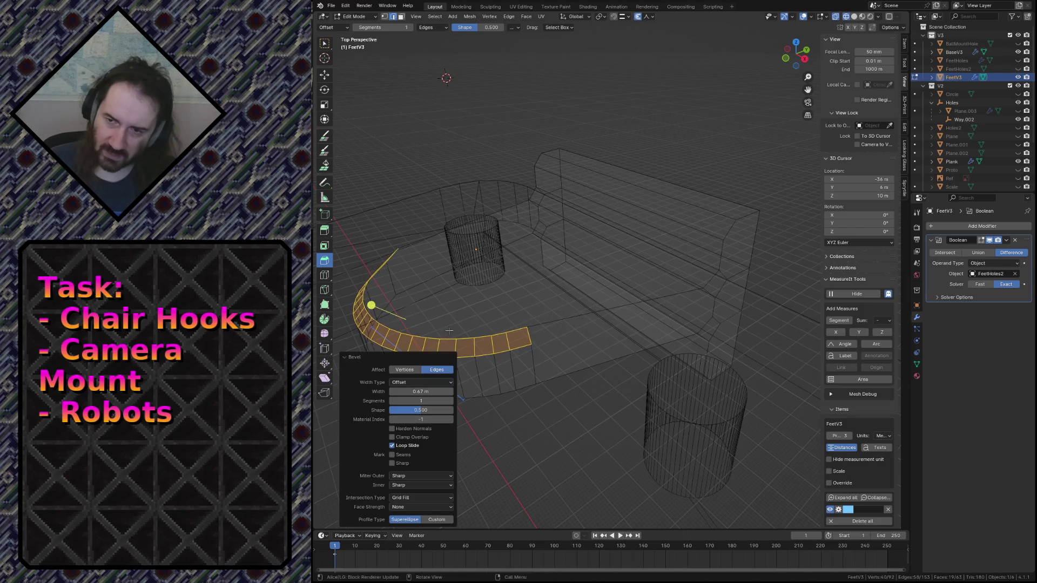
key(shift+grave)
key(Return)
key(ctrl+z)
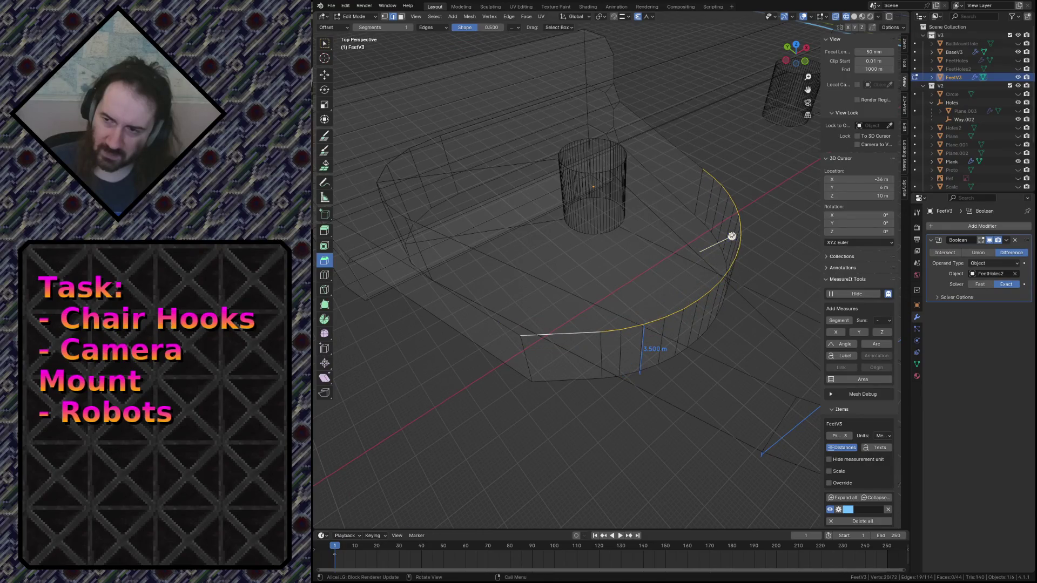
drag(732, 236, 696, 260)
key(shift+grave)
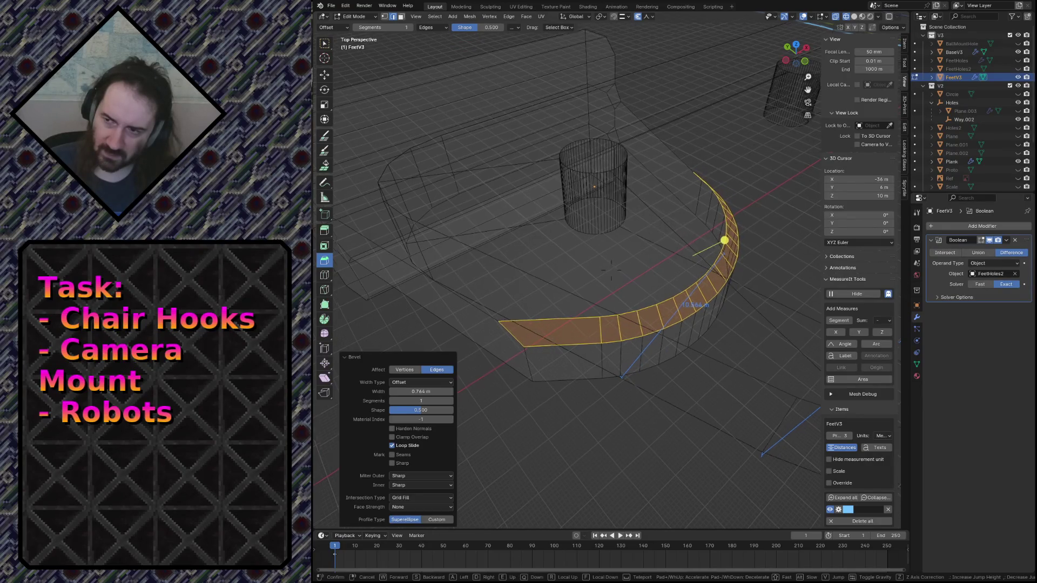
key(Return)
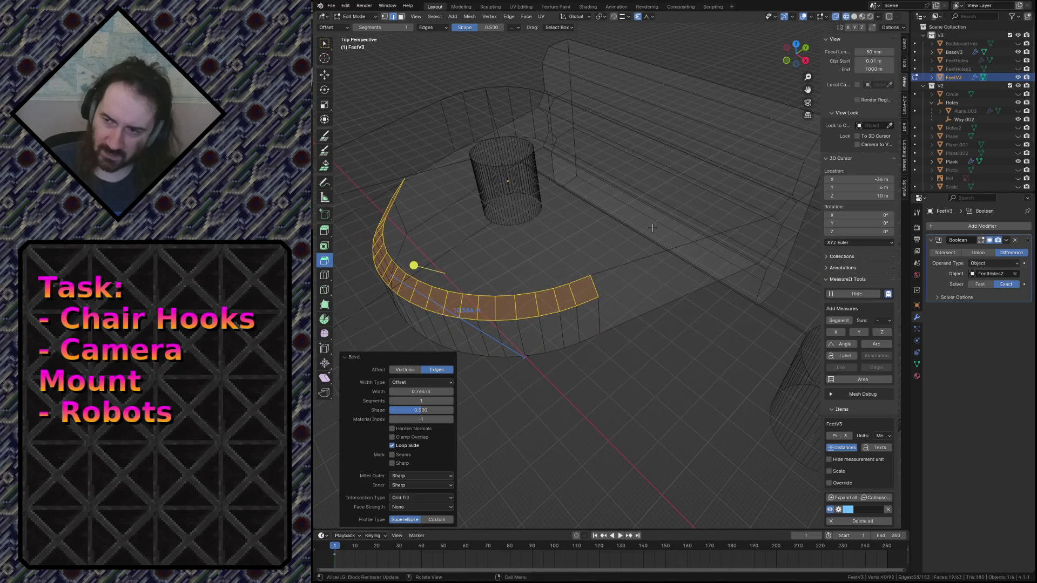
key(ctrl+z)
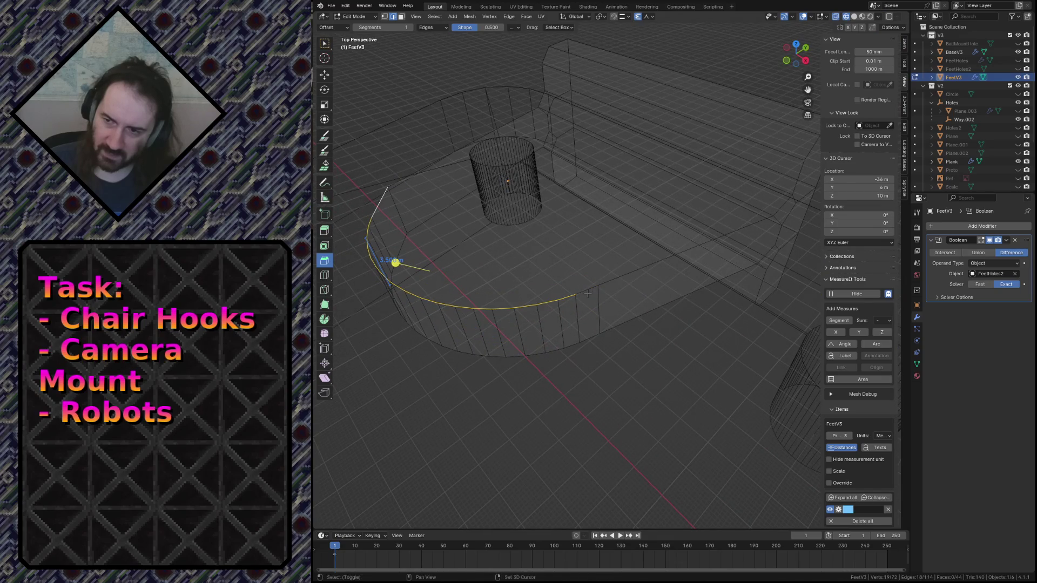
Step: Bevel the edge arc again, fly around to inspect it, and undo it
key(shift+grave)
key(Return)
key(ctrl+b)
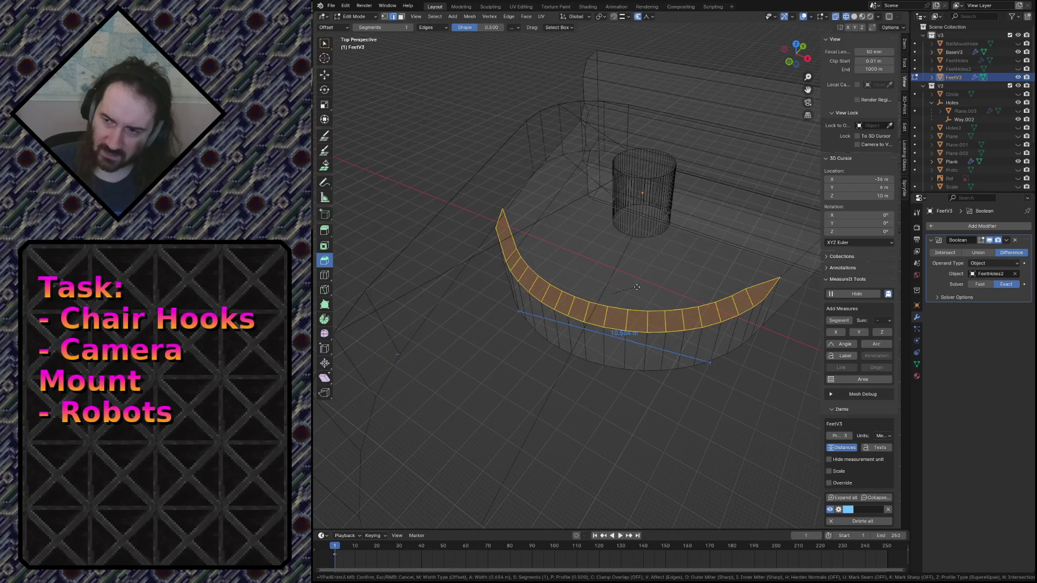
click(636, 286)
key(shift+grave)
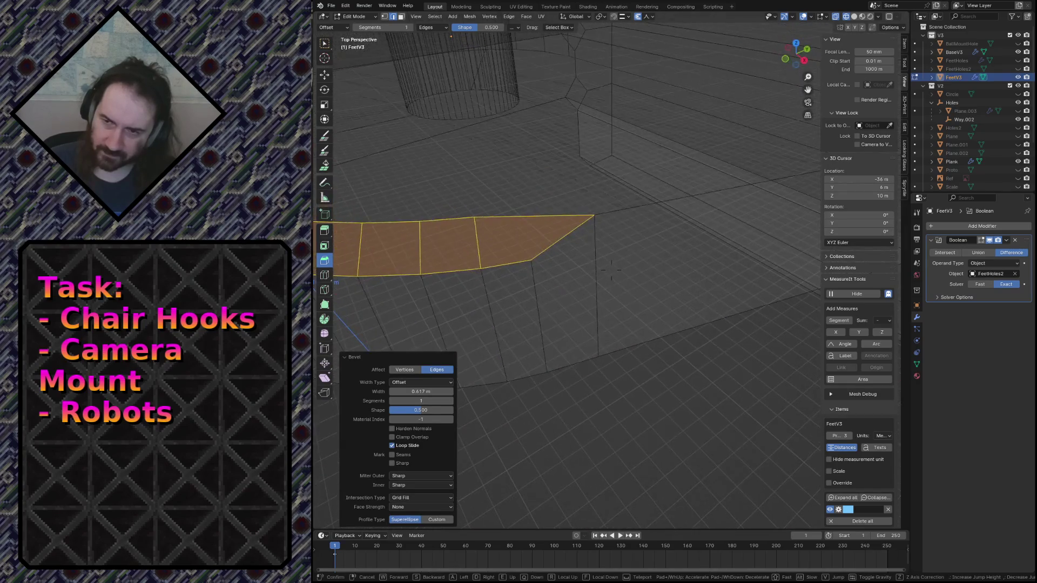
key(s)
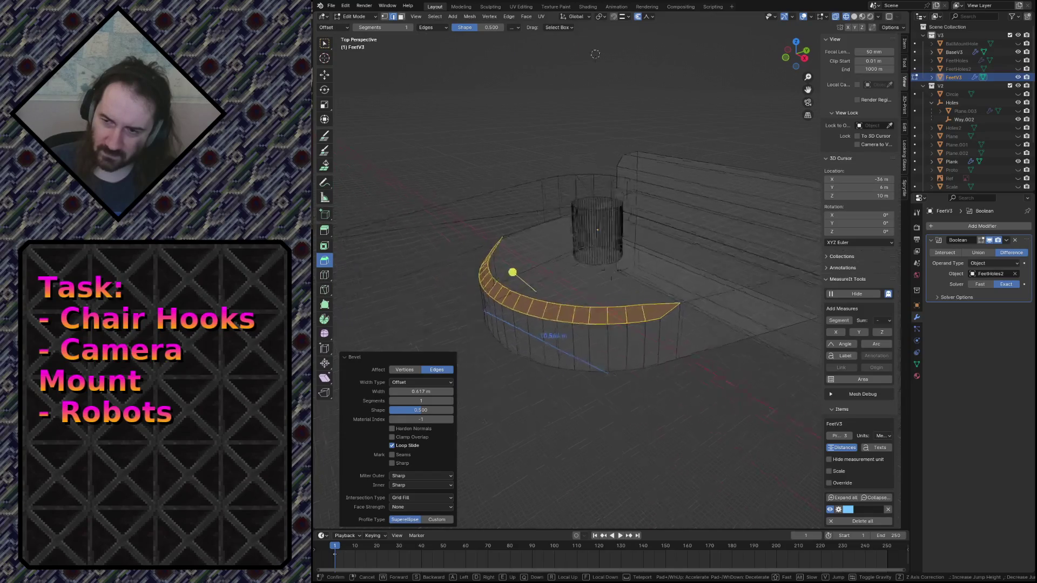
key(a)
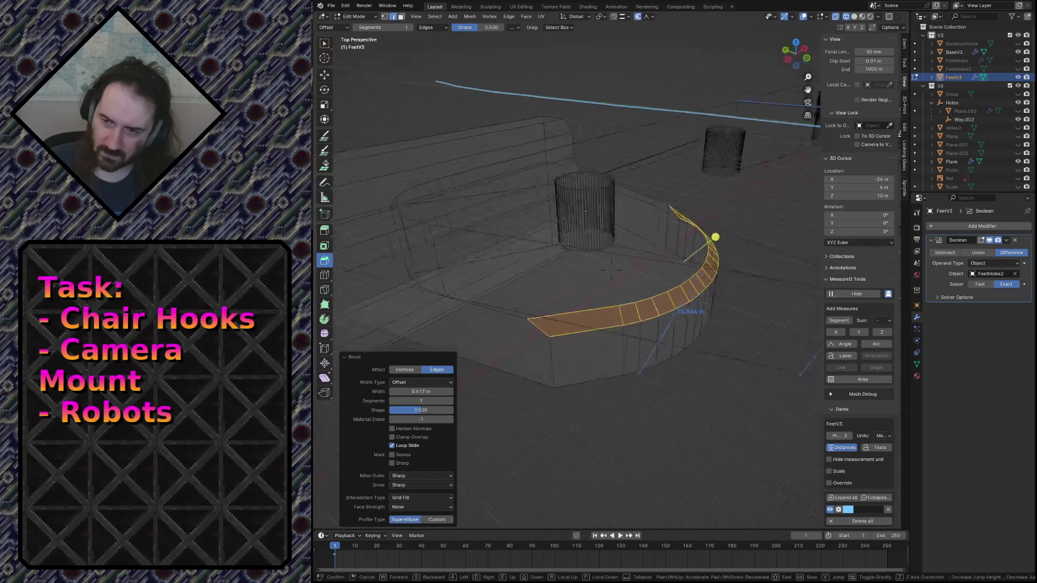
key(w)
key(s)
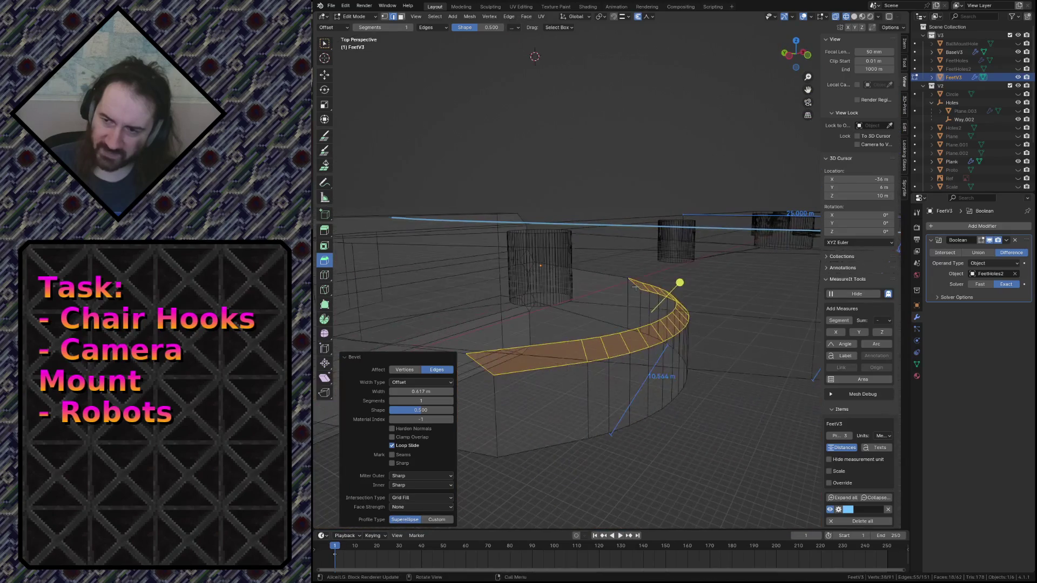
key(Return)
key(ctrl+z)
key(ctrl+z)
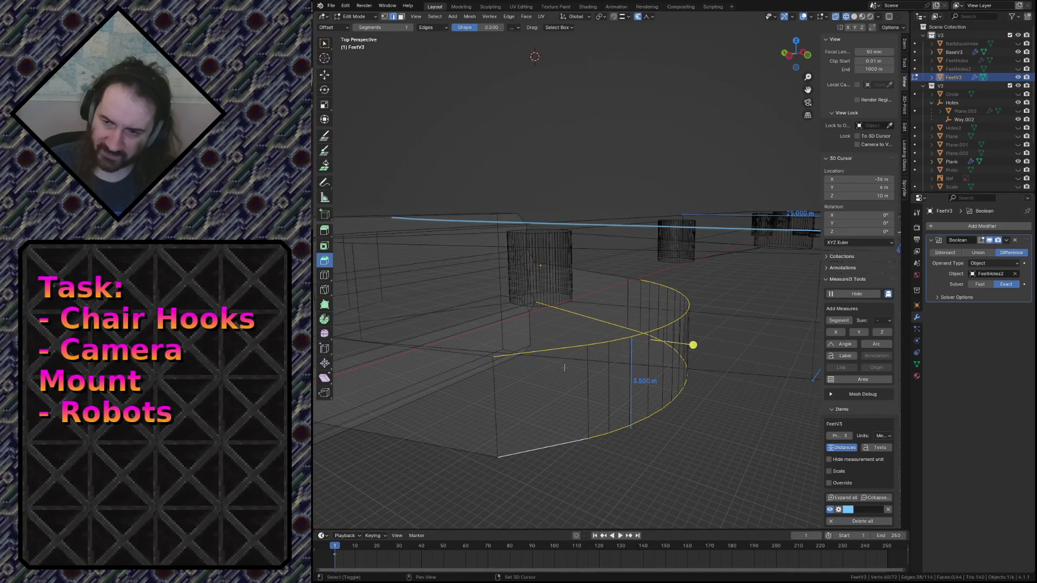
Step: Bevel the arc to a 0.472 m single-segment strip, return to Object Mode, and save camera_mount.blend
key(ctrl+b)
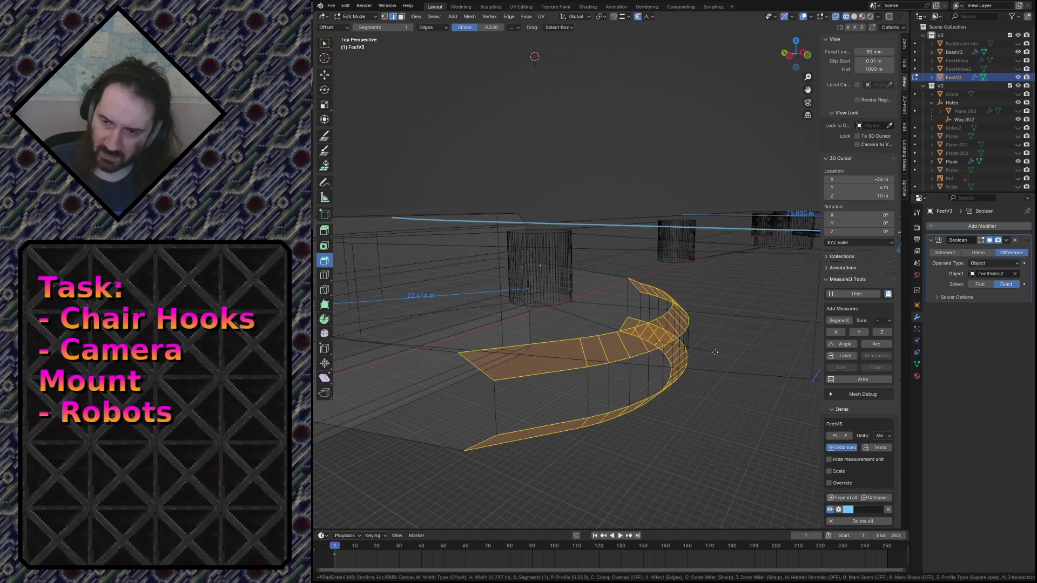
click(708, 354)
key(shift+grave)
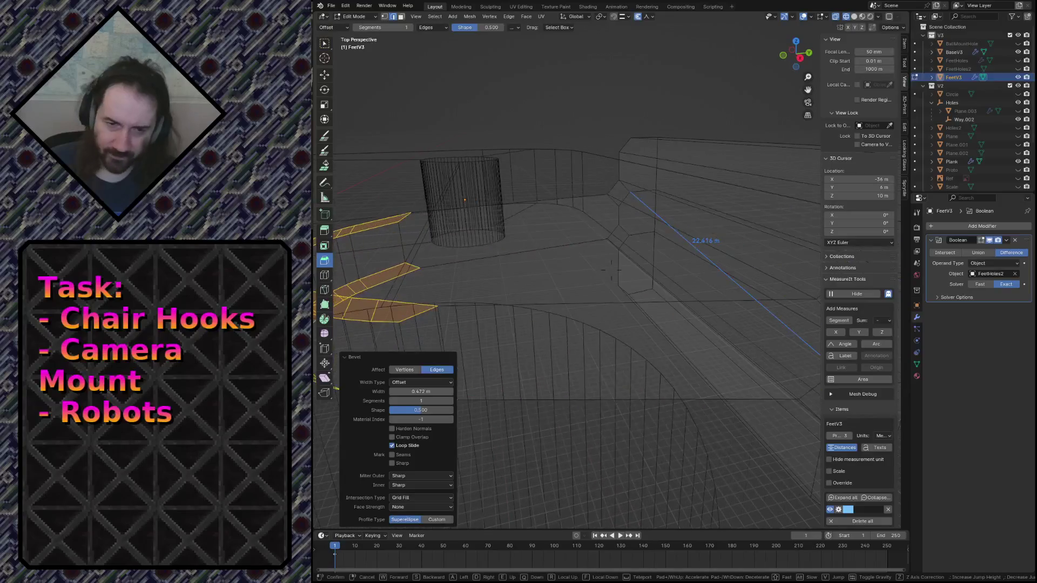
click(709, 358)
key(Tab)
key(ctrl+s)
Step: Switch the viewport to solid shading and fly in over the pink part
key(z)
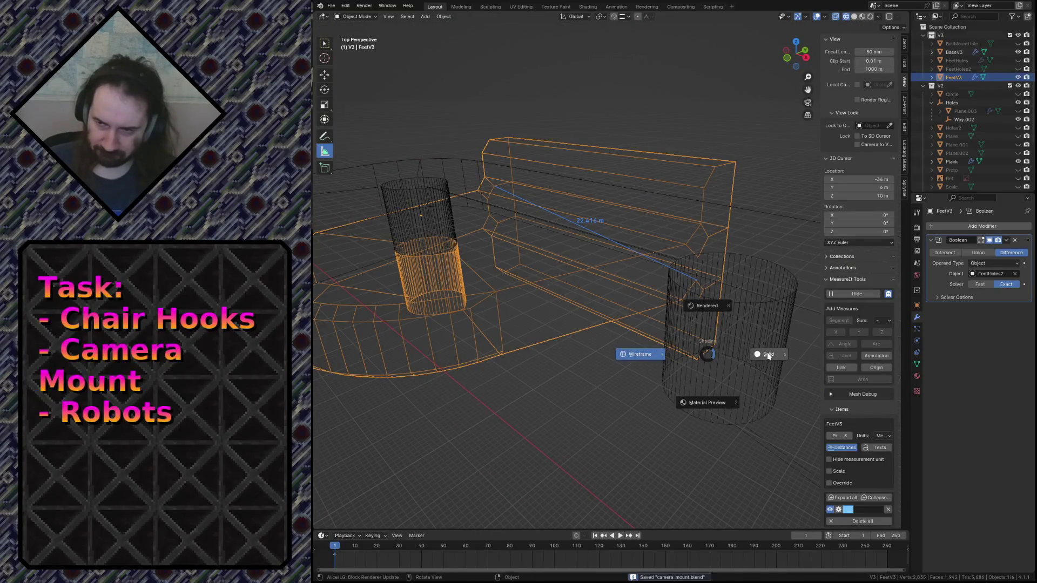
click(767, 354)
key(shift+grave)
key(s)
key(w)
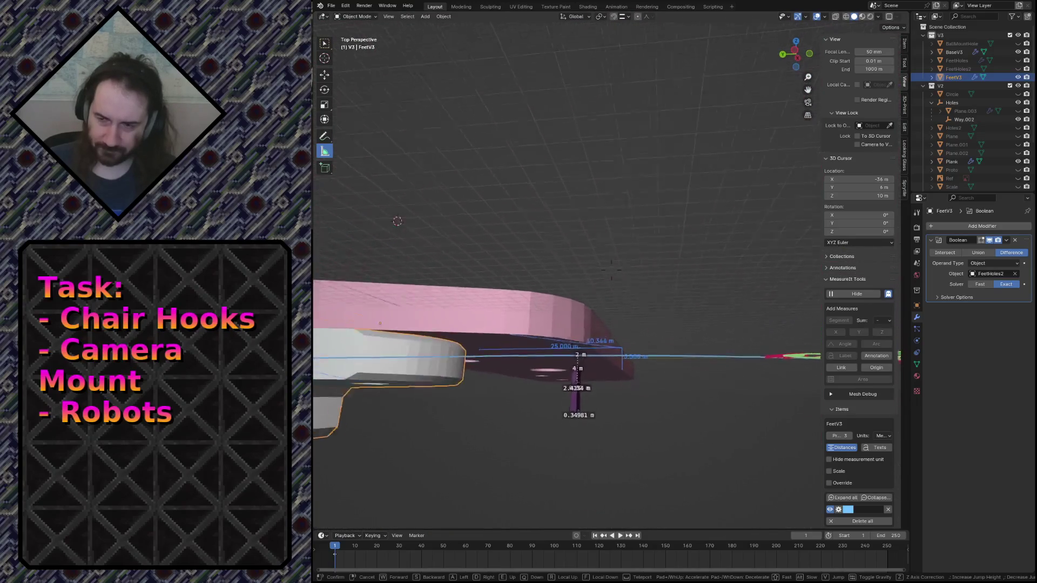
key(w)
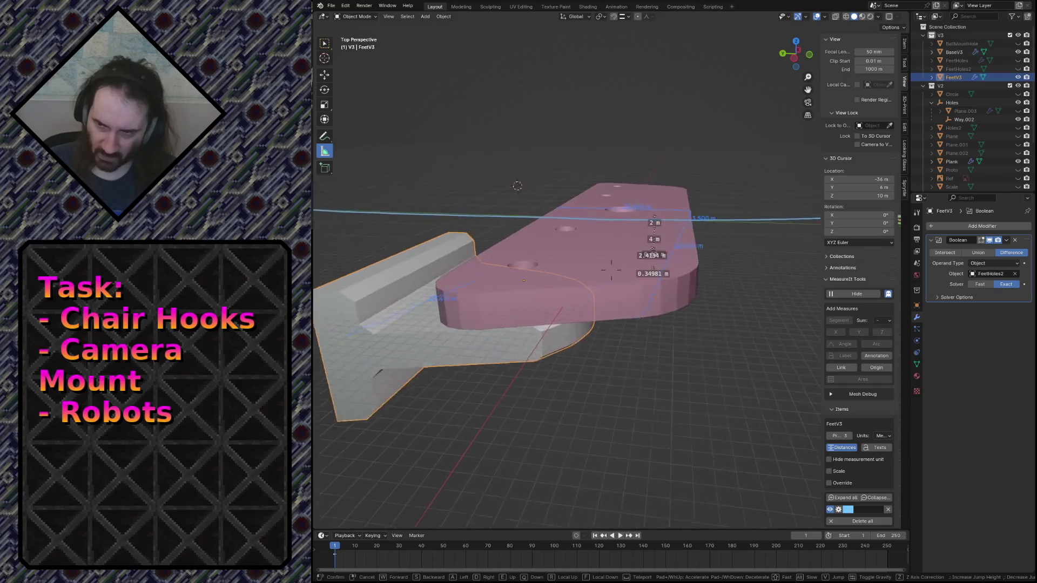
Step: Inspect the pink part and gray block from above, then show FeetV3's material settings
key(w)
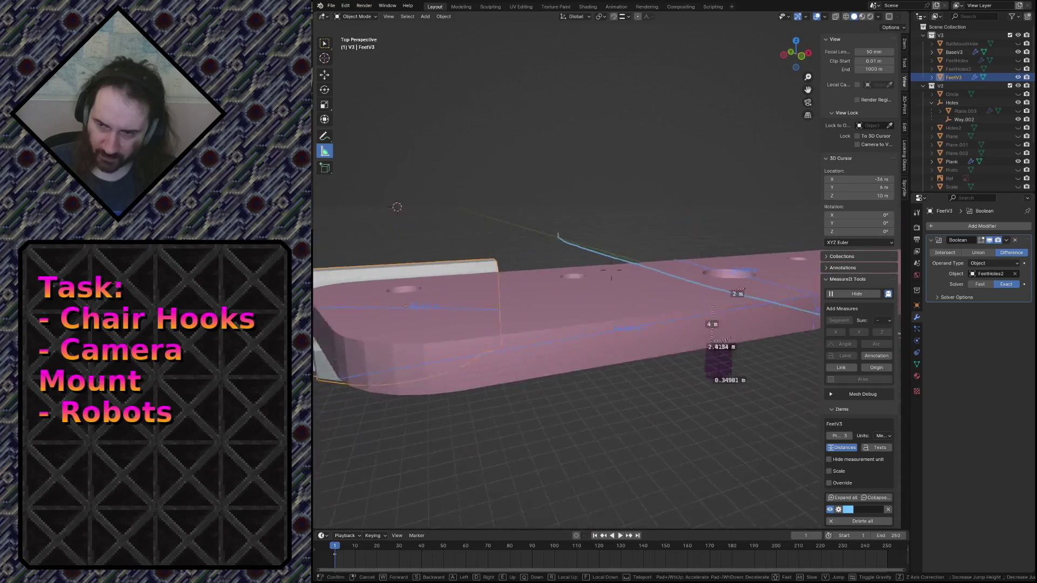
key(s)
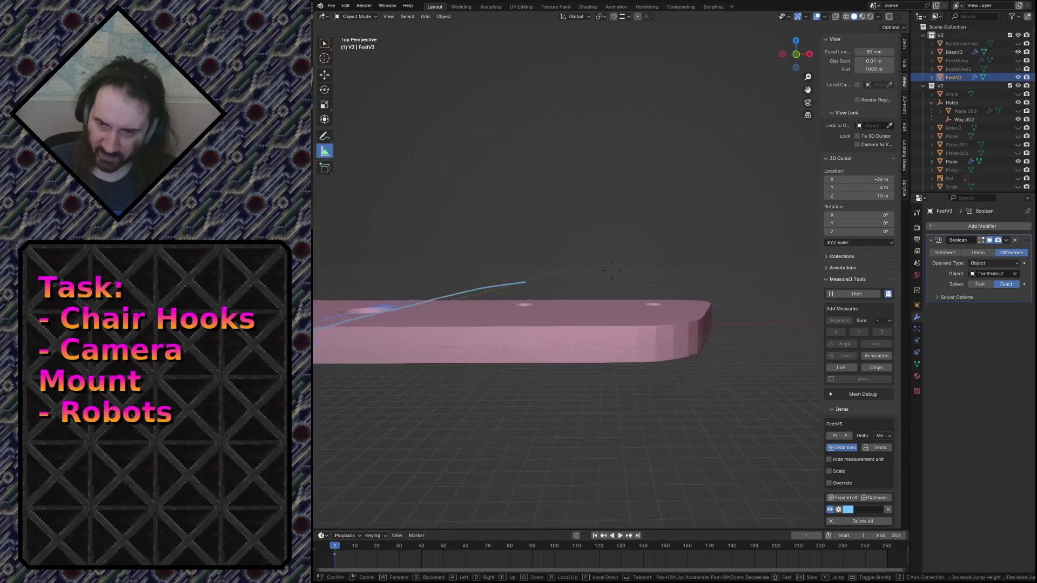
key(e)
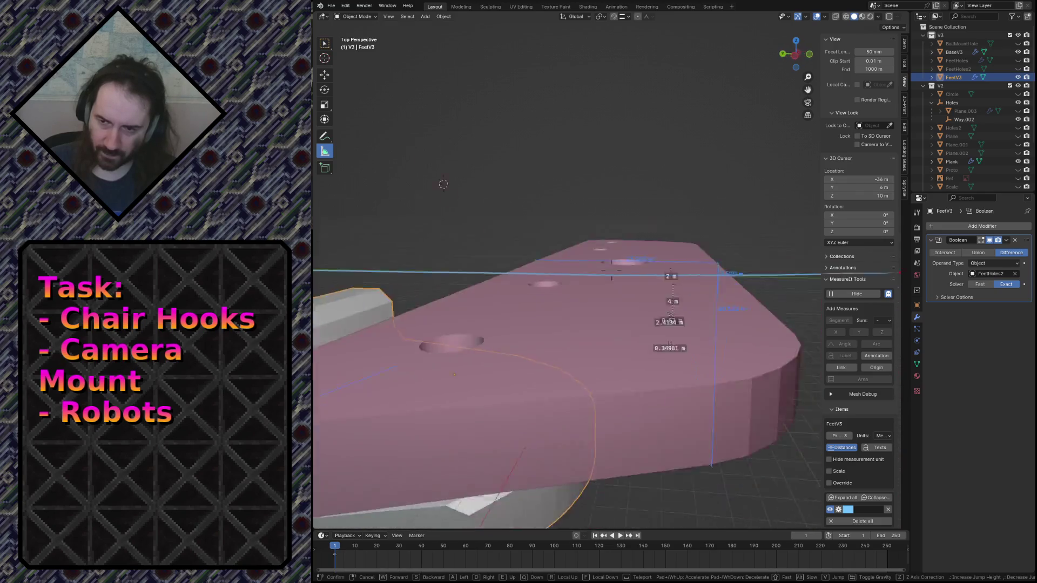
key(w)
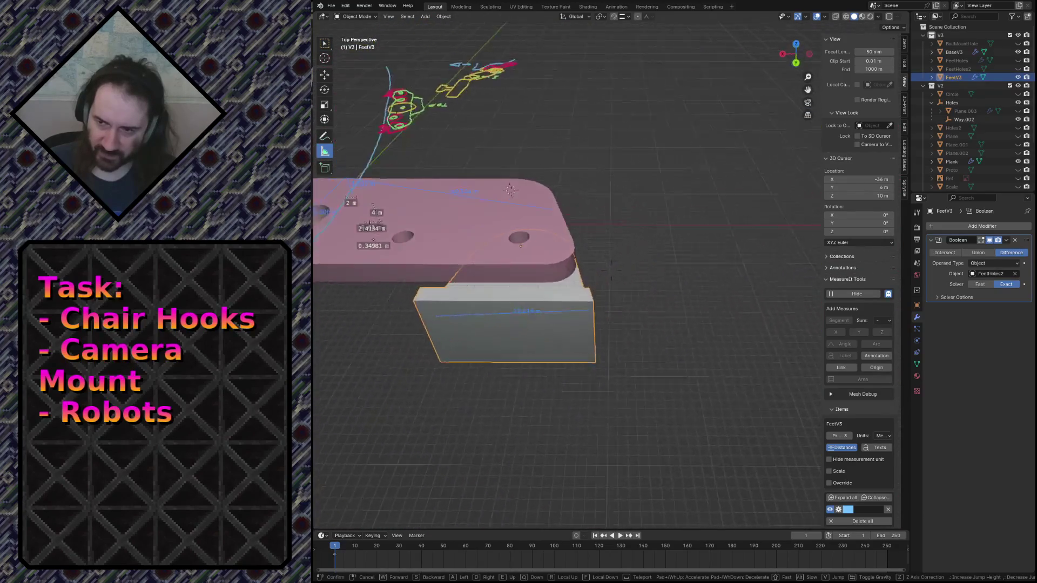
key(Escape)
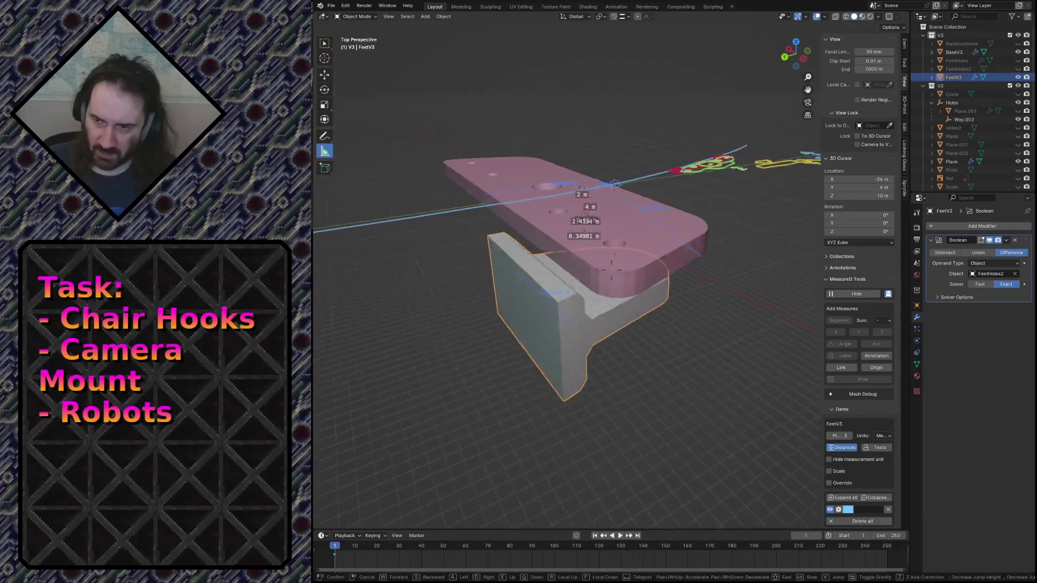
click(916, 376)
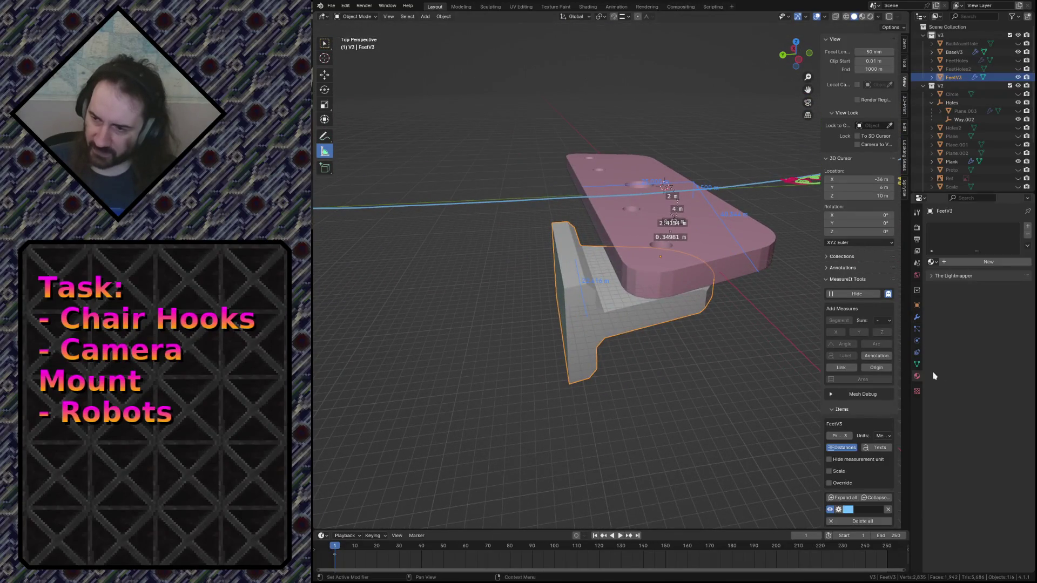
Step: Set FeetV3's viewport display colour to light green and save the file
click(916, 364)
click(916, 305)
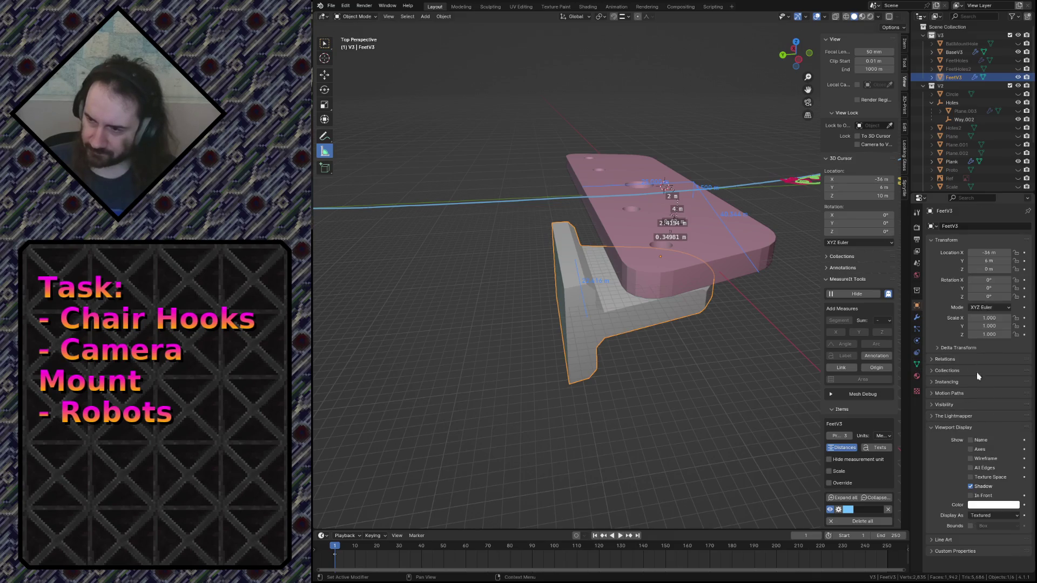
click(993, 506)
click(957, 401)
key(ctrl+s)
Step: Select the green FeetV3 part and orbit out to see the whole pink plate
click(650, 329)
mouse_move(645, 331)
middle_down()
mouse_move(676, 297)
mouse_move(642, 297)
mouse_move(660, 297)
middle_up()
scroll(622, 297, up, 3)
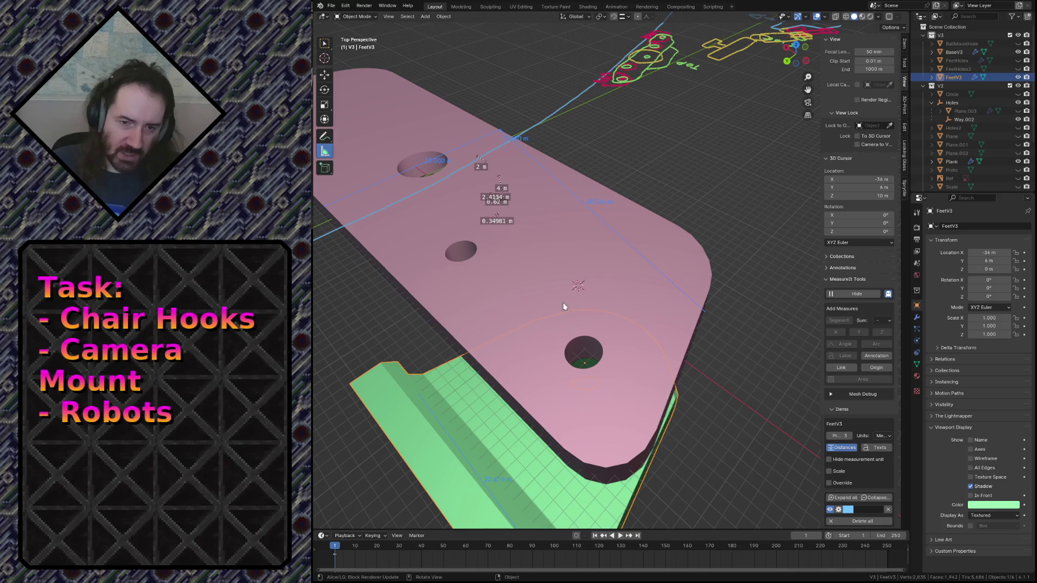
middle_drag(674, 276, 605, 238)
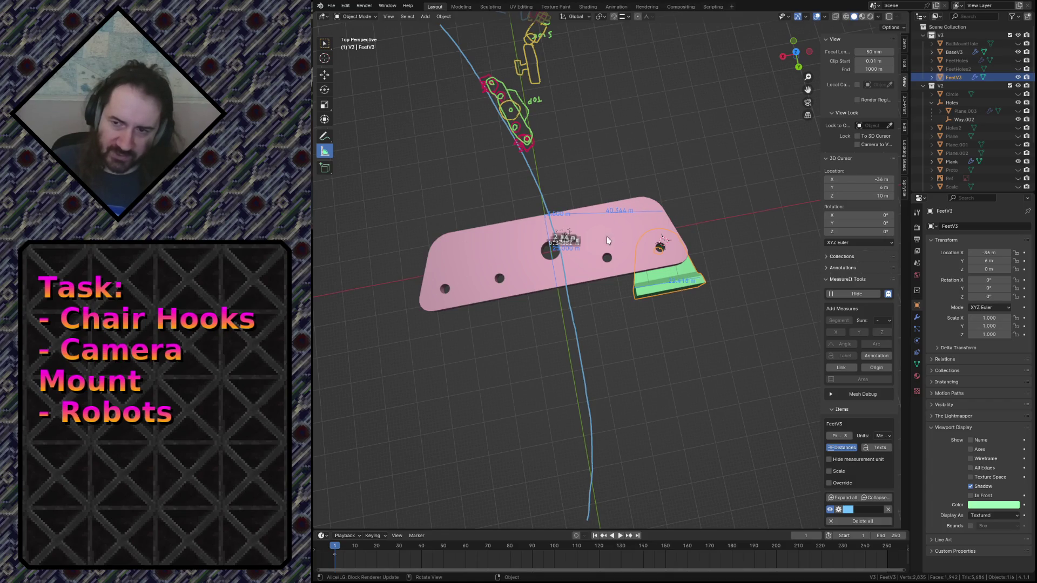
key(shift+grave)
key(w)
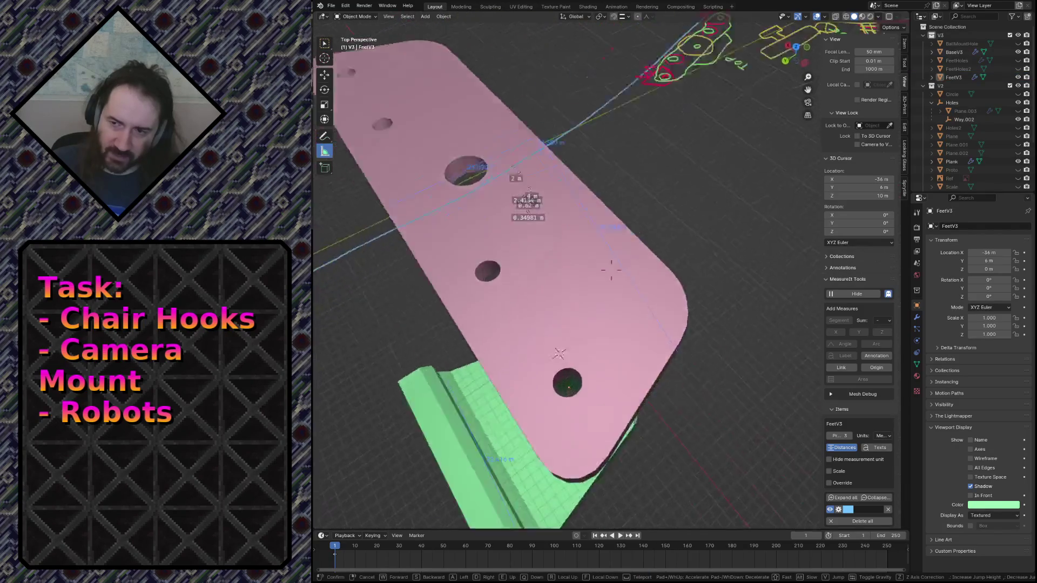
key(s)
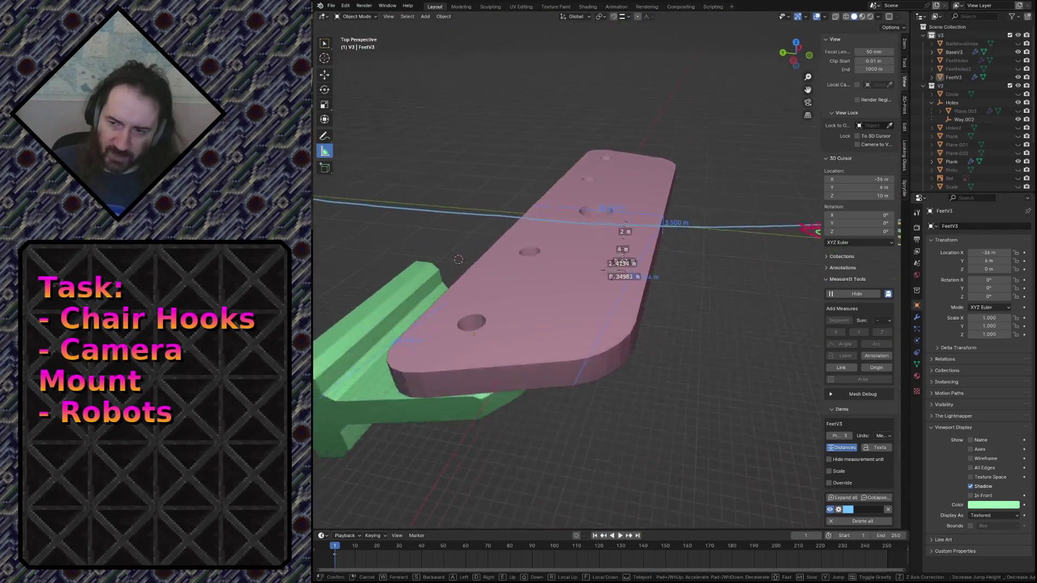
key(q)
key(w)
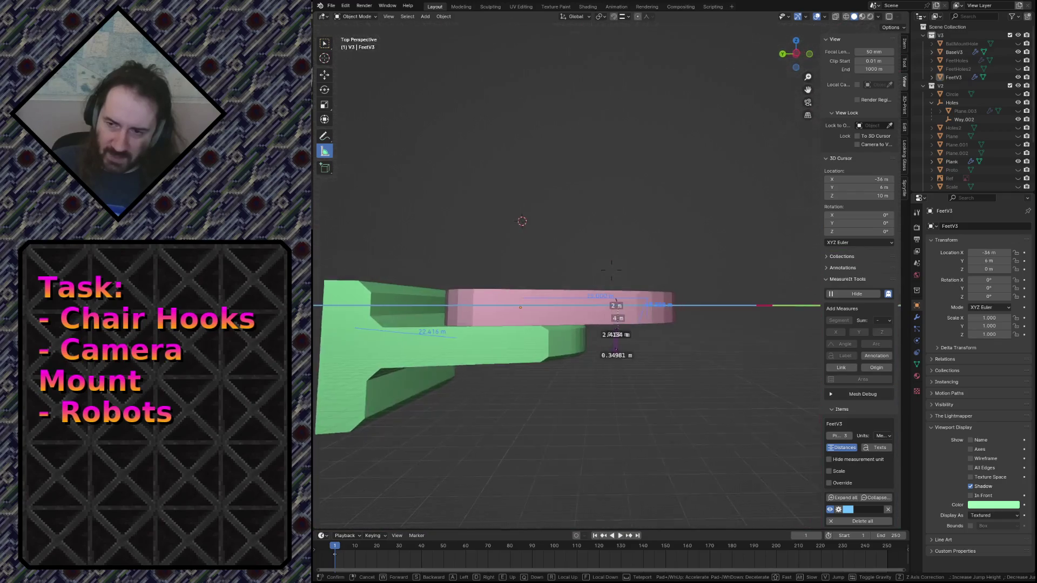
key(s)
key(w)
key(w)
key(s)
key(w)
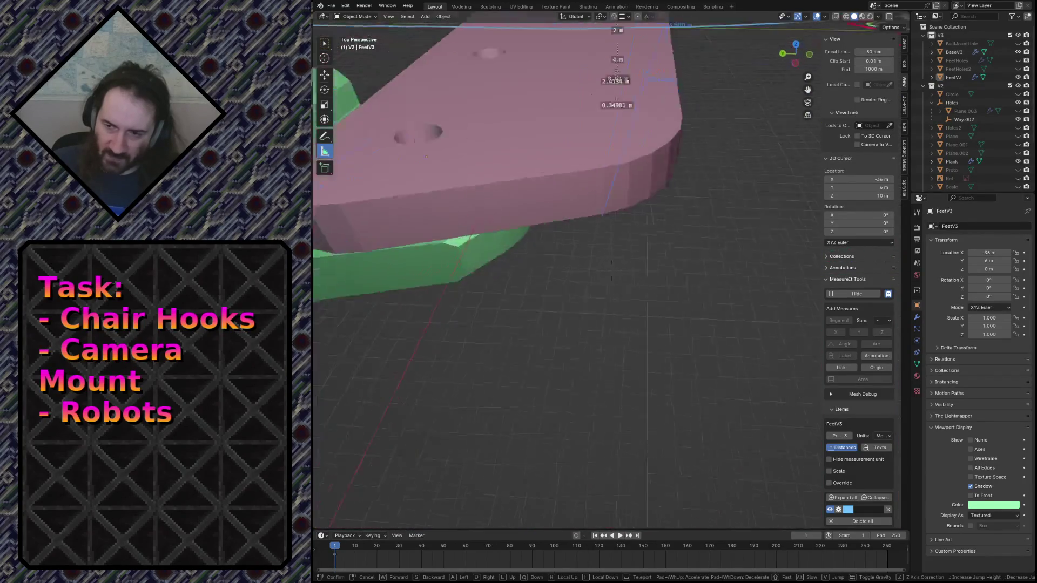
key(s)
key(w)
key(s)
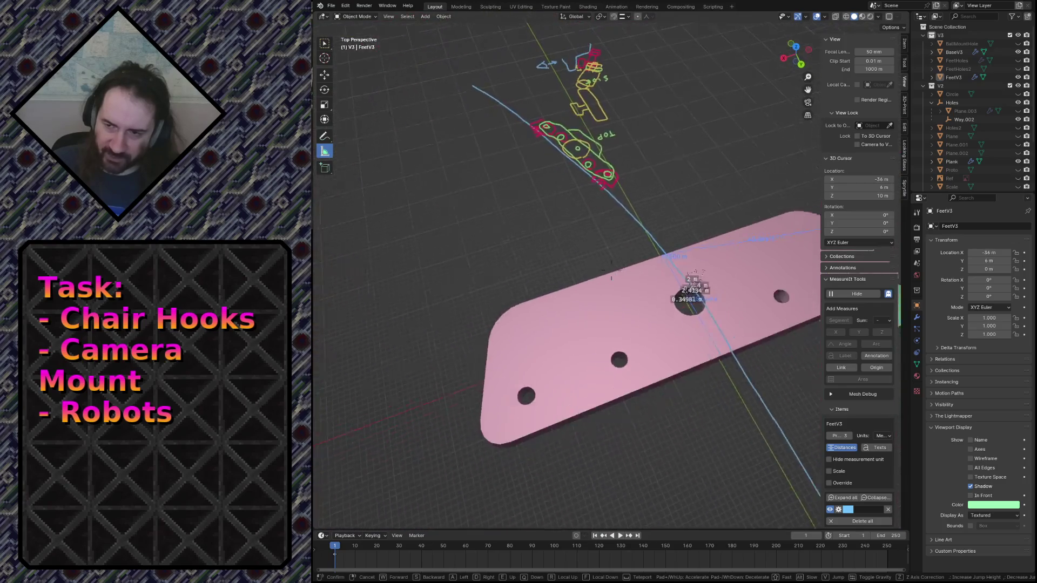
key(s)
click(678, 158)
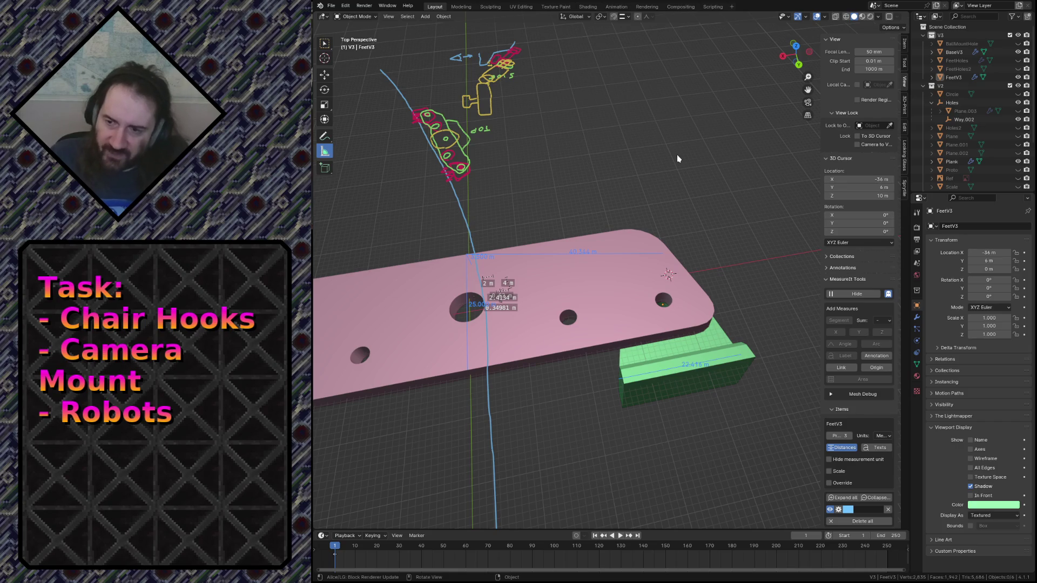
Step: Save, add a cube mesh, and rename it Deco in the Outliner
key(ctrl+s)
key(shift+a)
mouse_move(636, 204)
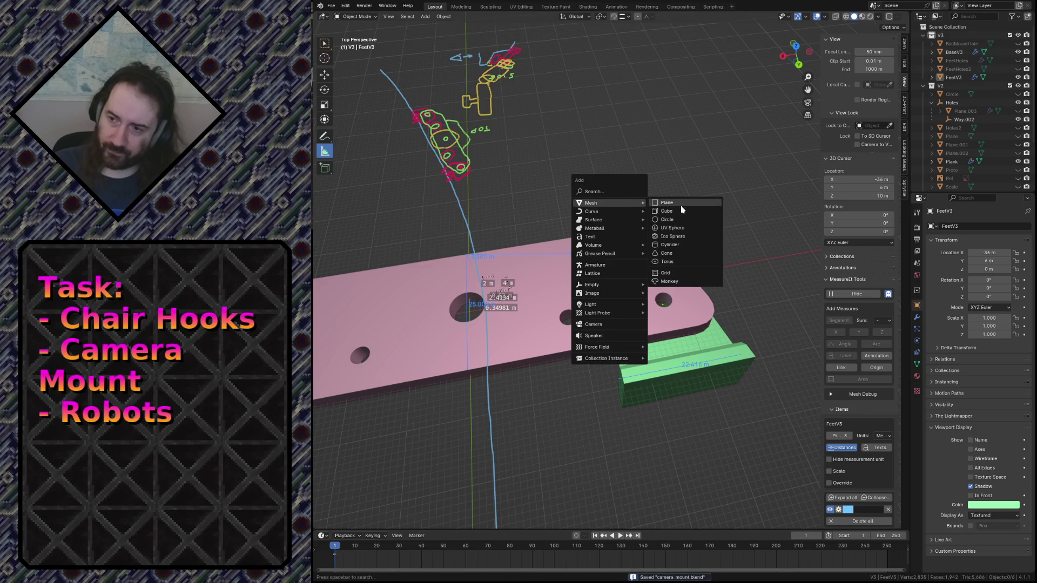
click(680, 211)
double_click(952, 61)
text(Deco)
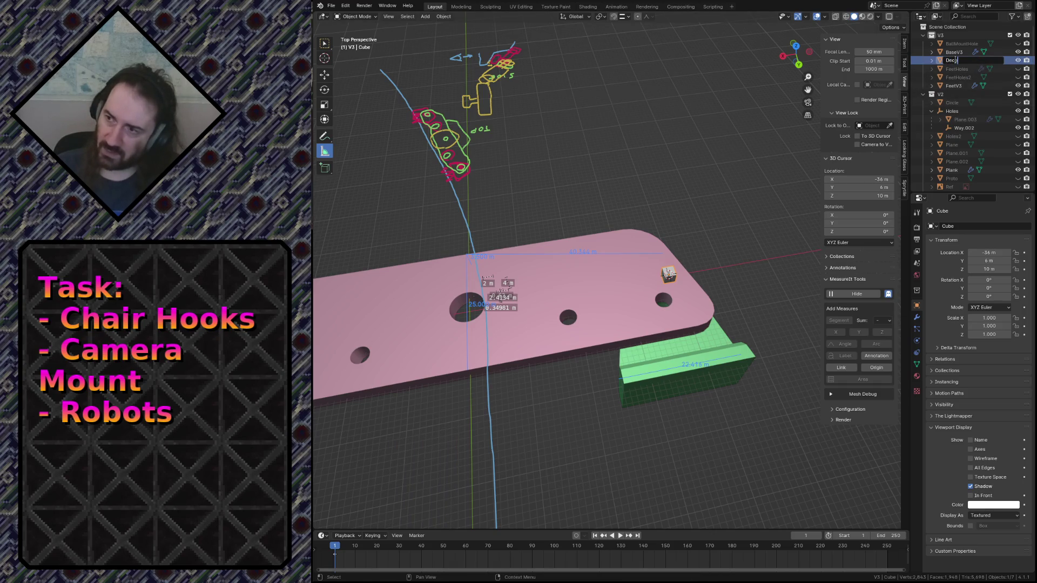
key(Return)
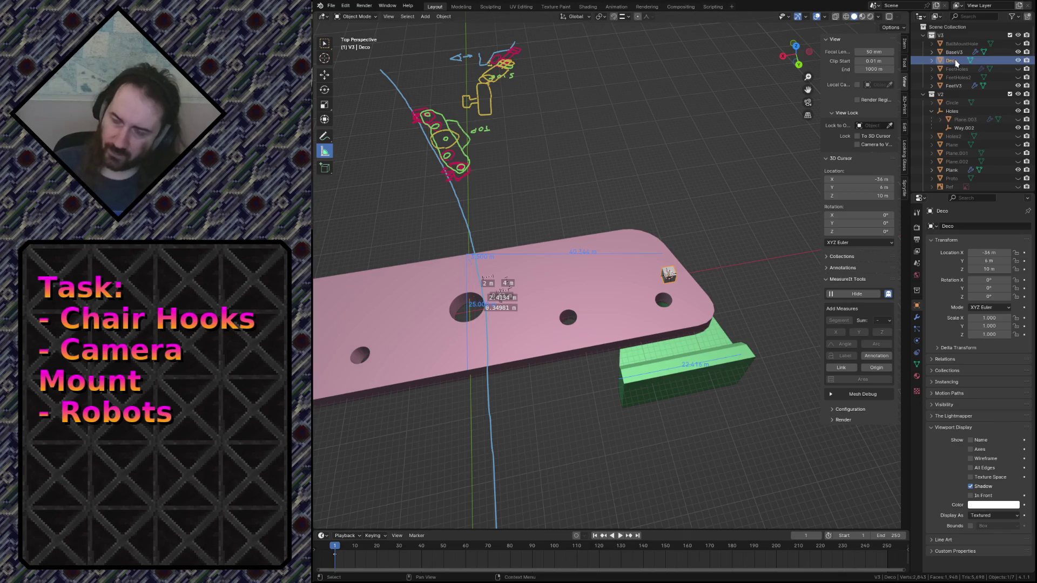
Step: Fly in toward the plate, then frame the Deco cube from the top view
scroll(486, 324, up, 3)
mouse_move(486, 324)
middle_down()
mouse_move(502, 308)
mouse_move(487, 332)
middle_up()
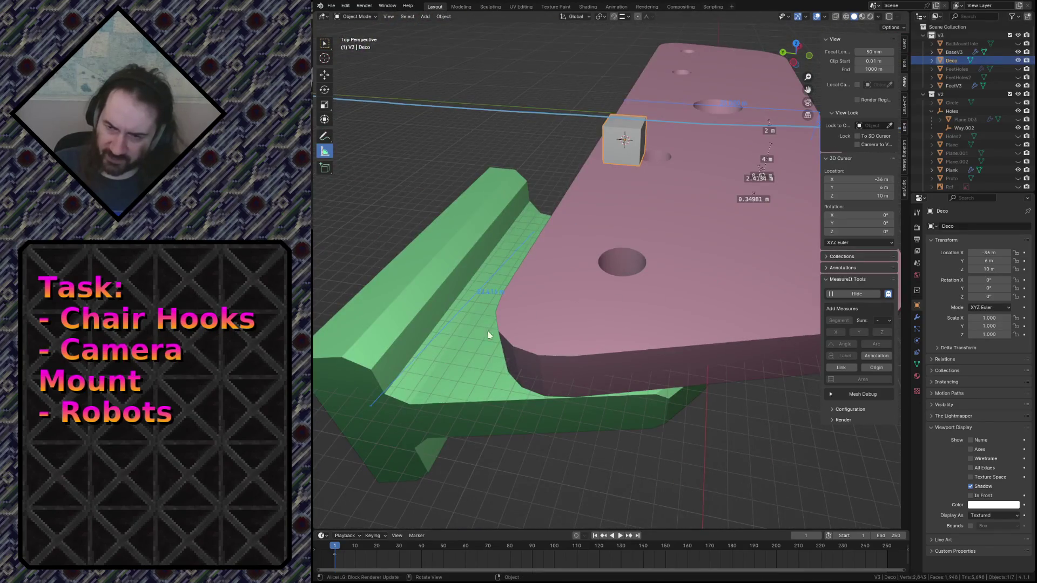
key(shift+grave)
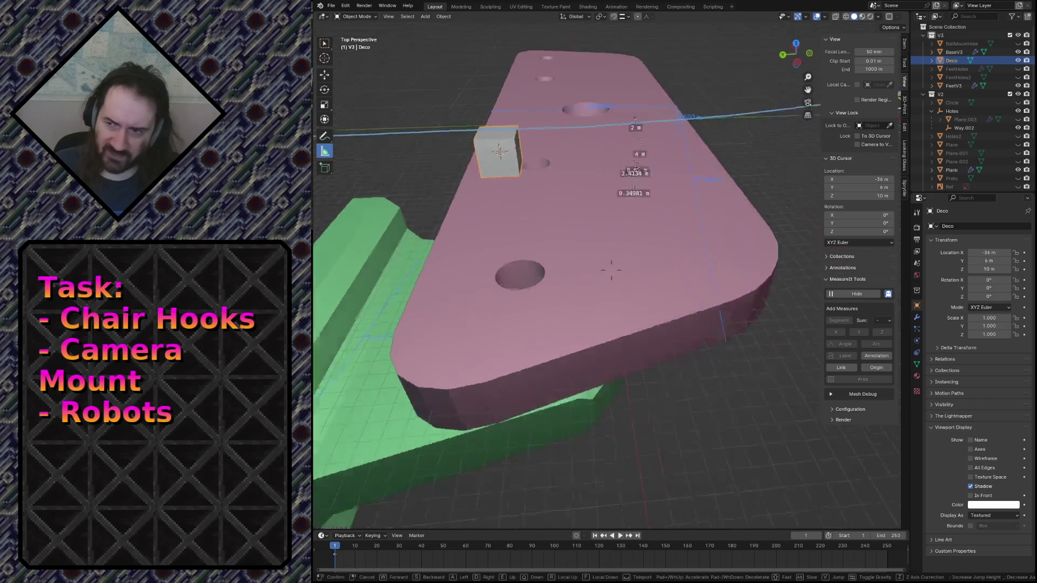
key(w)
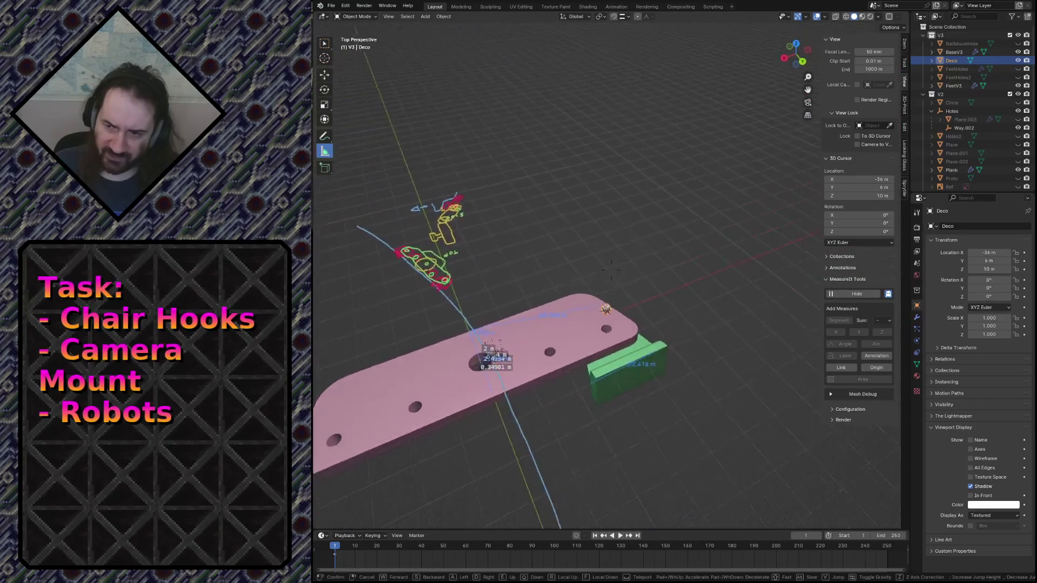
click(482, 368)
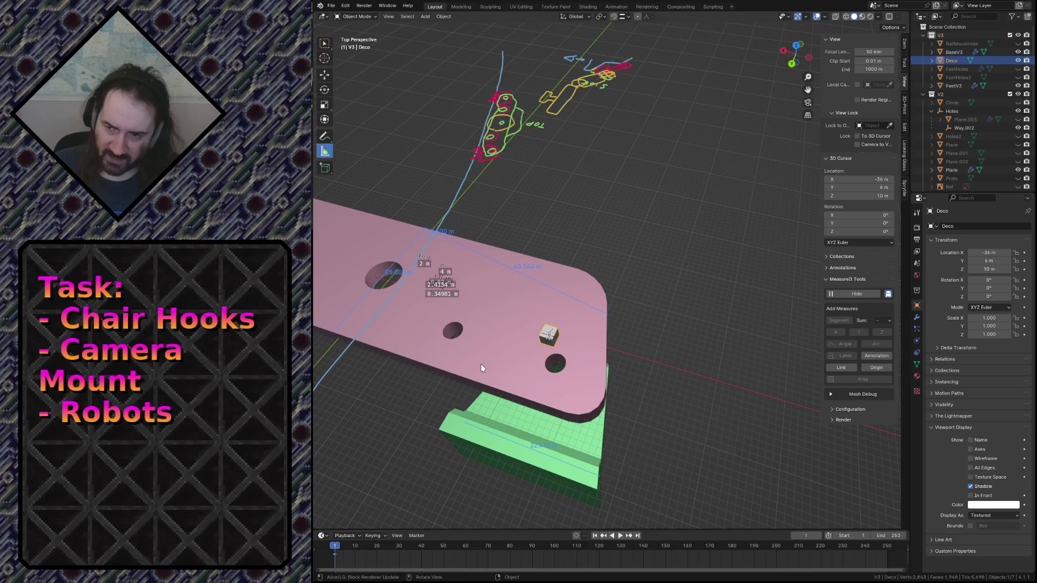
key(KP_7)
key(KP_Decimal)
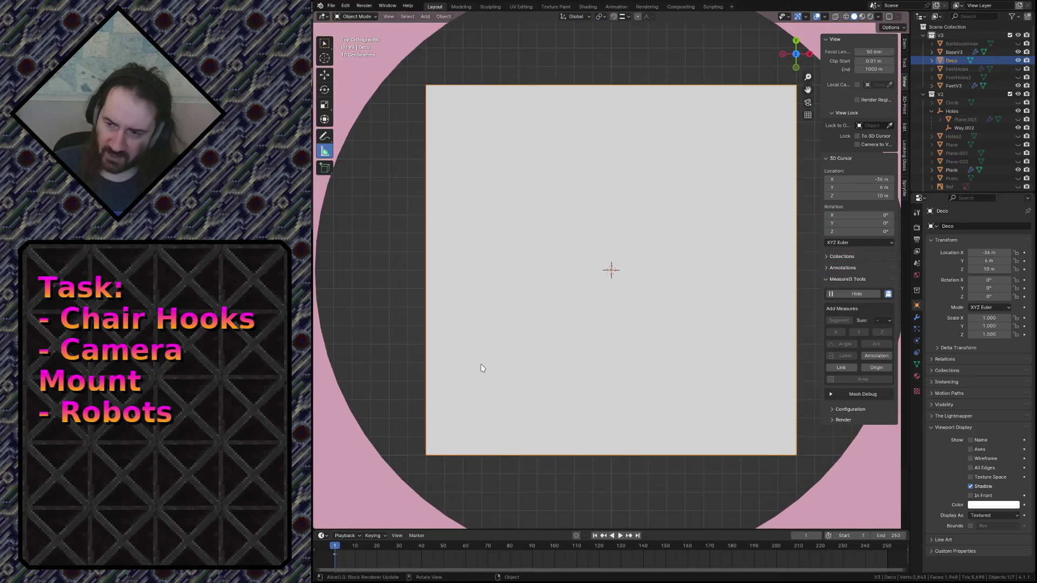
Step: In Edit Mode, enlarge the Deco cube 8.694× and move it onto the plate's end
scroll(598, 354, down, 12)
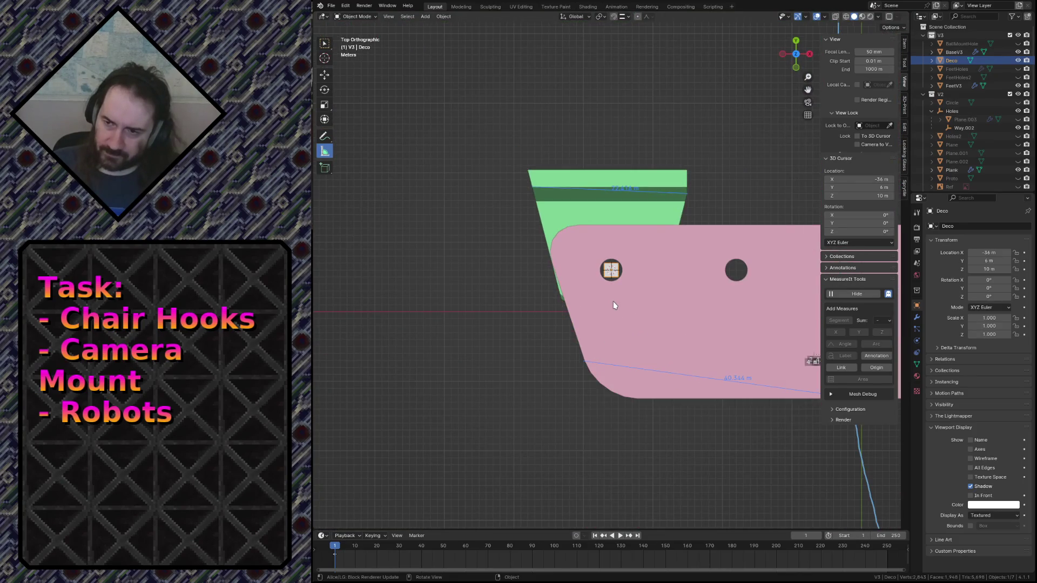
key(Tab)
key(g)
click(671, 331)
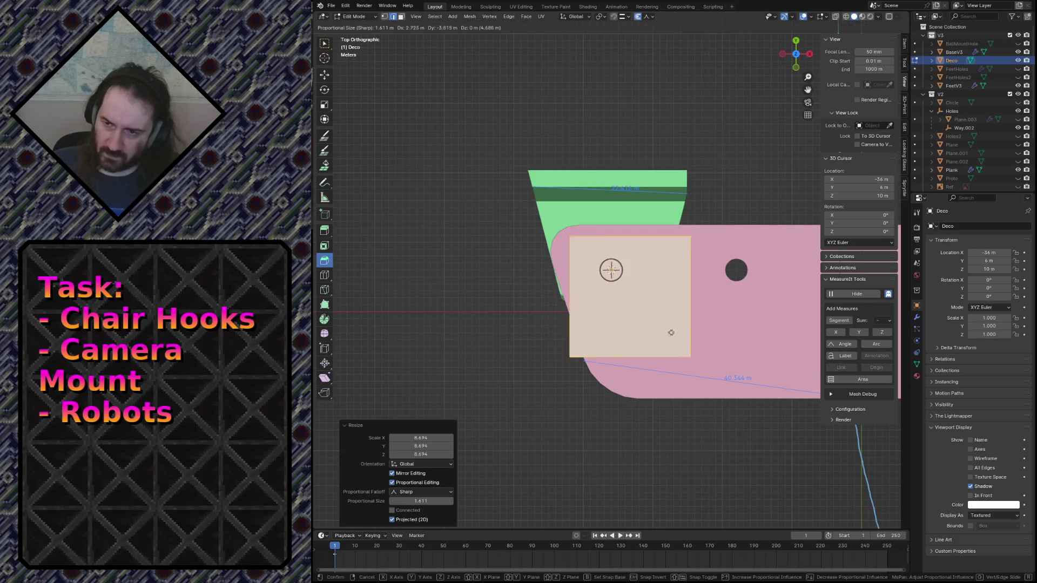
key(g)
click(705, 358)
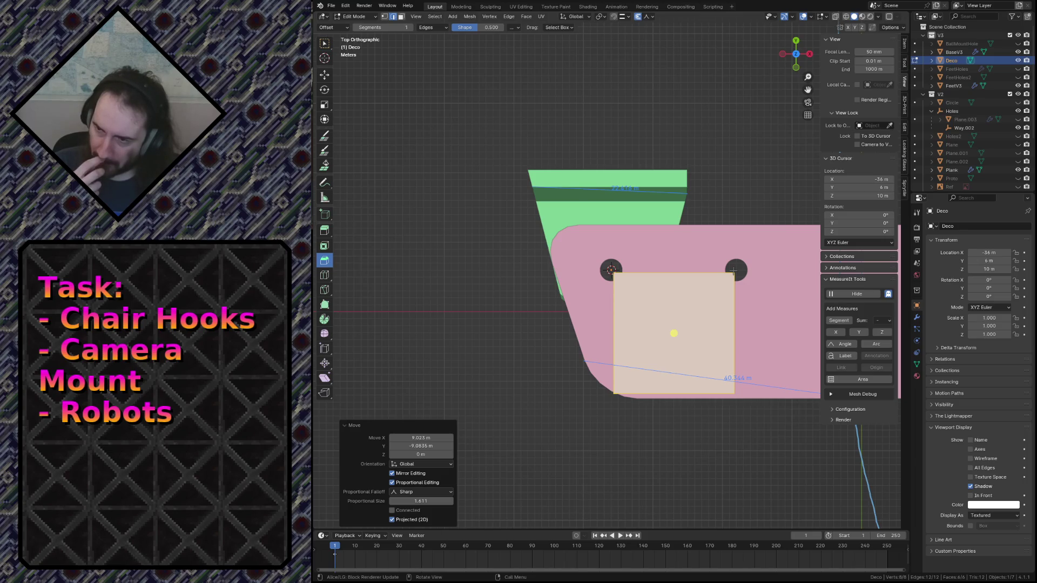
Step: Scale the Deco block to 0.751 along Y
key(s)
key(y)
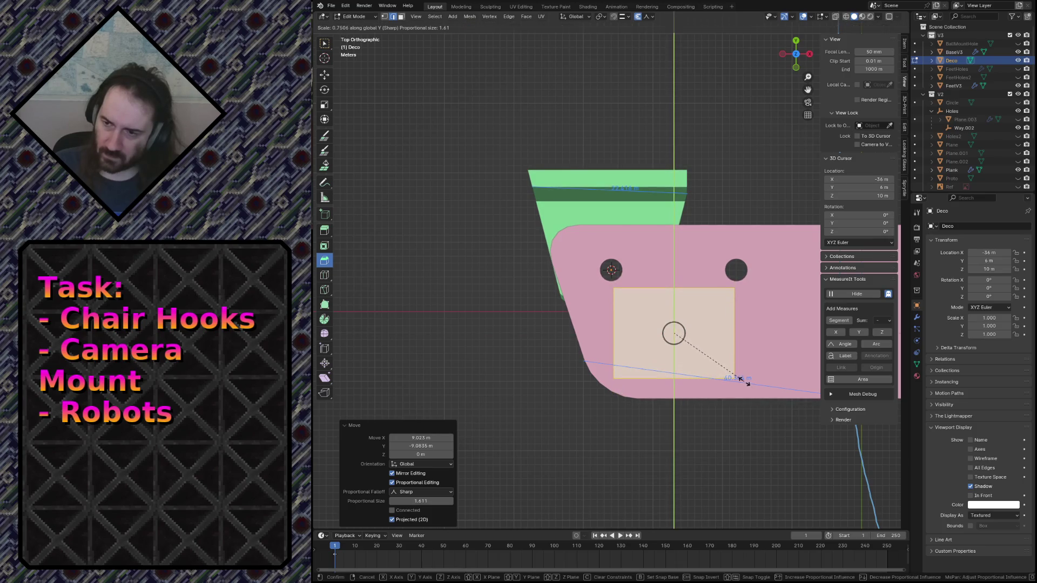
click(744, 381)
middle_drag(744, 381, 700, 424)
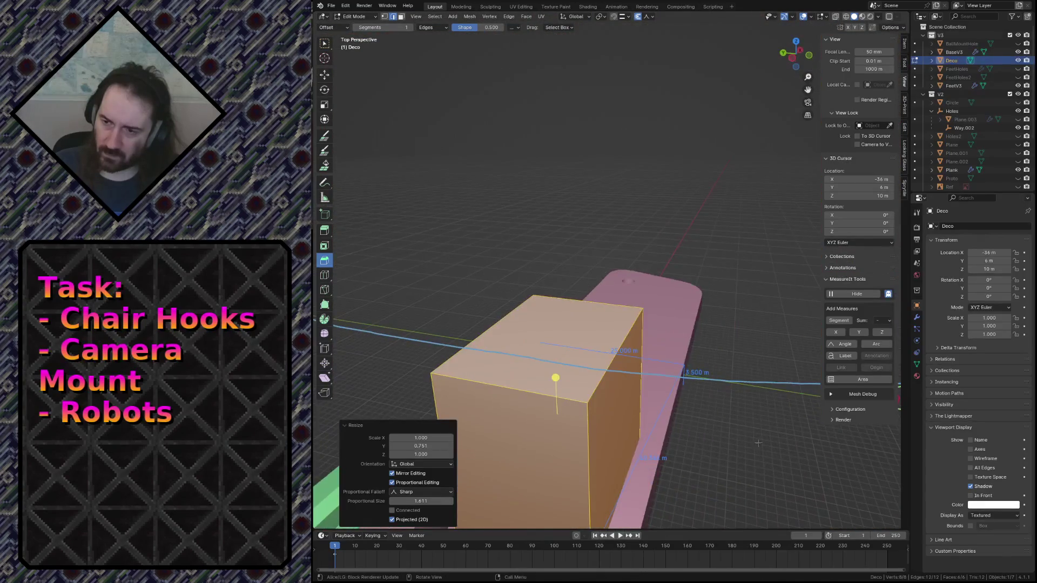
Step: Flatten the block to 0.071 along Z and lower it 8.4187 m onto the plate
key(s)
key(z)
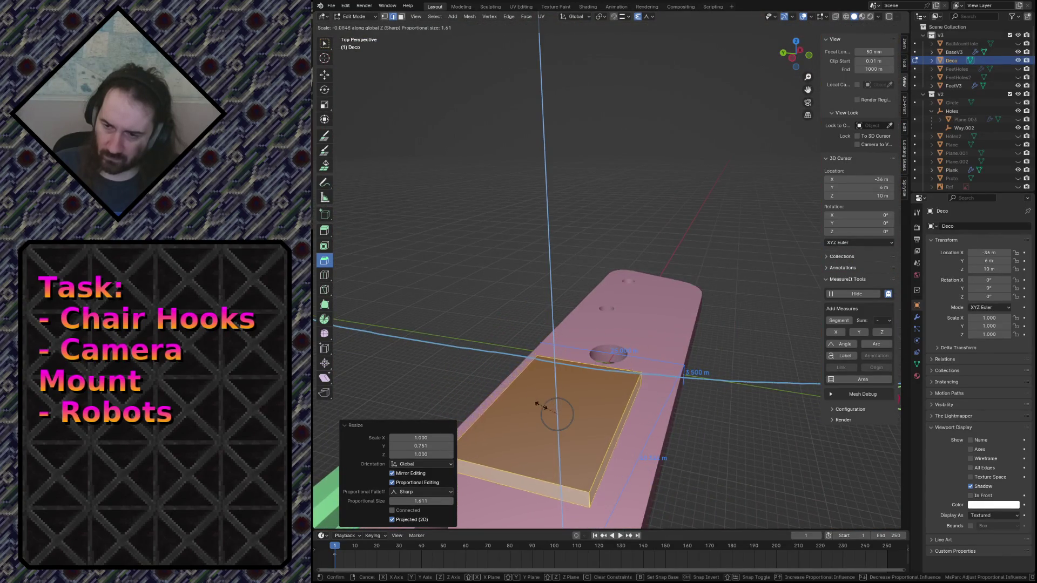
click(567, 424)
key(g)
key(z)
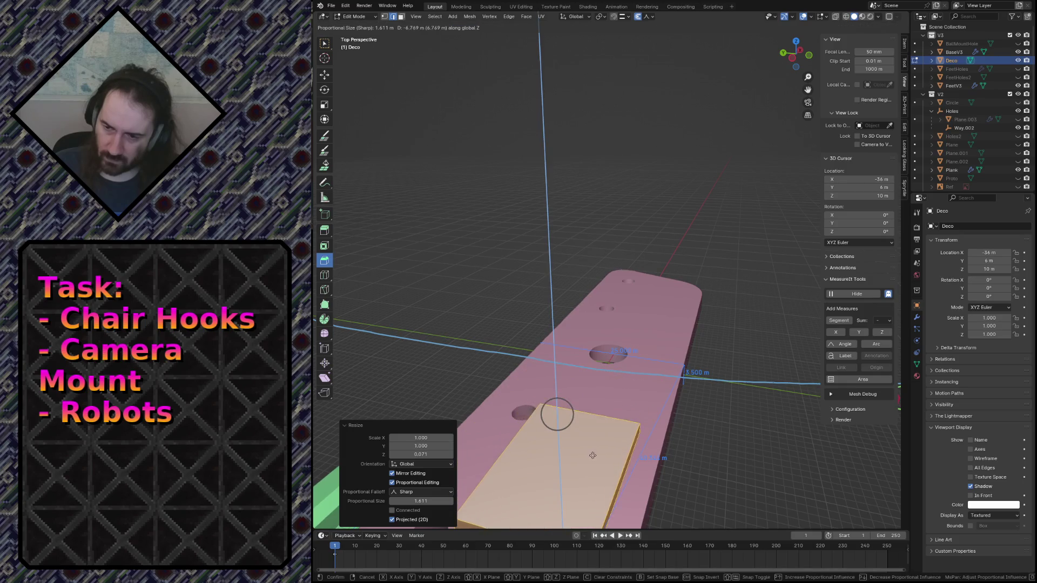
click(598, 466)
key(shift+grave)
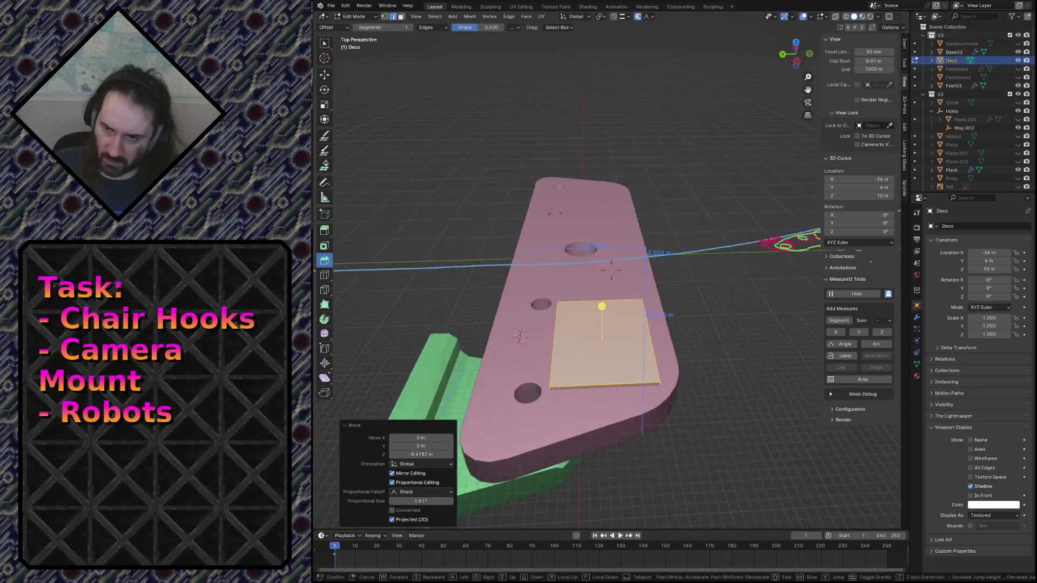
click(598, 466)
Step: Slide the Deco slab sideways along X over the plate
key(g)
key(y)
key(x)
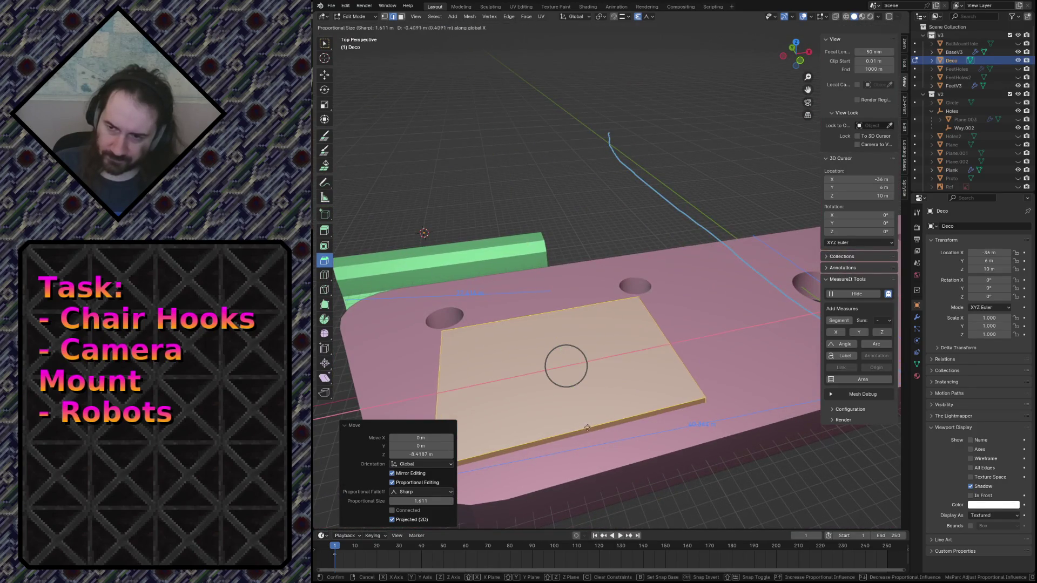
click(519, 431)
key(shift+grave)
click(575, 431)
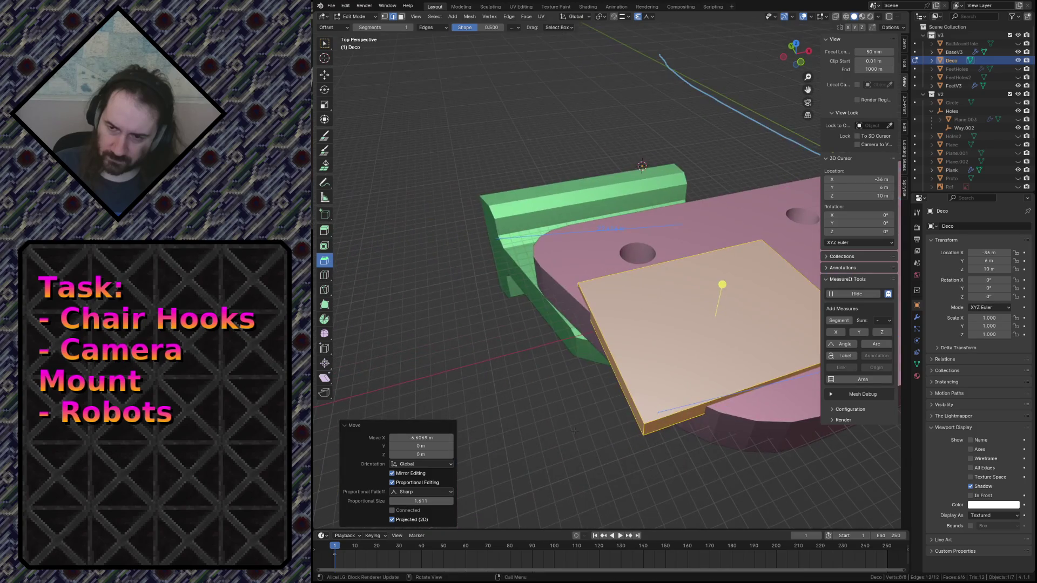
Step: Move the slab's short corner edge 5.11 m along X
click(636, 428)
click(644, 428)
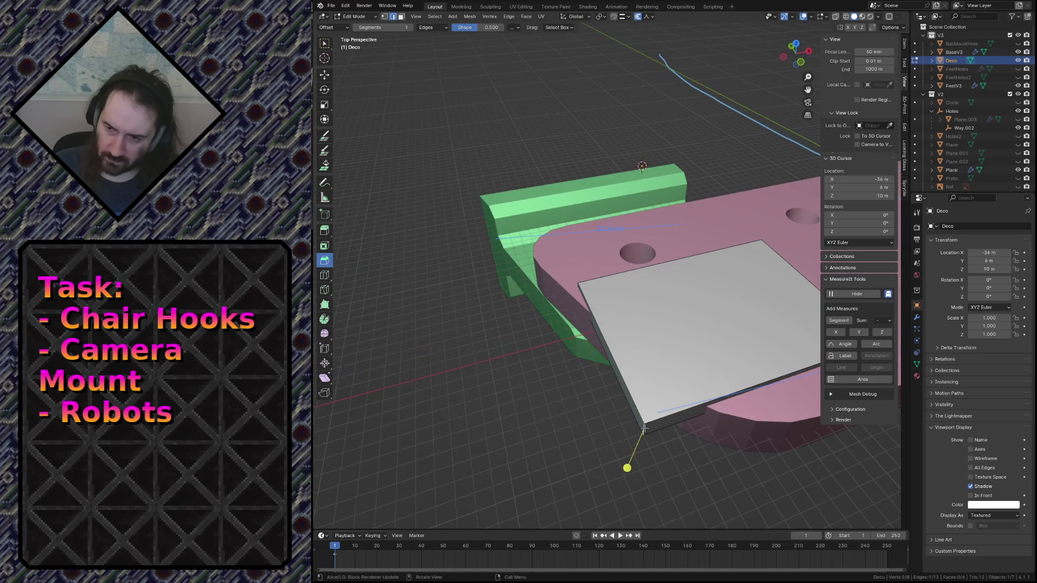
key(g)
key(x)
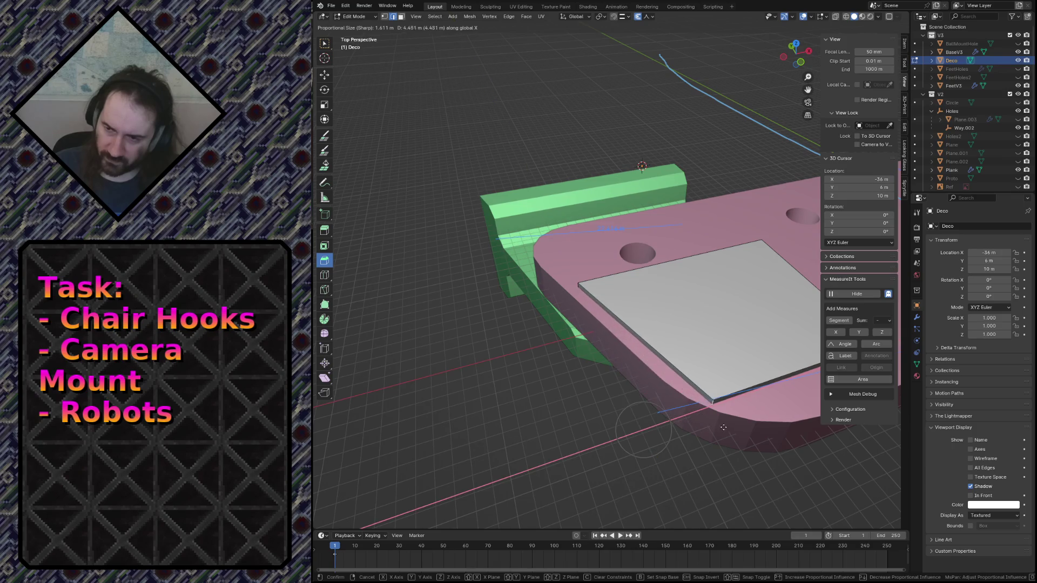
click(732, 425)
middle_drag(731, 425, 579, 275)
Step: Move the slab's front edge along Y and its corner edge along X
key(alt+a)
click(574, 276)
key(g)
key(y)
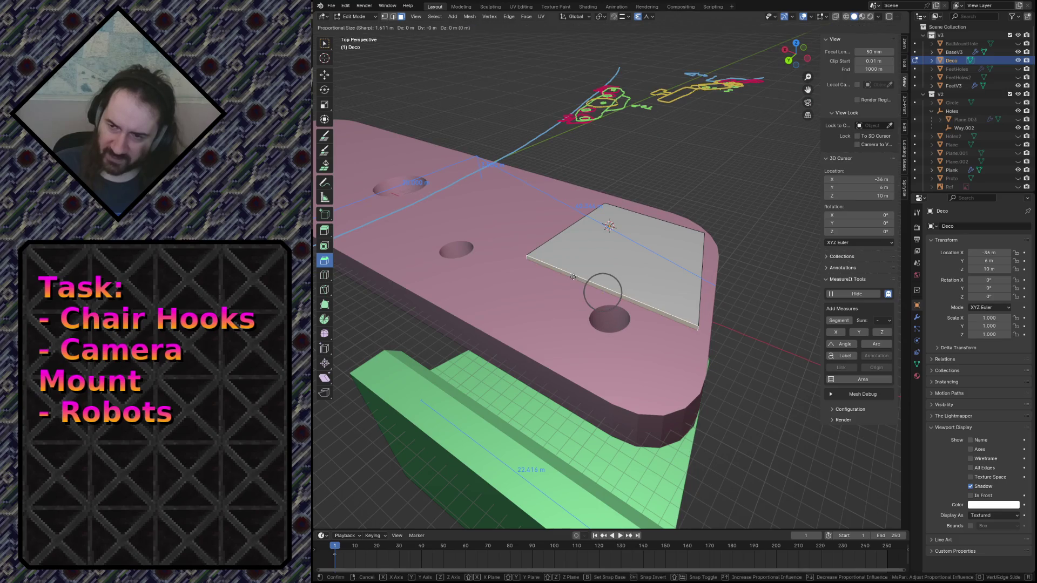
click(600, 269)
click(714, 311)
key(g)
key(x)
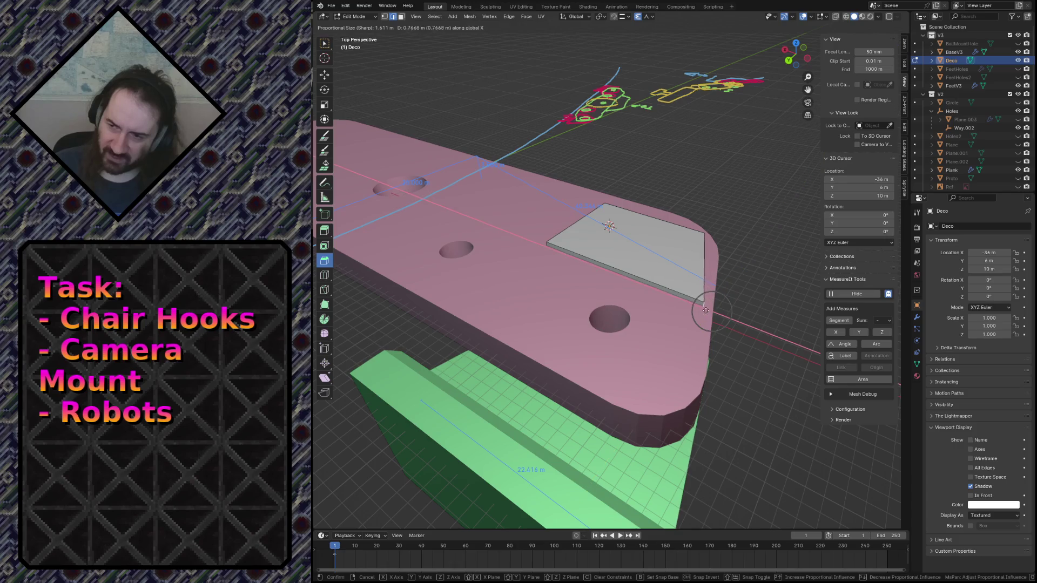
click(701, 307)
Step: Fly closer to the slab and shift its selected edge along X
key(shift+grave)
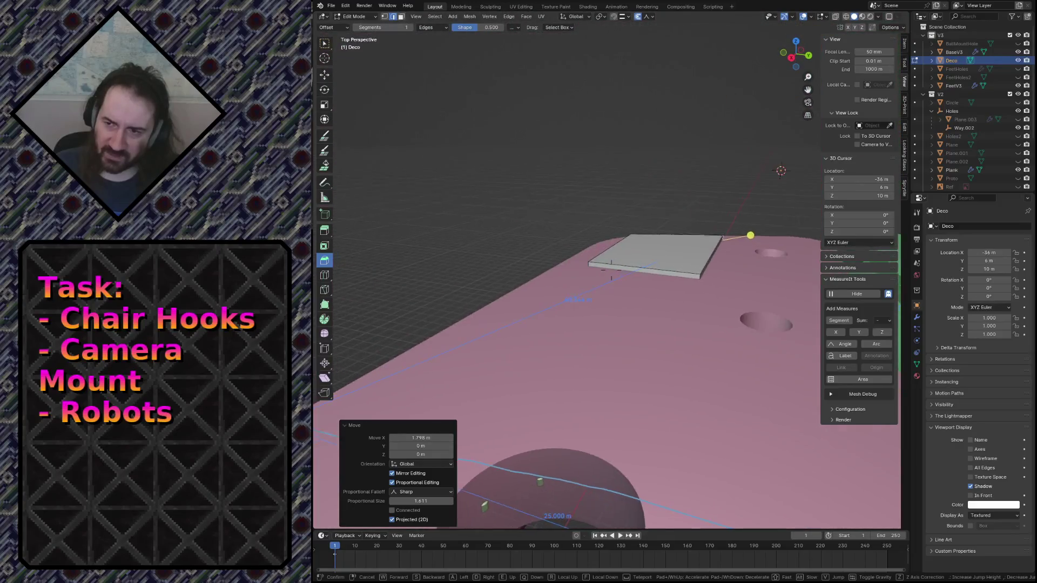
click(685, 269)
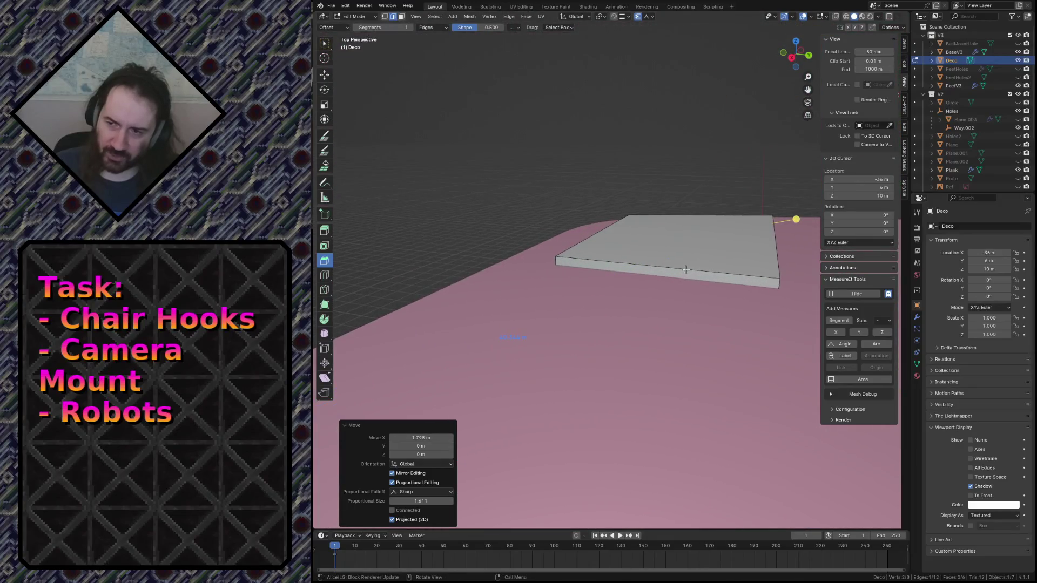
key(g)
key(x)
click(550, 262)
key(g)
key(x)
click(482, 322)
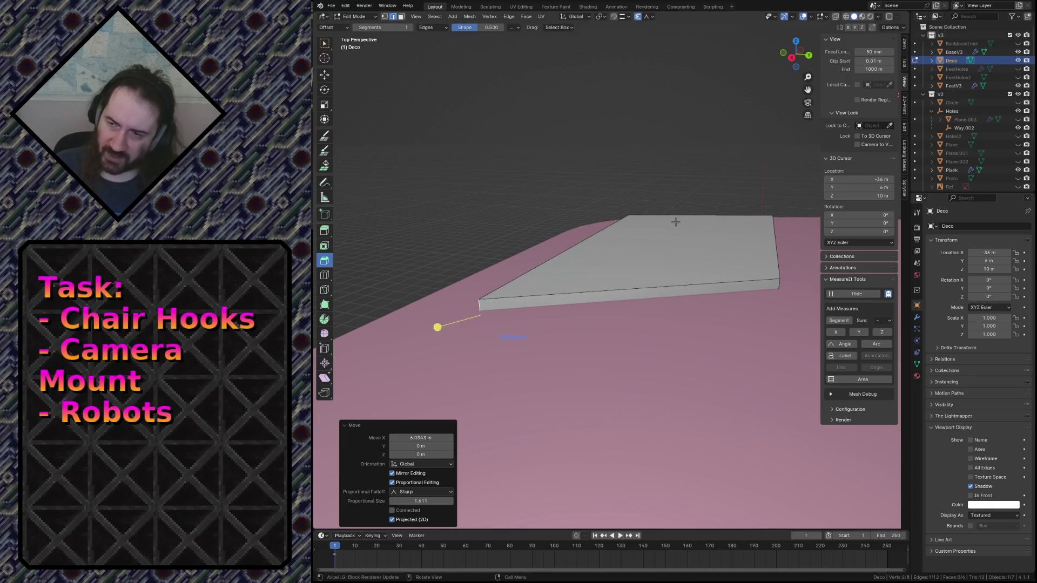
key(g)
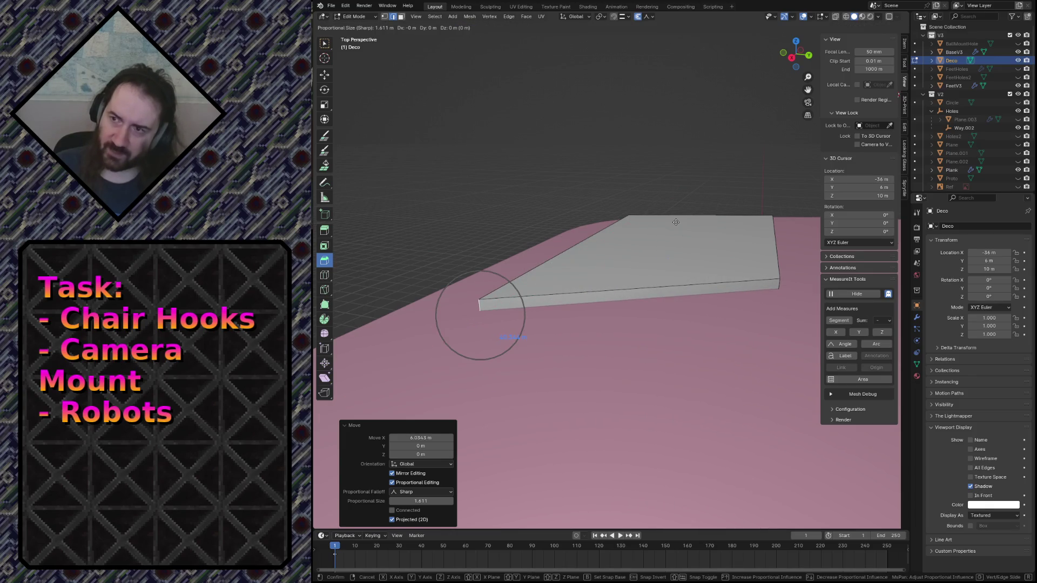
click(675, 222)
Step: Turn off proportional editing and slide the slab edge 3.2281 m along X
key(o)
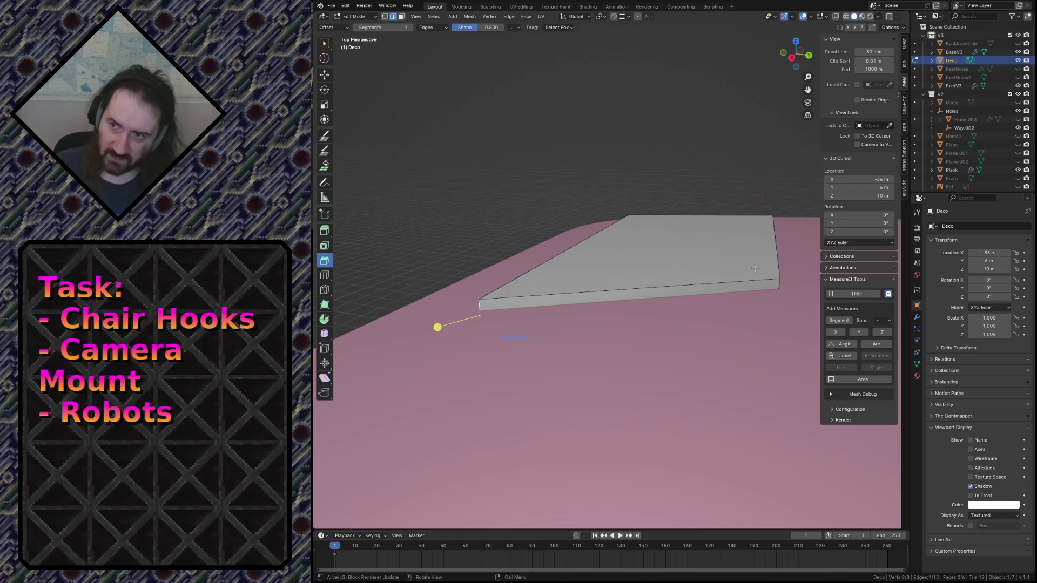
key(g)
key(x)
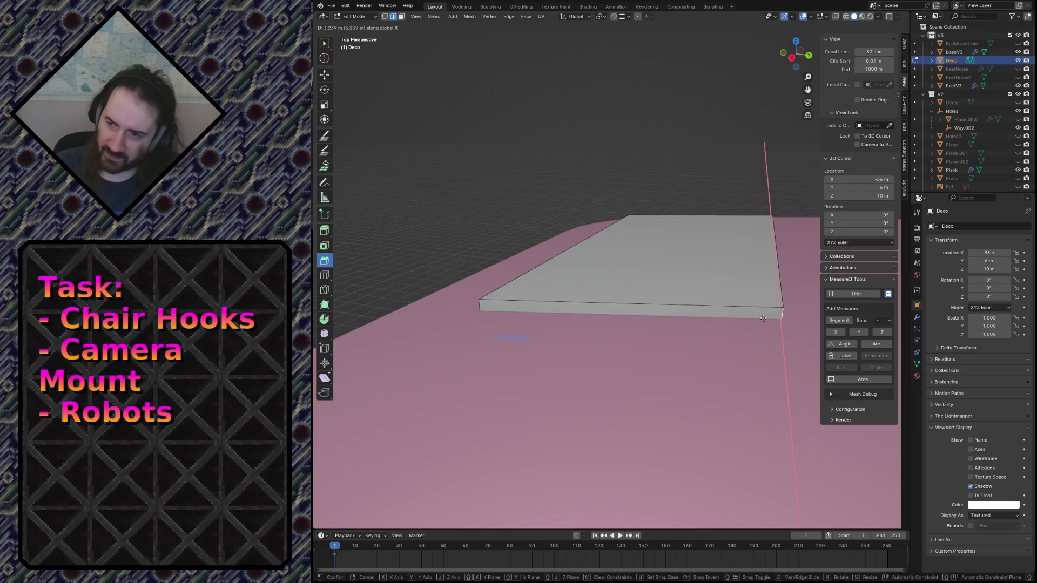
click(780, 308)
key(shift+grave)
Step: Fly around the slab, pick its near corner, and switch to top view
key(s)
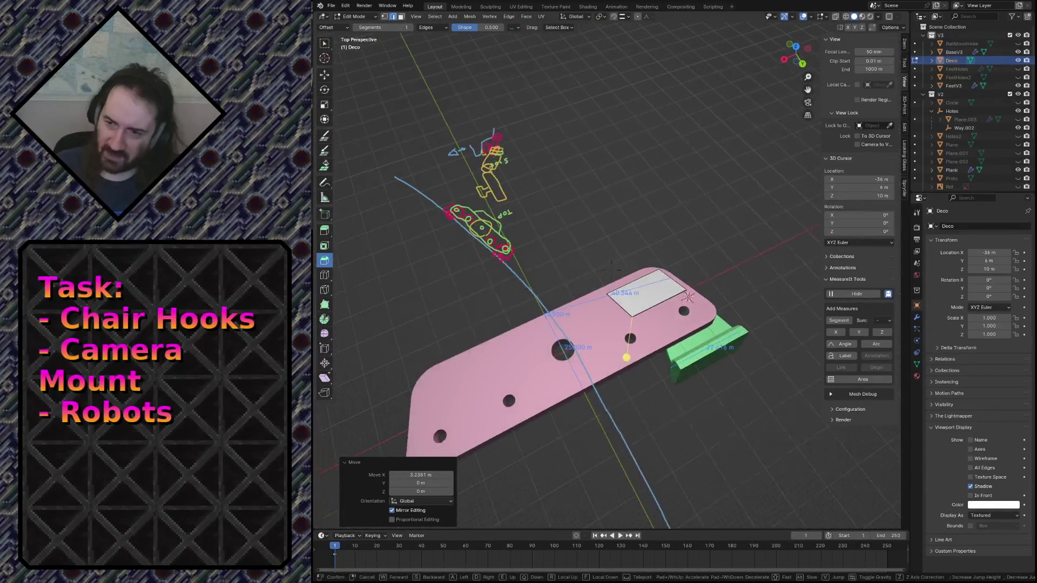
key(w)
key(s)
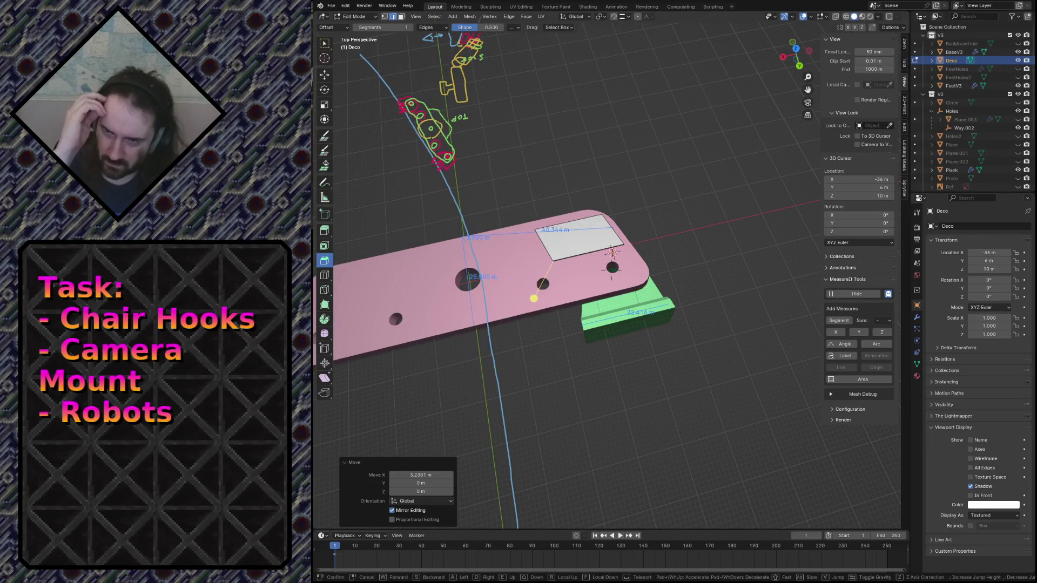
key(w)
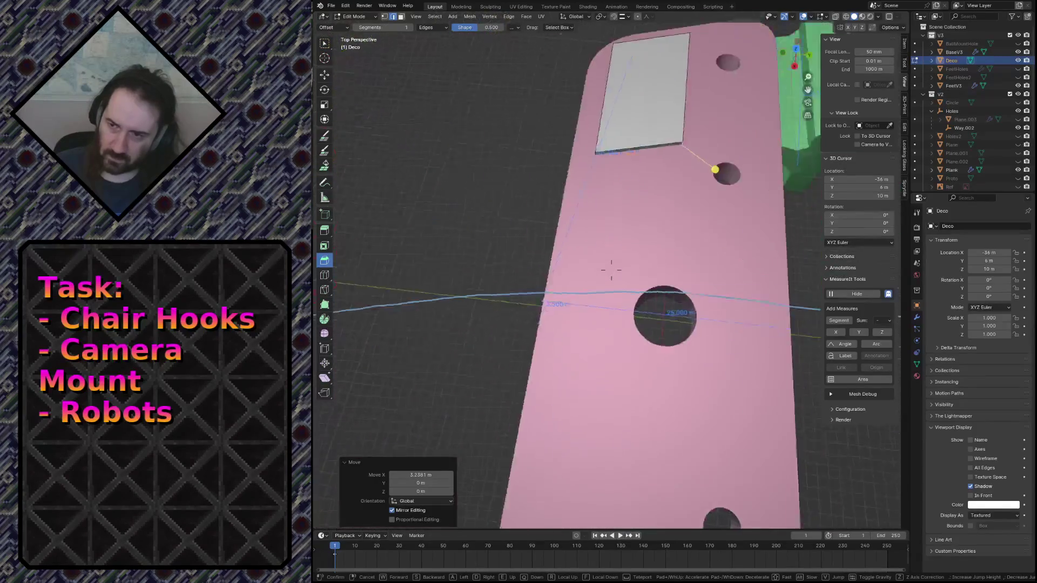
key(s)
click(611, 270)
click(509, 265)
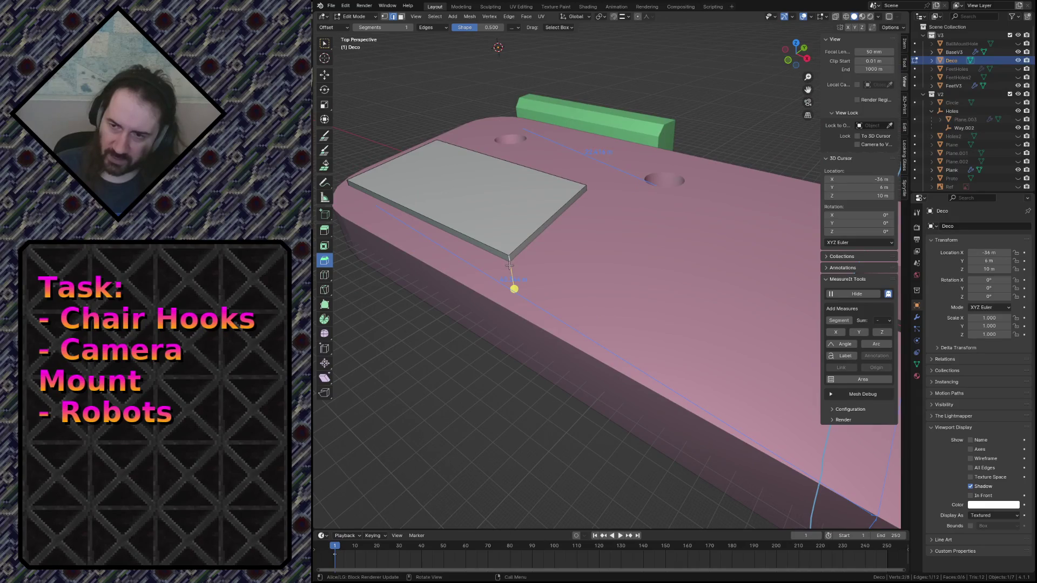
key(KP_7)
Step: In wireframe, box-select the Deco panel's right side and slide it along X
key(a)
key(alt+a)
key(z)
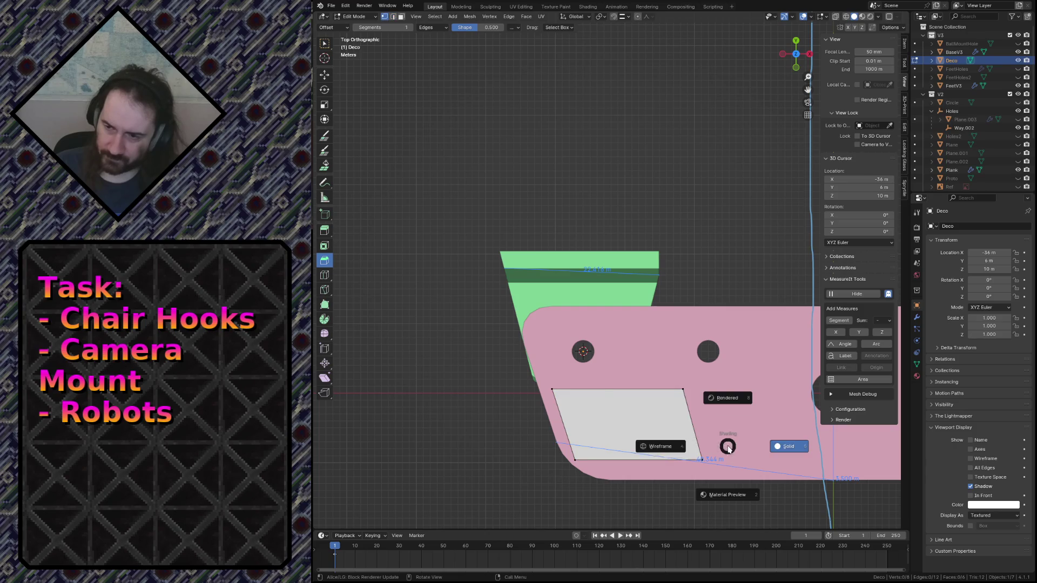
key(w)
key(b)
drag(730, 455, 543, 378)
key(g)
key(x)
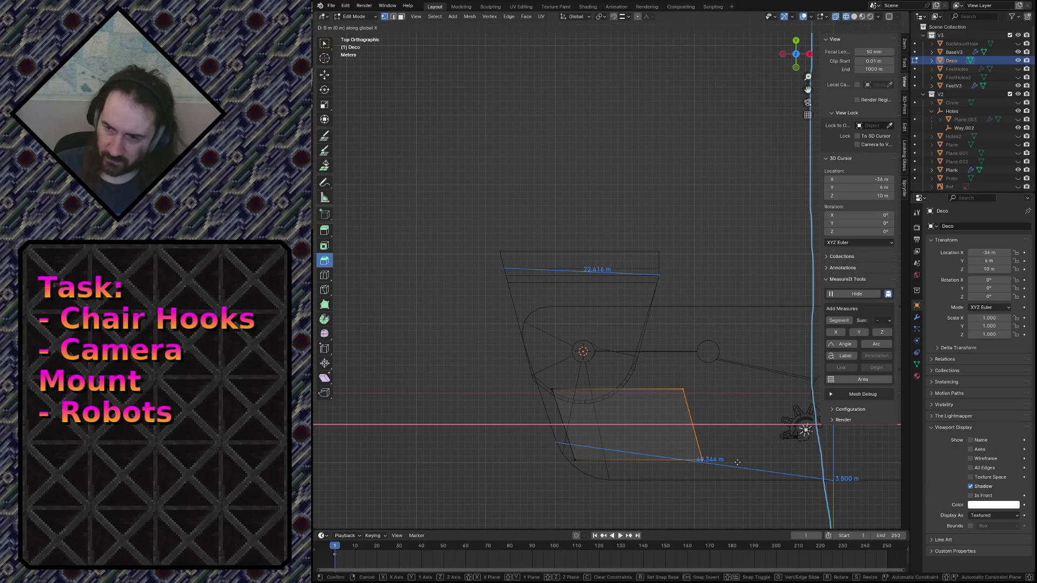
click(750, 453)
Step: Slide the panel's right side further along X
scroll(756, 453, down, 2)
scroll(756, 452, up, 2)
key(g)
key(x)
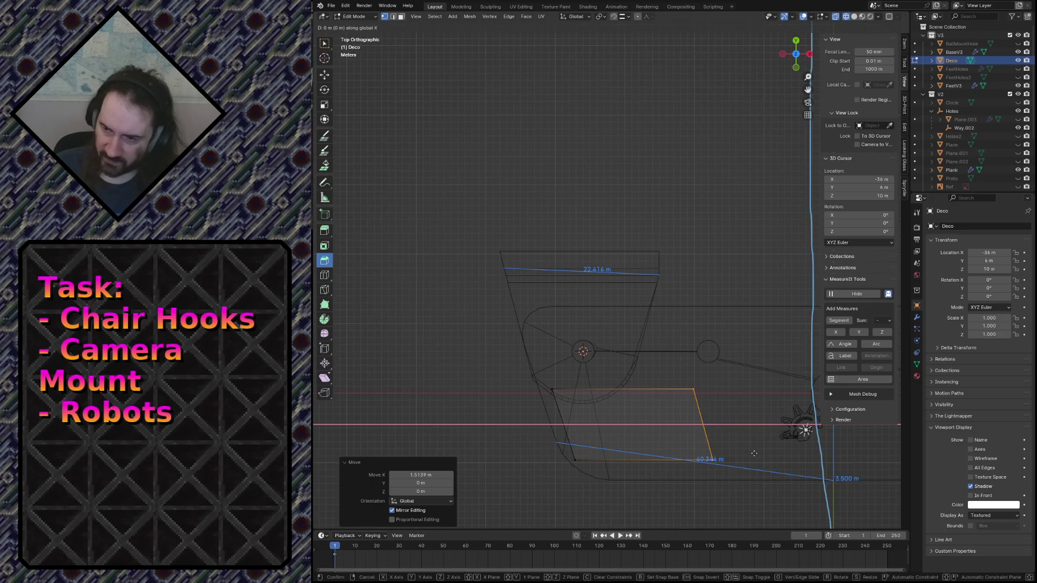
click(762, 458)
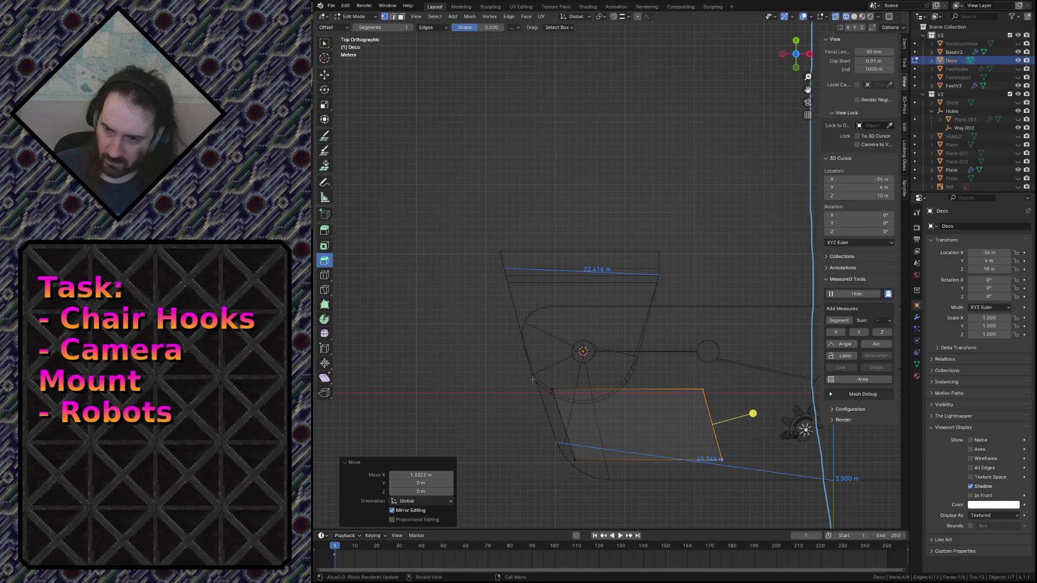
Step: Slide the panel's left edge along X, leaving the bottom edge in place
click(564, 424)
key(g)
key(x)
click(584, 458)
drag(584, 459, 798, 491)
key(g)
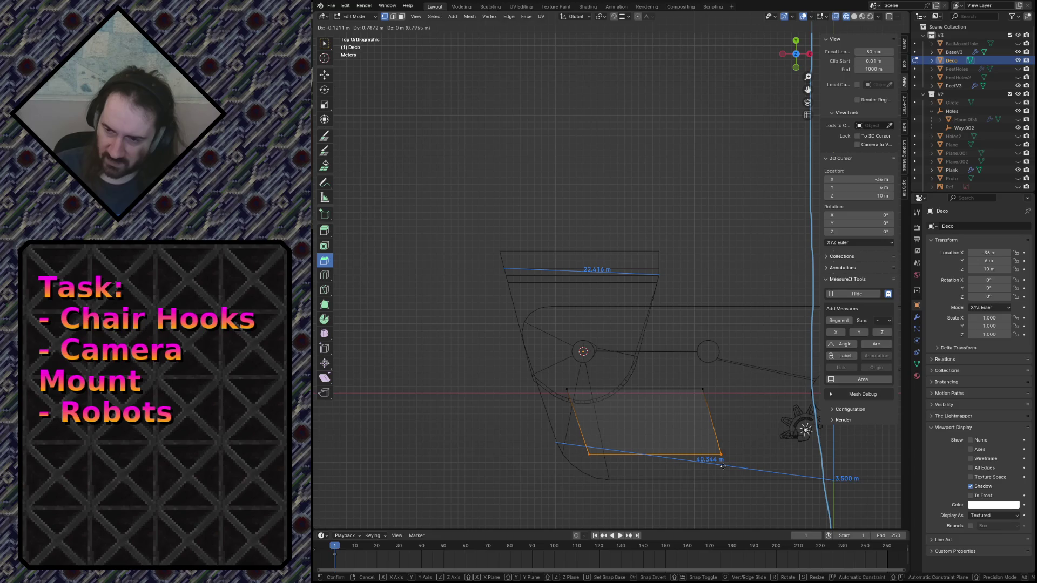
click(723, 466)
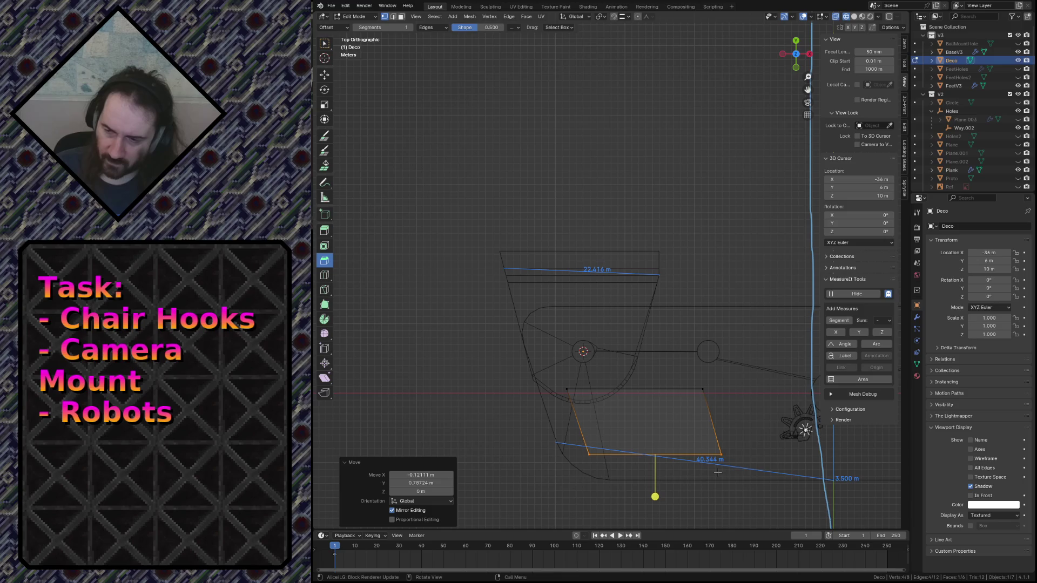
mouse_move(717, 472)
middle_down()
mouse_move(648, 432)
mouse_move(718, 472)
middle_up()
Step: Return to solid shading and save camera_mount.blend
key(z)
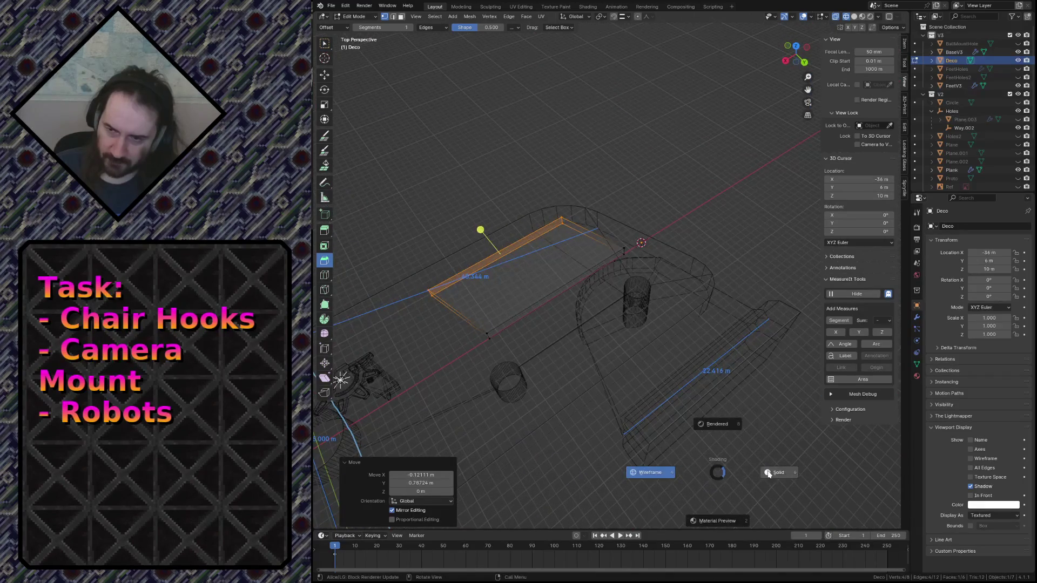
click(769, 474)
key(shift+grave)
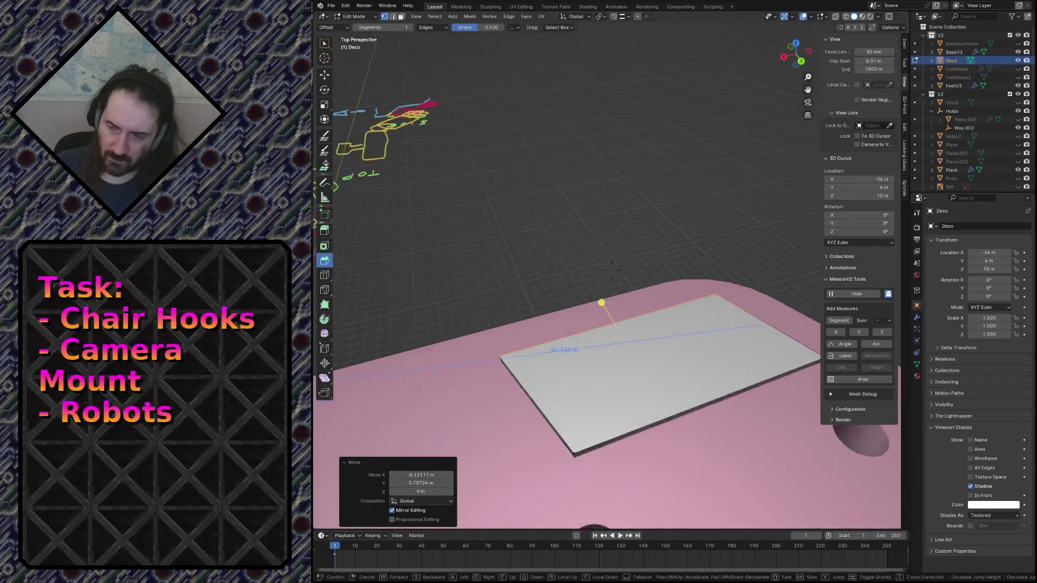
click(610, 269)
key(ctrl+s)
Step: Inset the Deco panel's top face with a 0.5 m thickness
click(560, 196)
key(3)
click(626, 352)
key(F3)
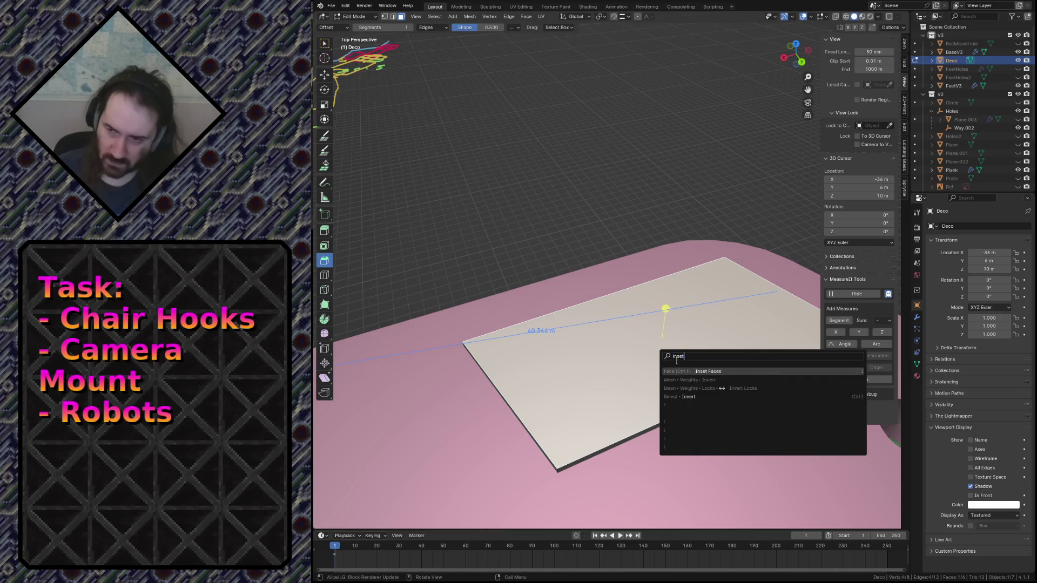
click(702, 447)
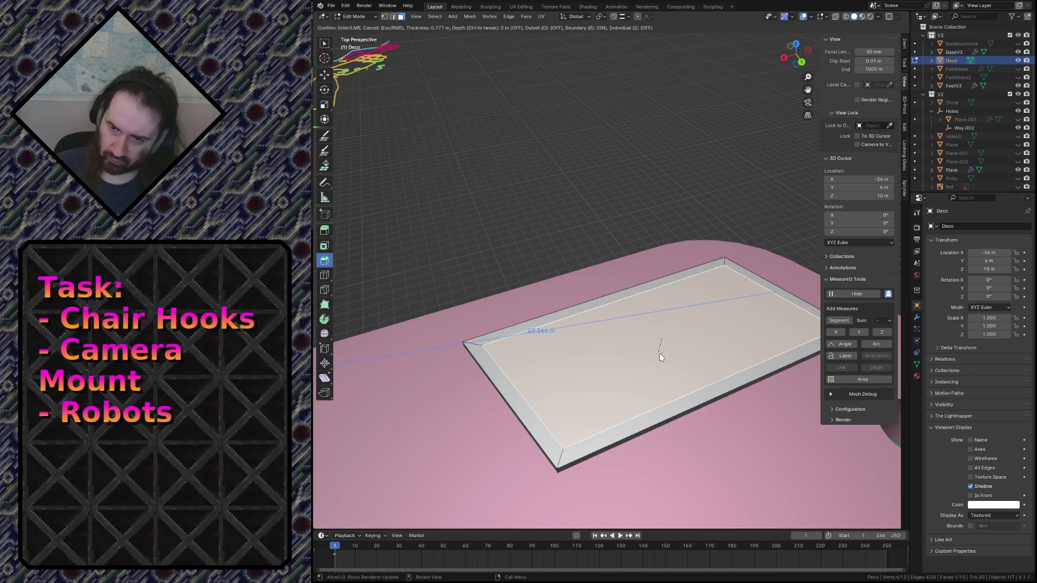
click(661, 358)
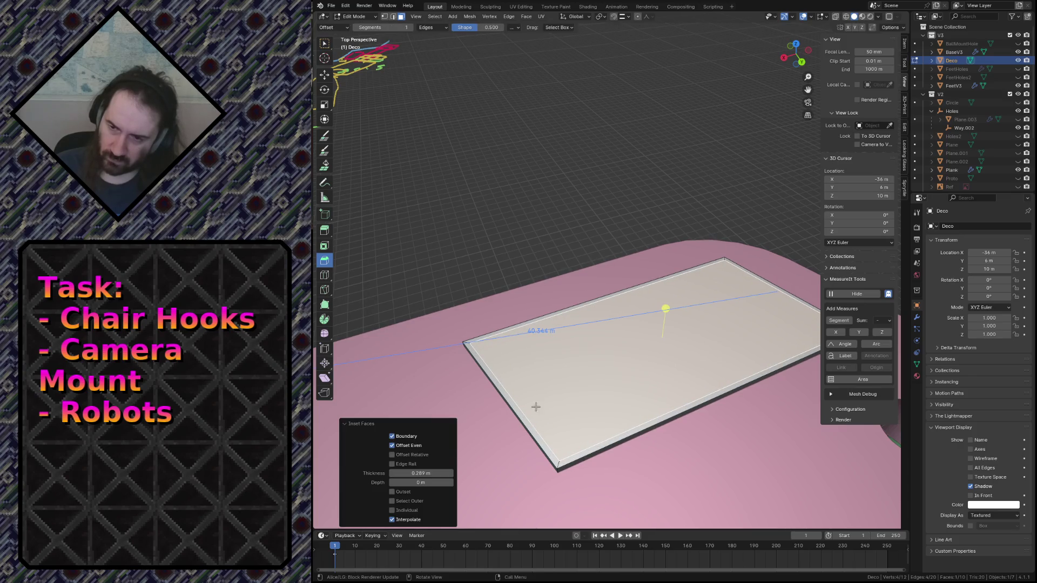
click(431, 473)
text(0.5)
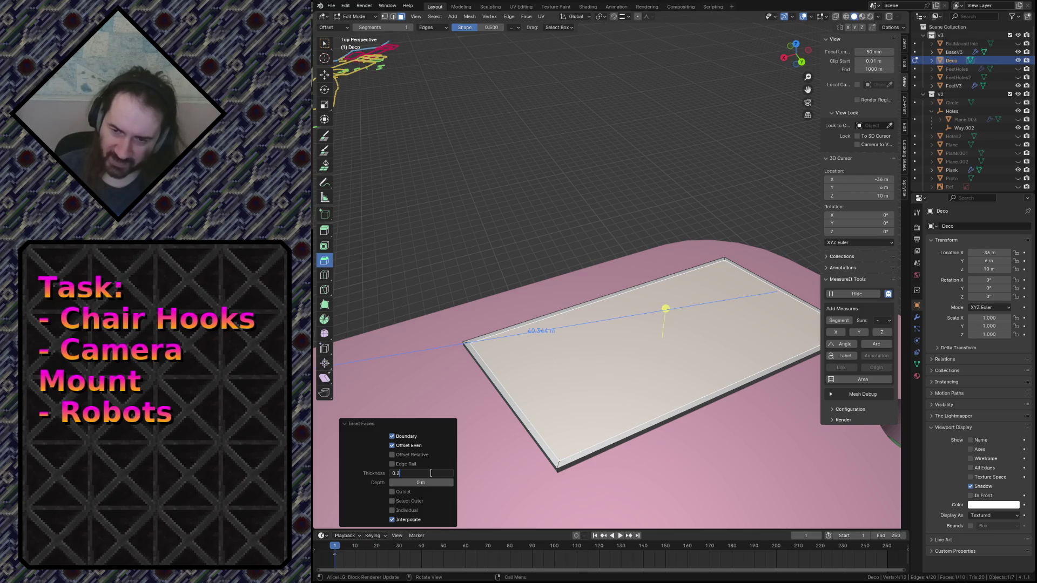
key(Return)
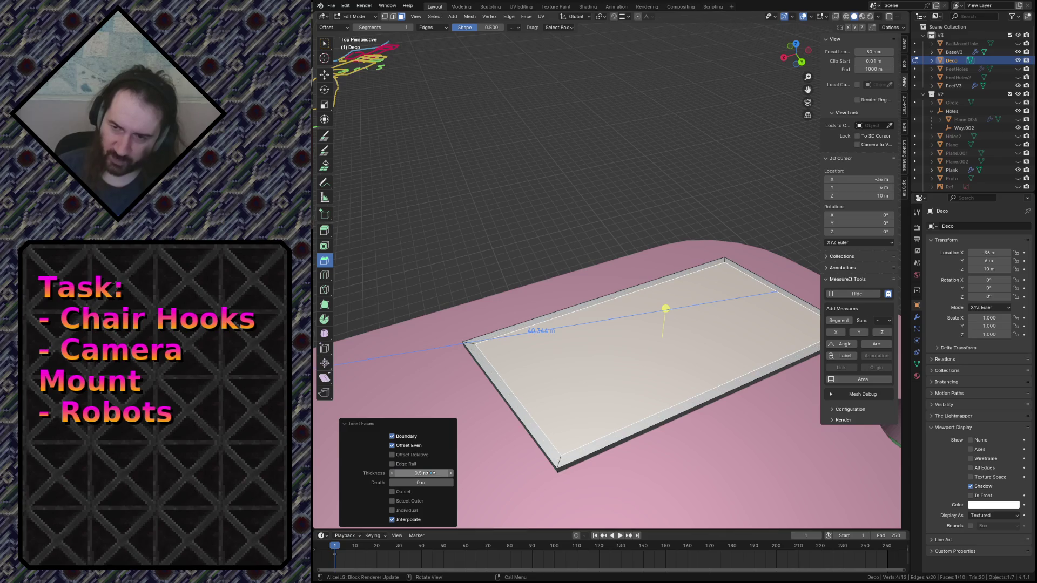
key(F3)
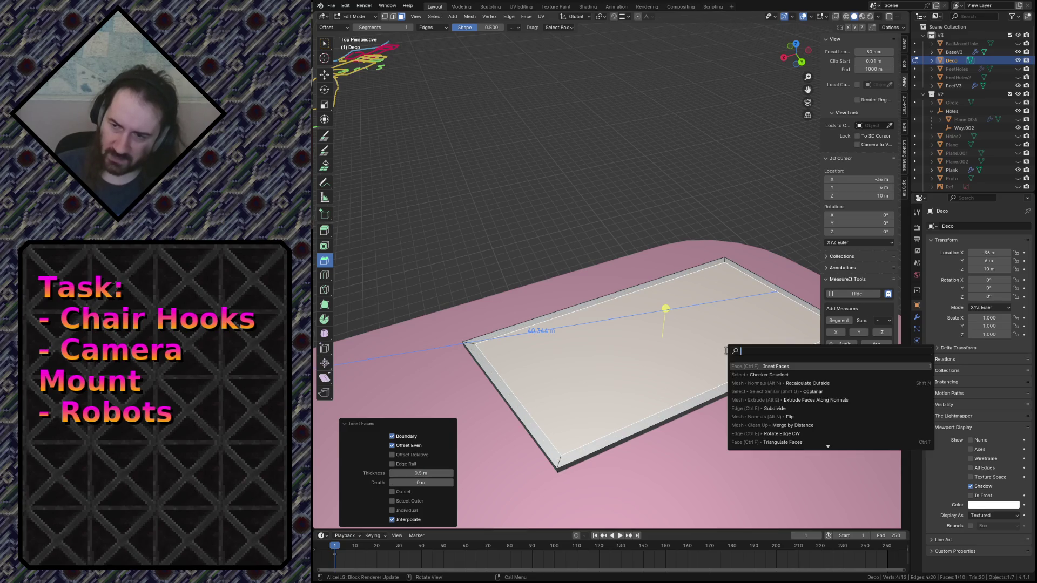
Step: Inset the Deco face again with a 0.5 m thickness, adding a second ring
click(762, 365)
click(417, 473)
text(0.5)
key(Return)
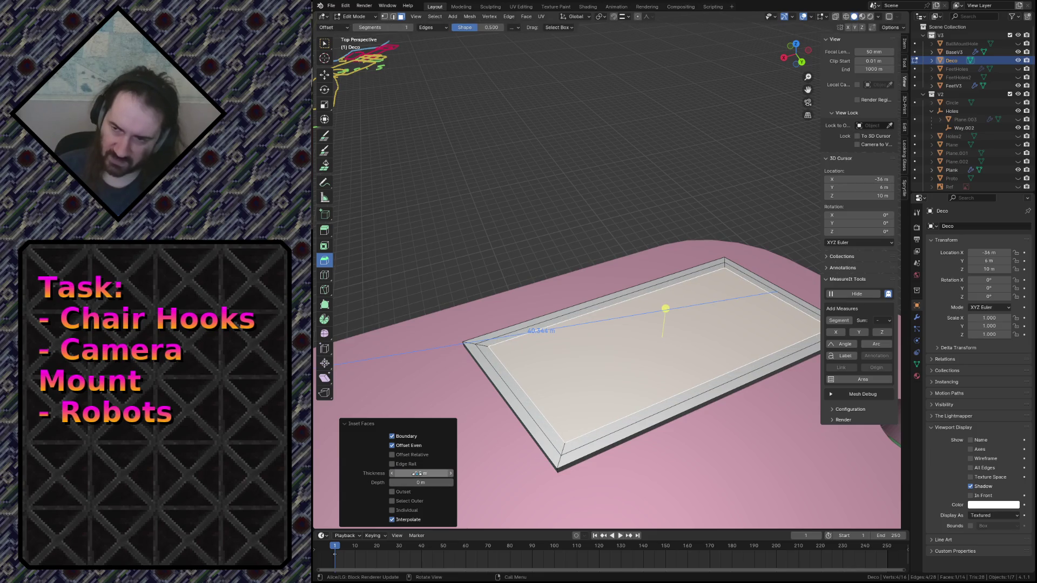
key(F3)
key(Return)
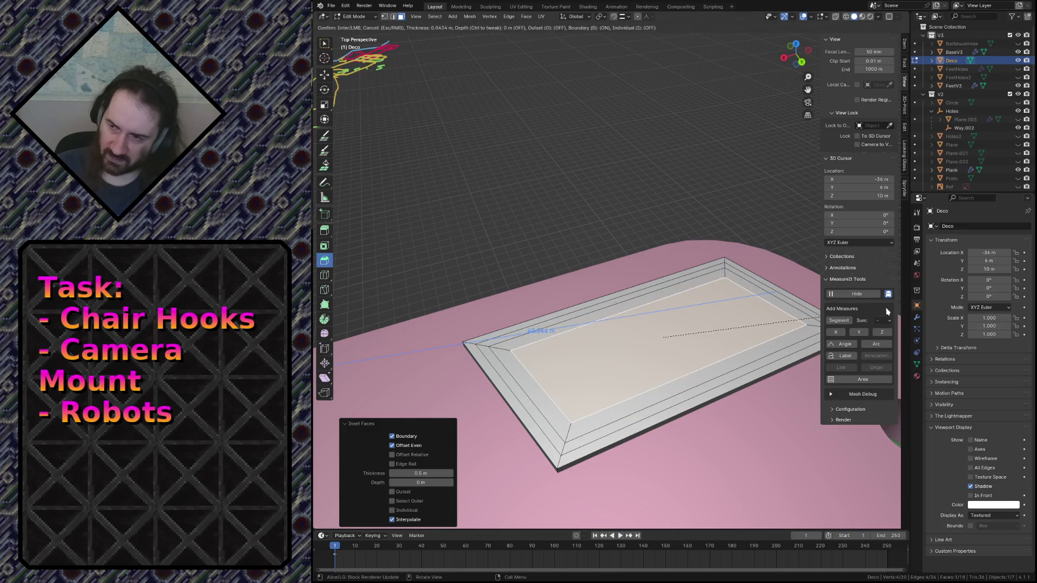
click(466, 436)
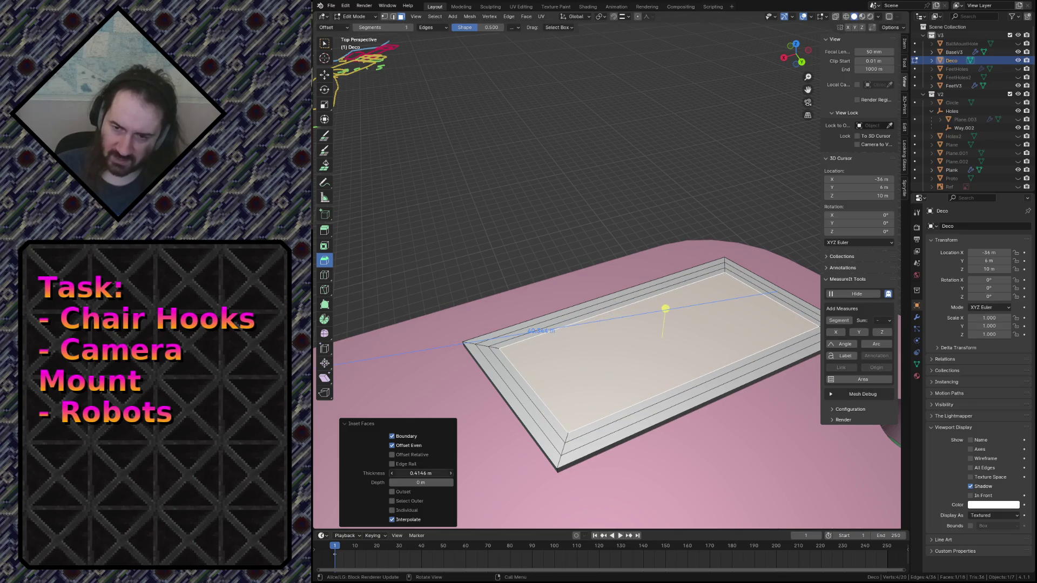
drag(417, 473, 420, 473)
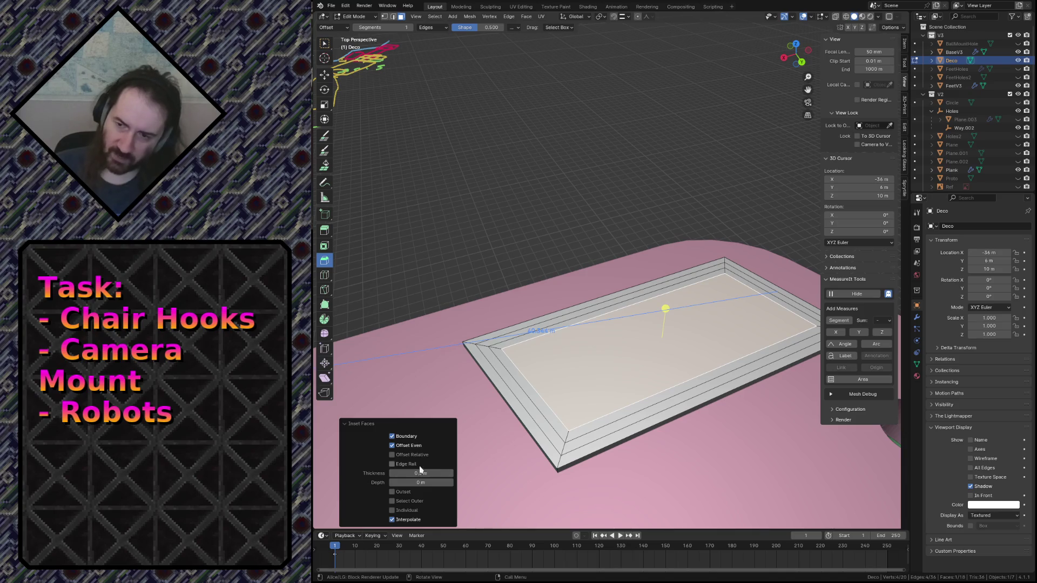
Step: Select the middle rim edges on all four sides and raise them 0.5 m in Z
click(505, 366)
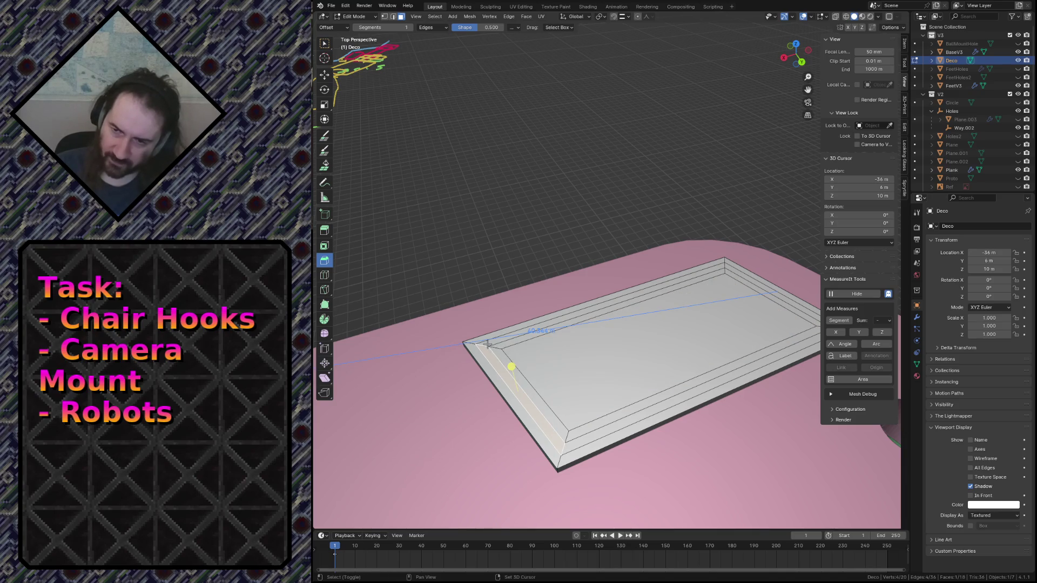
shift+click(520, 351)
shift+click(606, 430)
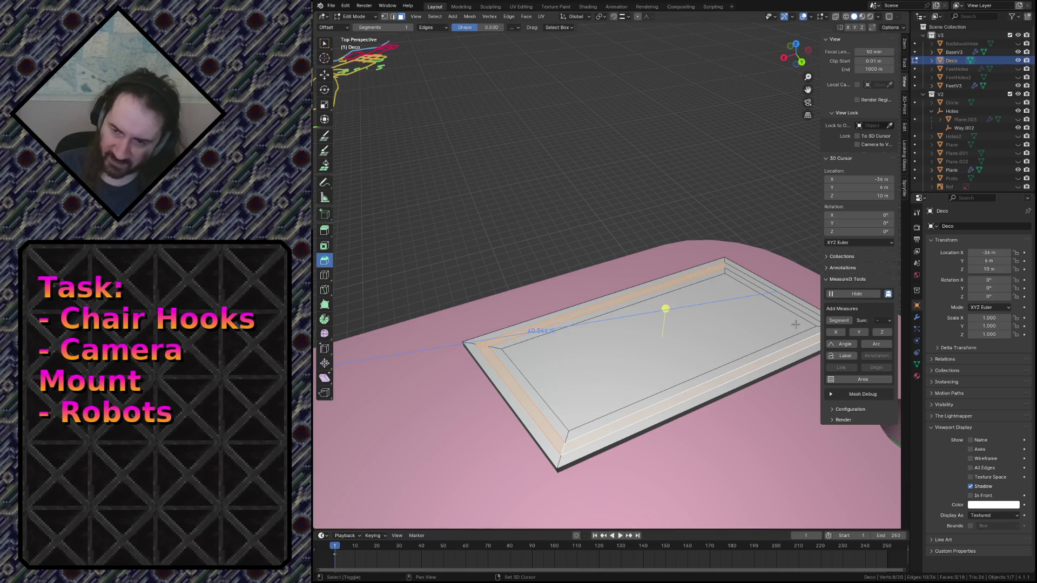
shift+click(761, 283)
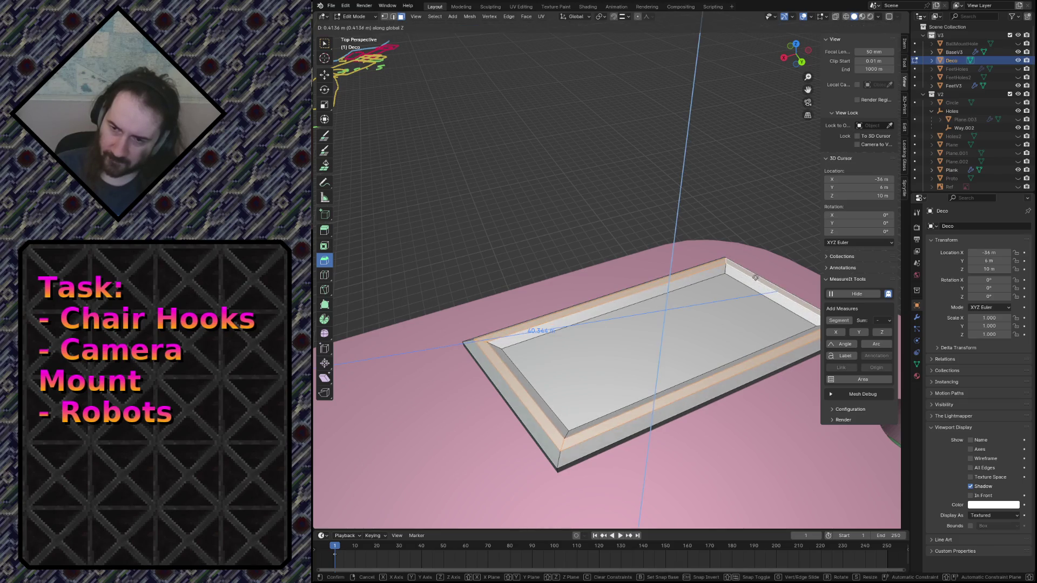
click(753, 278)
click(425, 491)
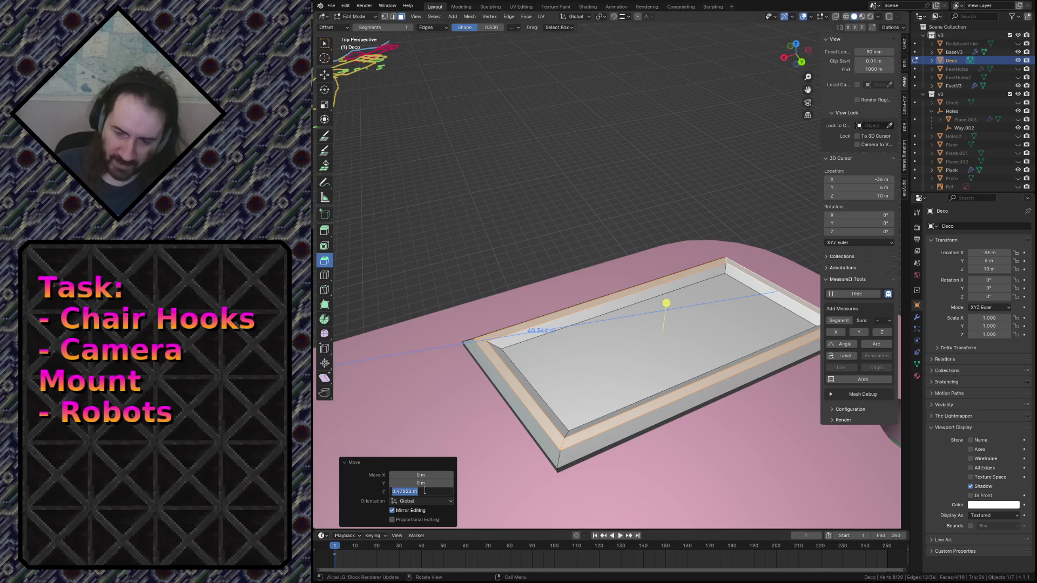
text(0.5)
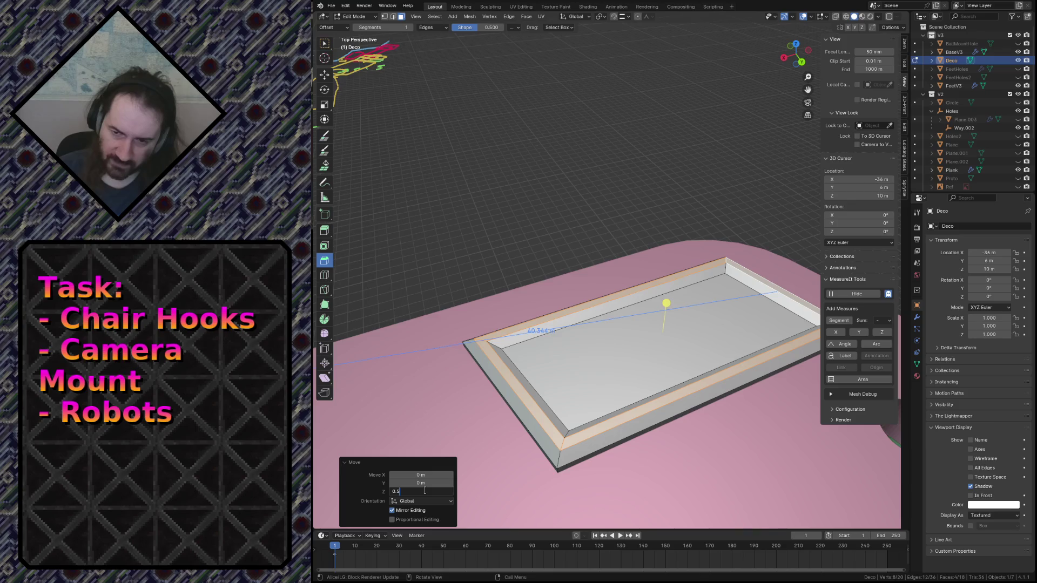
key(Return)
Step: Return to Object Mode, inspect the framed panel, and save camera_mount.blend
key(Tab)
key(shift+grave)
key(Escape)
key(ctrl+s)
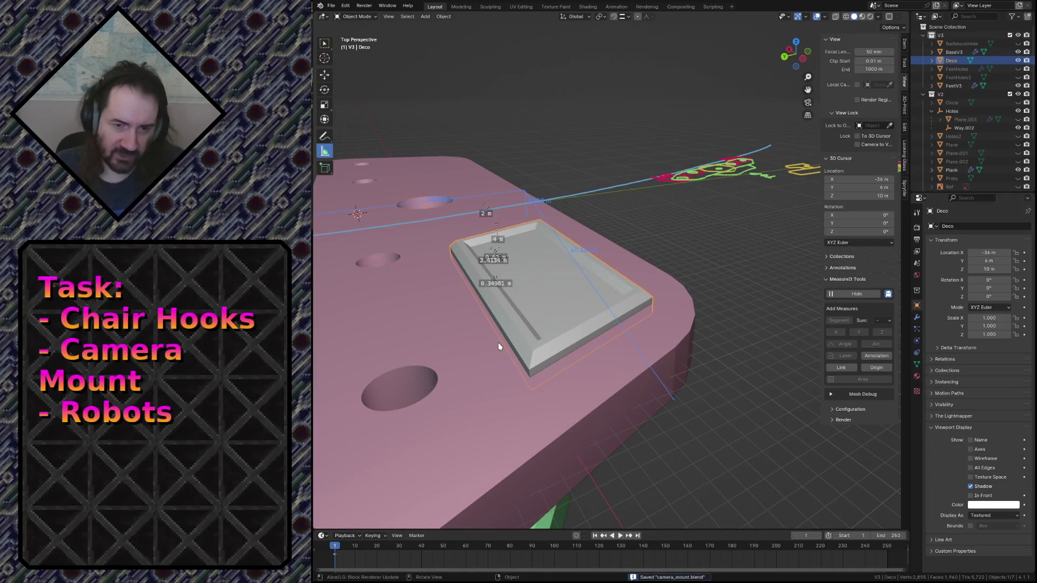
Step: Fly around the plate and toggle in and out of Edit Mode on the BaseV3 plate
key(shift+grave)
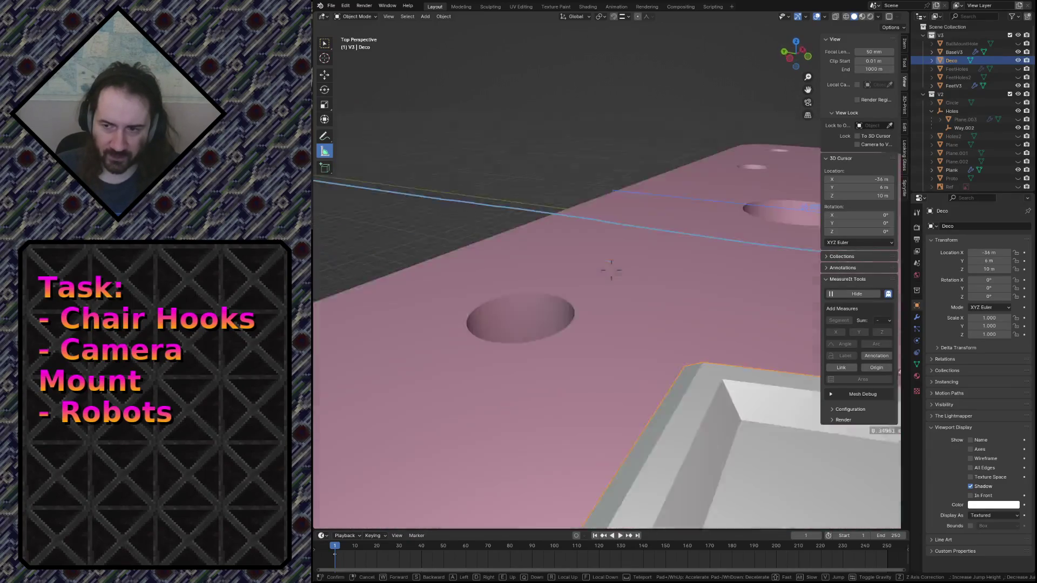
key(s)
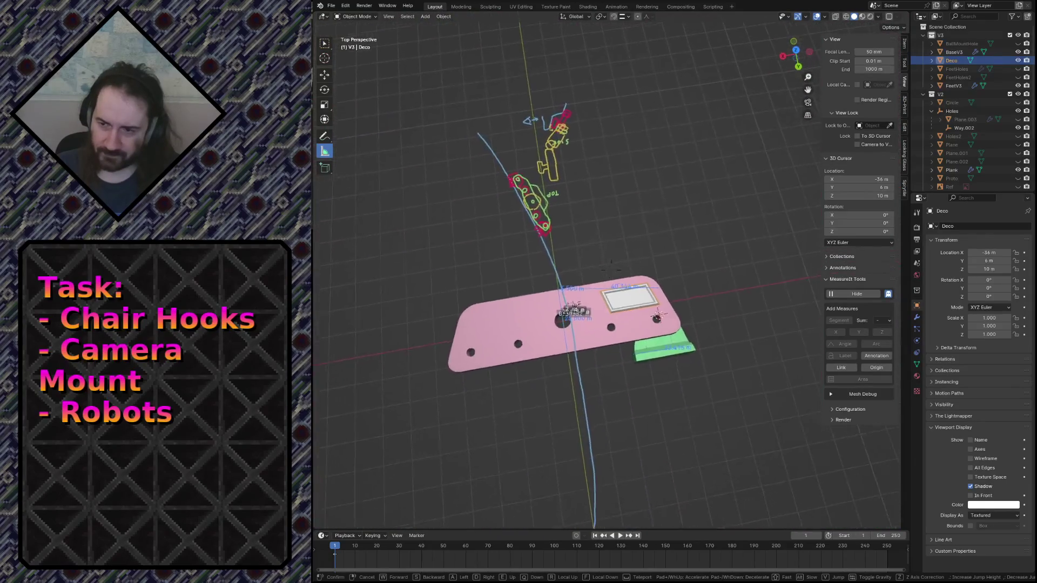
key(w)
click(983, 52)
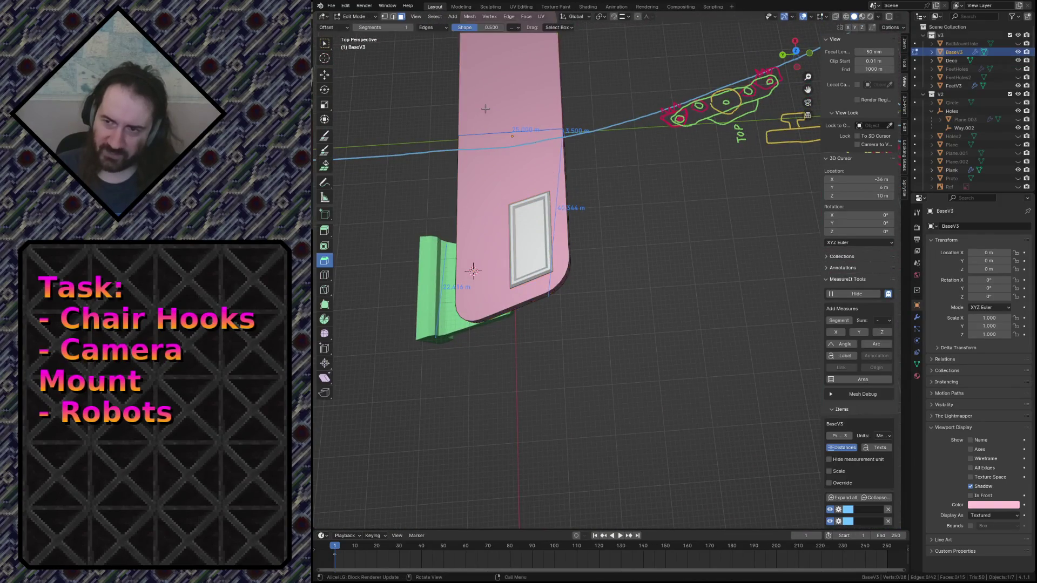
click(502, 139)
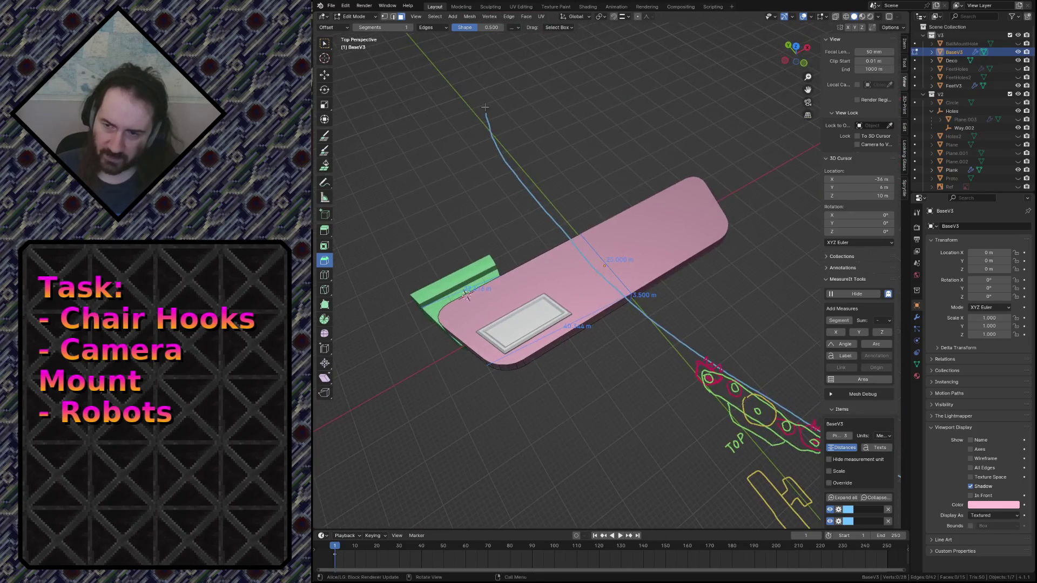
key(Tab)
key(Tab)
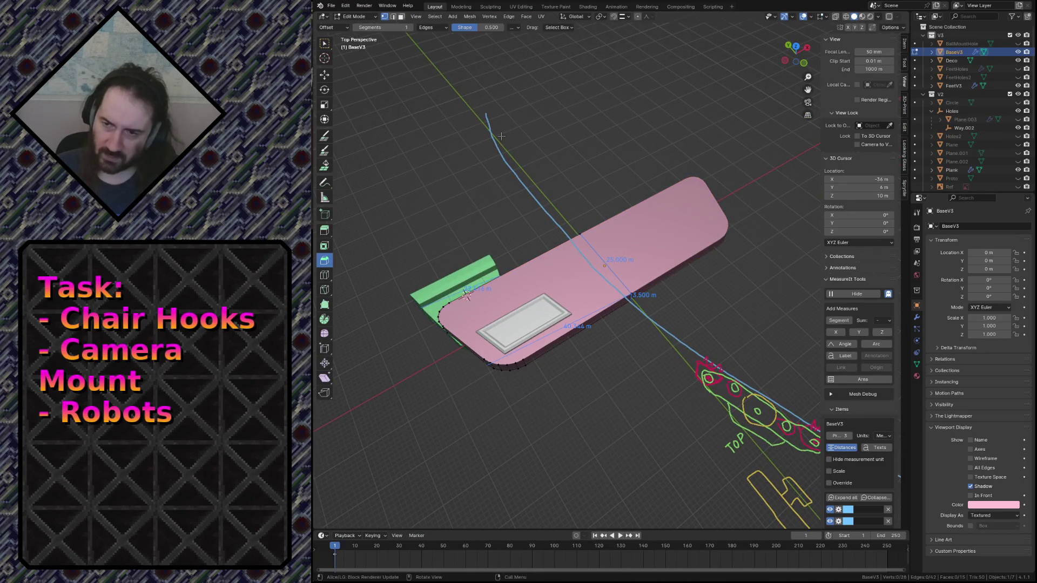
key(Tab)
Step: Fly over the recessed tray, select the Deco object, and pick its inner face in face-select Edit Mode
key(shift+grave)
key(w)
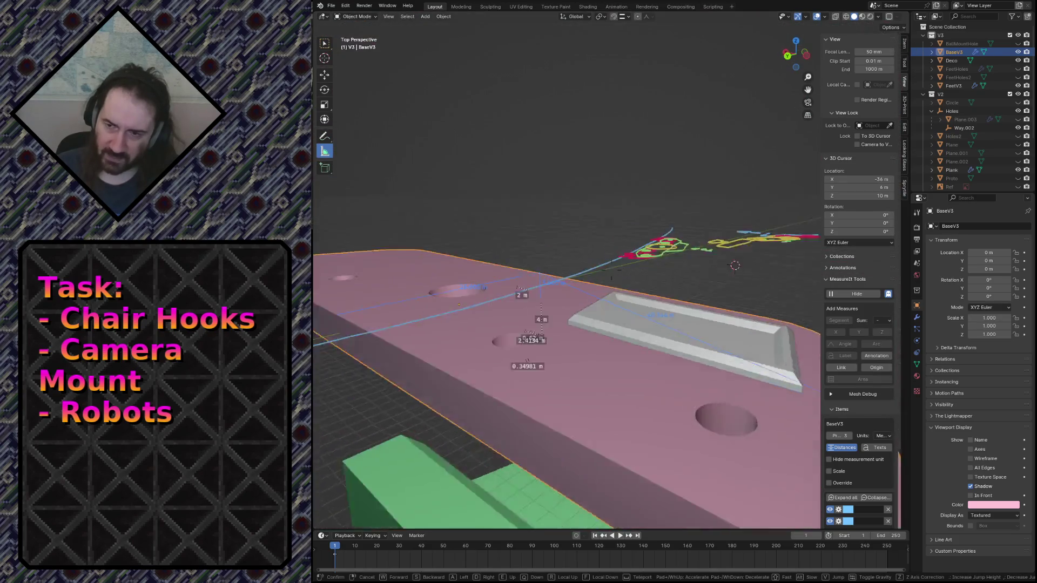
key(w)
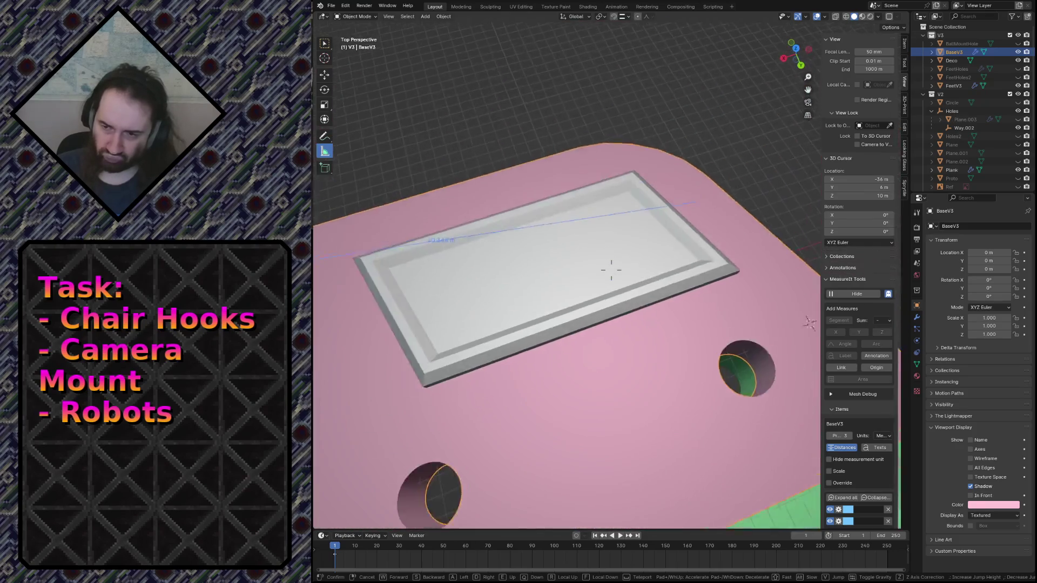
key(s)
key(w)
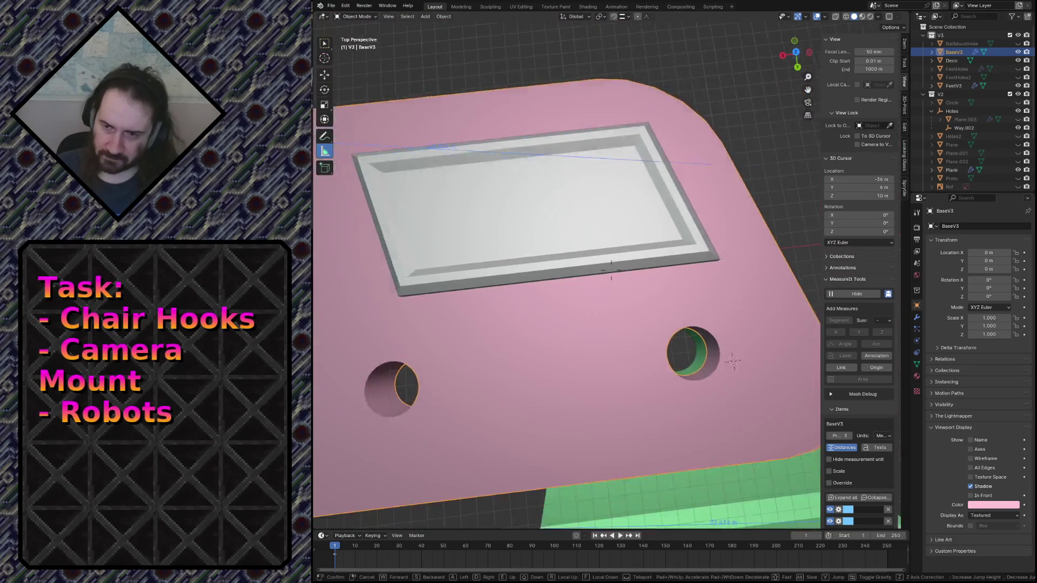
click(611, 270)
click(490, 200)
key(Tab)
key(3)
click(533, 201)
key(F3)
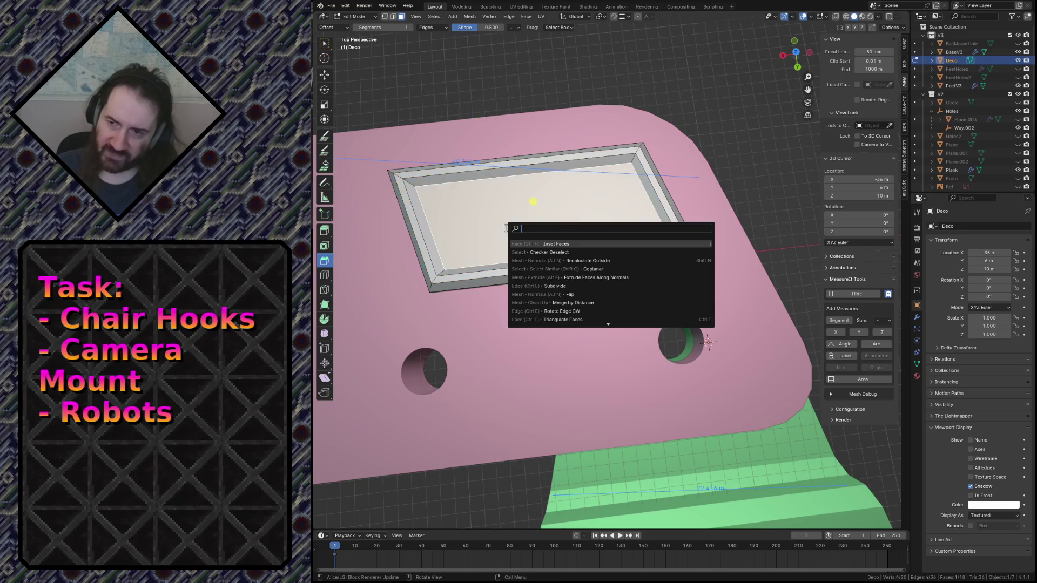
Step: Subdivide the tray's inner face with 9 cuts
text(subdiv)
key(Return)
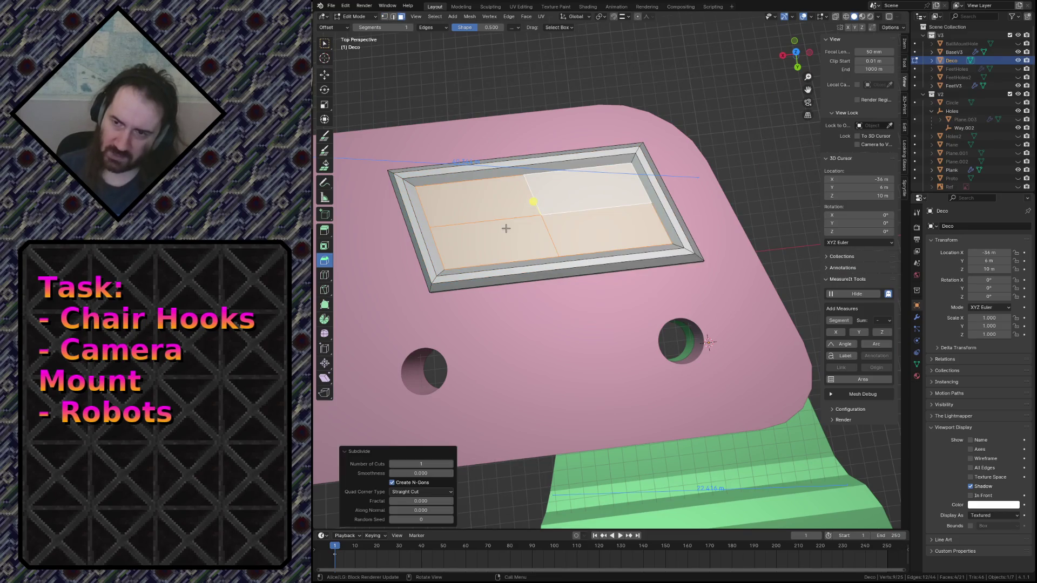
click(449, 464)
click(449, 464)
click(449, 464)
click(449, 463)
click(449, 464)
click(450, 463)
click(449, 464)
click(449, 464)
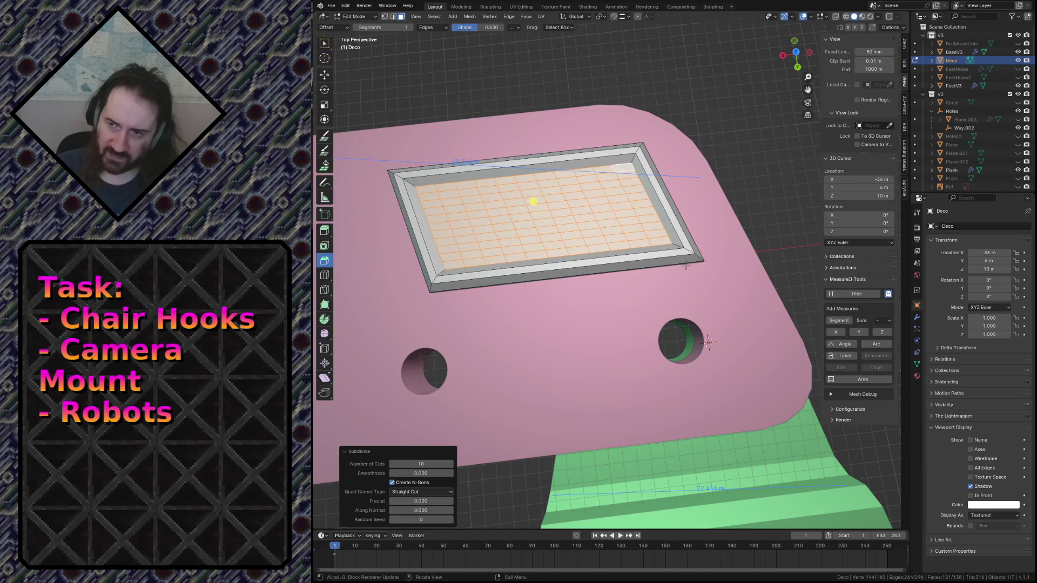
Step: Circle-select a strip of grid faces, subdivide them again, and save the file
click(763, 148)
click(599, 194)
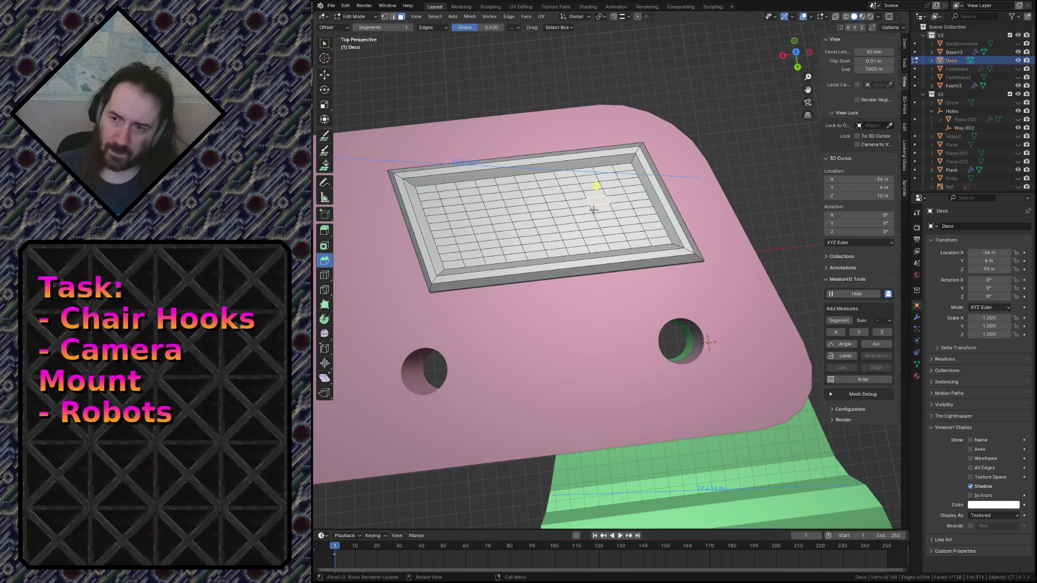
key(c)
mouse_move(434, 194)
mouse_down()
mouse_move(588, 195)
mouse_move(473, 196)
mouse_move(448, 225)
mouse_move(464, 253)
mouse_move(509, 244)
mouse_move(518, 229)
mouse_move(505, 204)
mouse_move(638, 229)
mouse_move(578, 220)
mouse_move(620, 175)
mouse_move(651, 224)
mouse_up()
middle_drag(670, 239, 681, 247)
key(Escape)
right_click(628, 217)
click(666, 248)
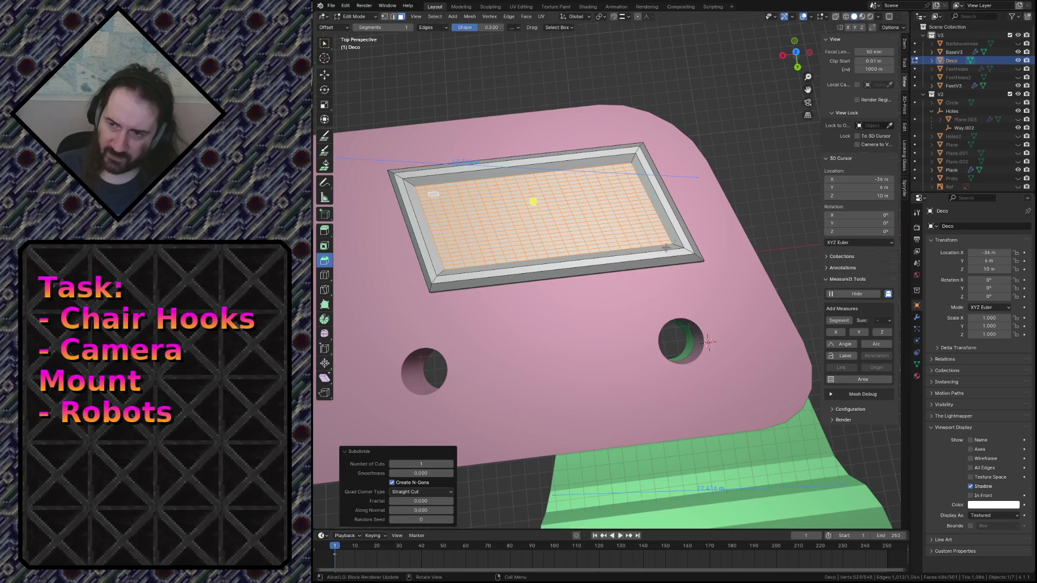
click(756, 202)
key(shift+grave)
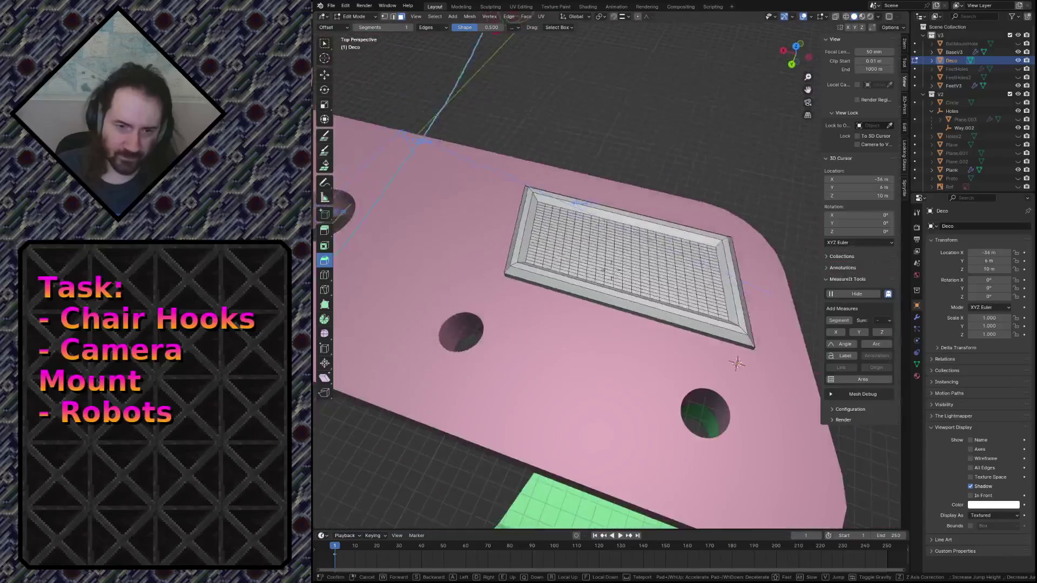
click(755, 203)
key(ctrl+s)
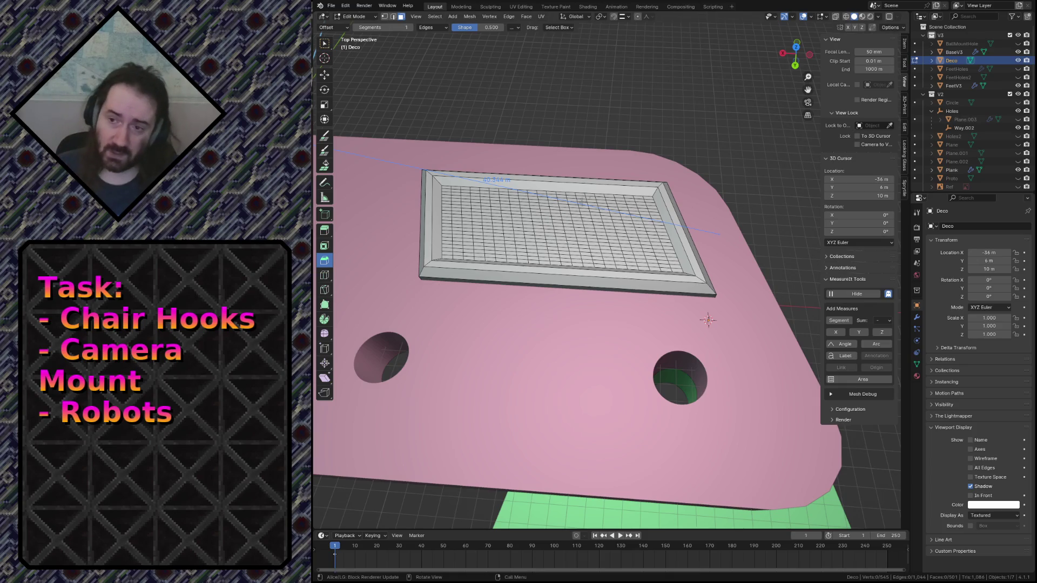
Step: Paint-select the faces along the frame top, trim off the border strips, and save
key(c)
mouse_move(458, 197)
mouse_down()
mouse_move(635, 200)
mouse_move(668, 263)
mouse_move(508, 258)
mouse_move(459, 241)
mouse_move(502, 219)
mouse_move(480, 227)
mouse_move(532, 216)
mouse_move(578, 238)
mouse_move(631, 222)
mouse_up()
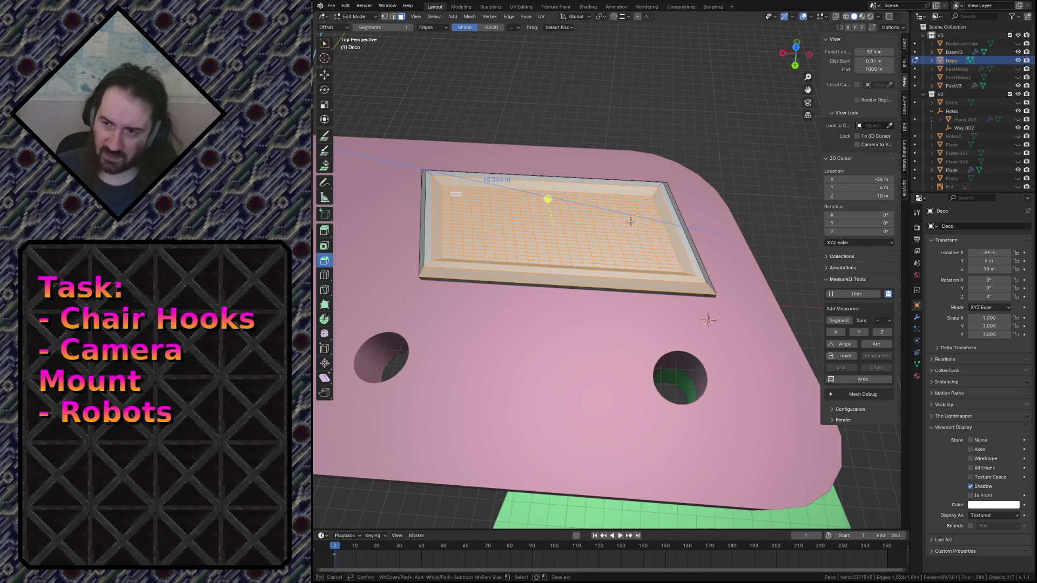
middle_drag(670, 183, 660, 179)
middle_drag(408, 172, 430, 173)
middle_click(431, 270)
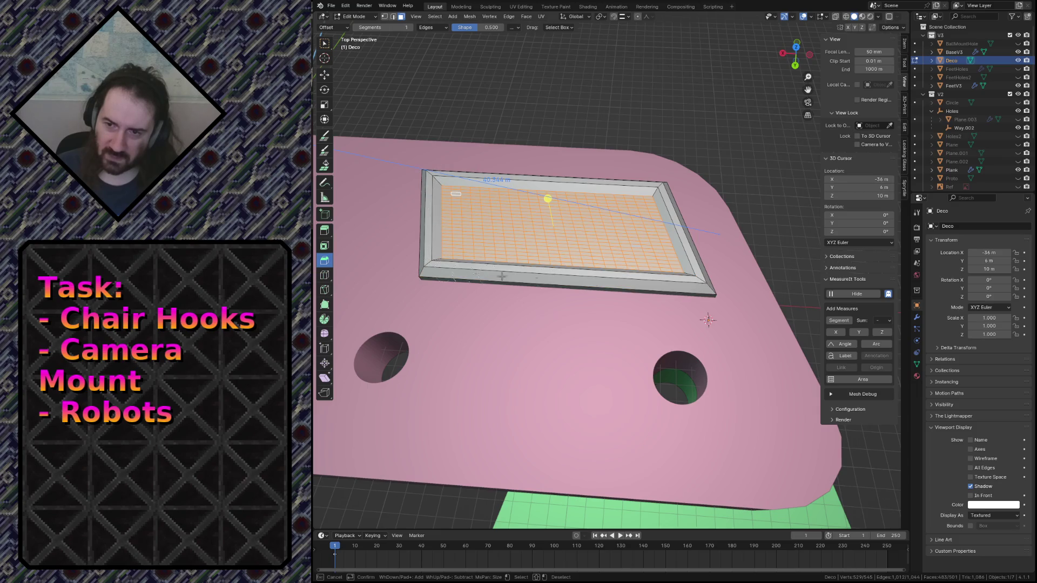
right_click(695, 282)
key(ctrl+s)
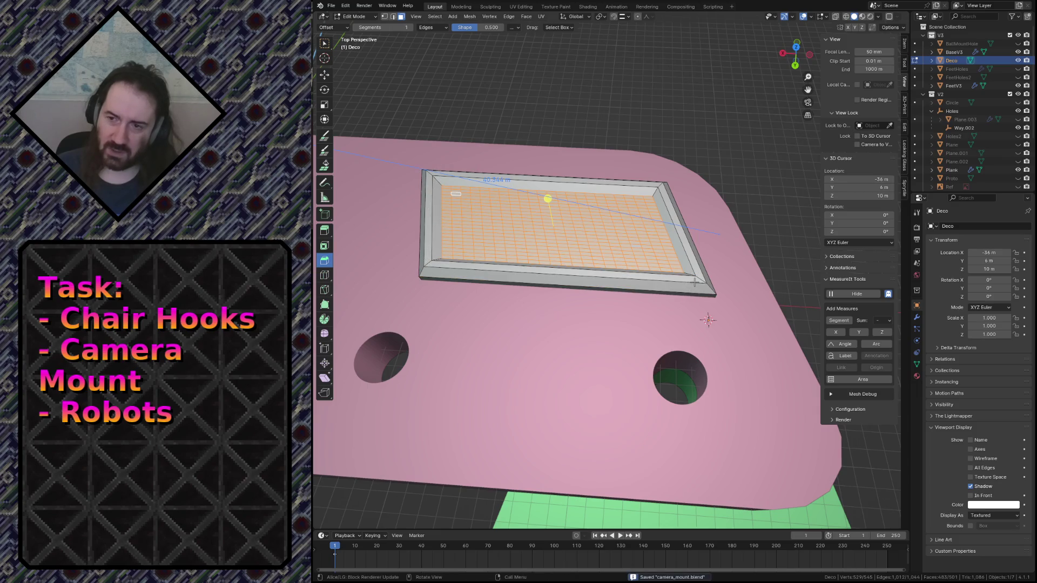
click(490, 6)
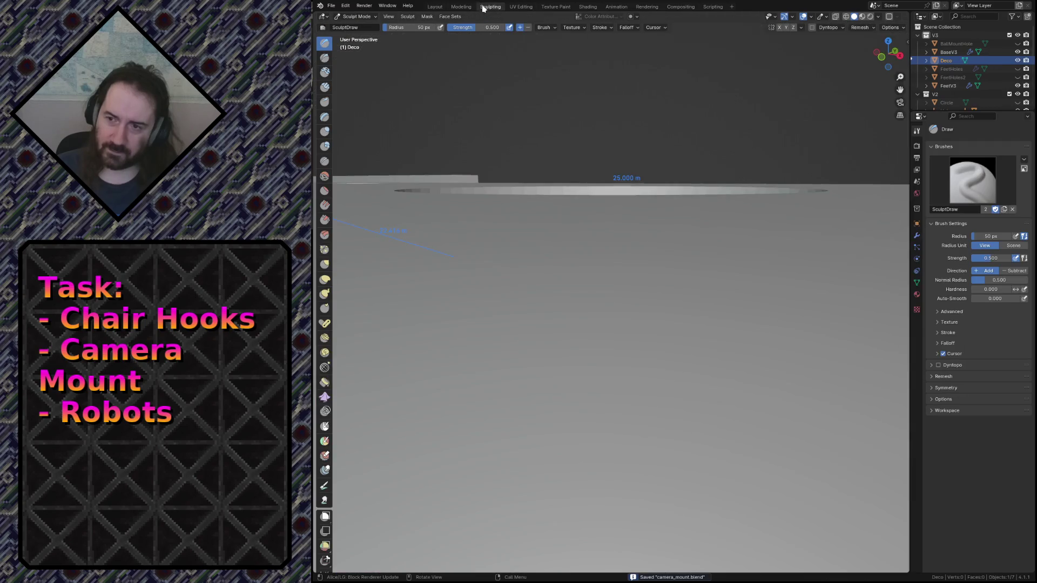
Step: Fly the view in close to the recessed Deco panel in the Sculpting workspace
key(shift+grave)
key(s)
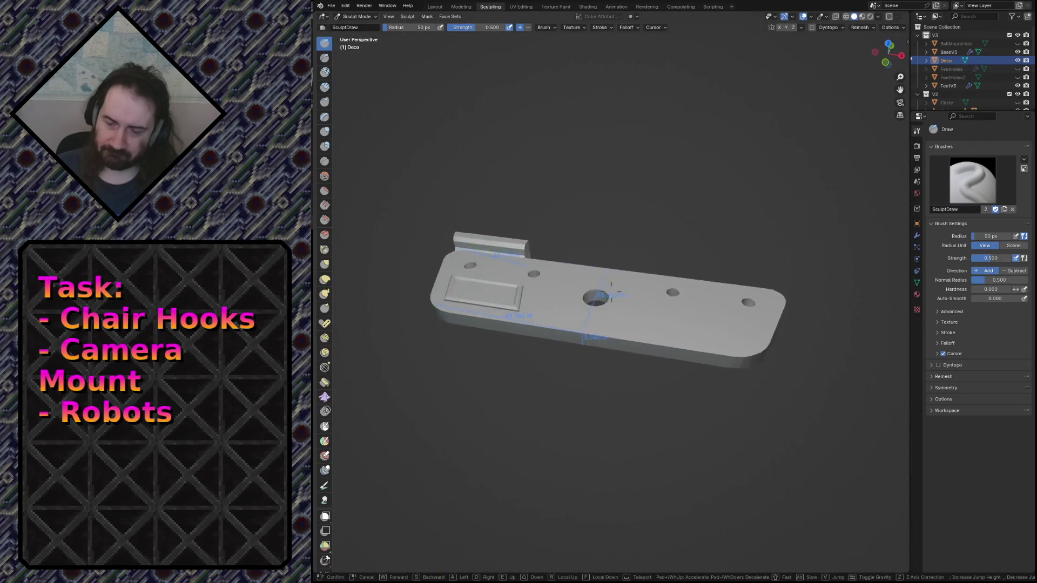
key(w)
click(611, 292)
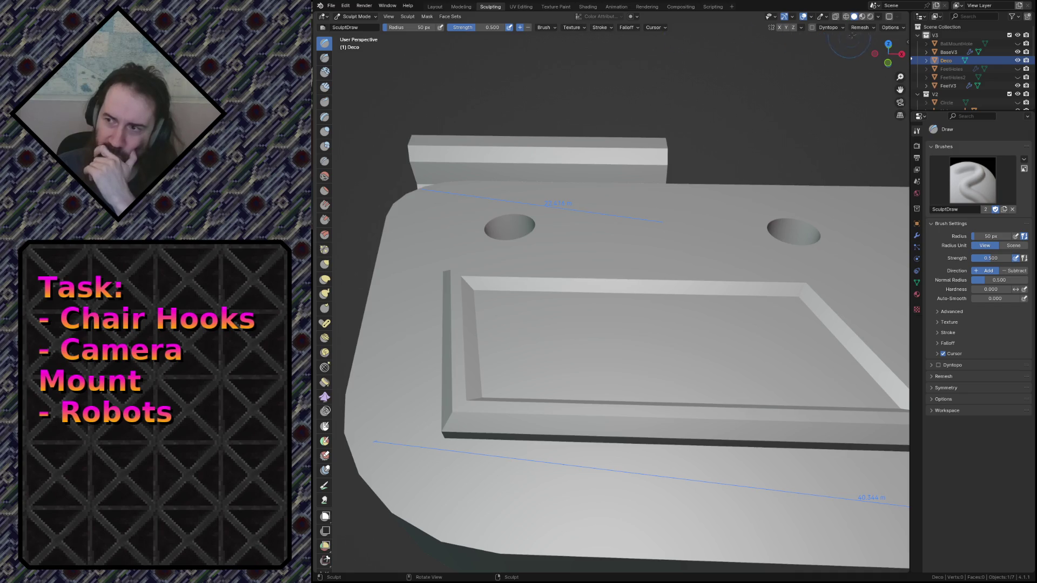
click(892, 27)
click(891, 28)
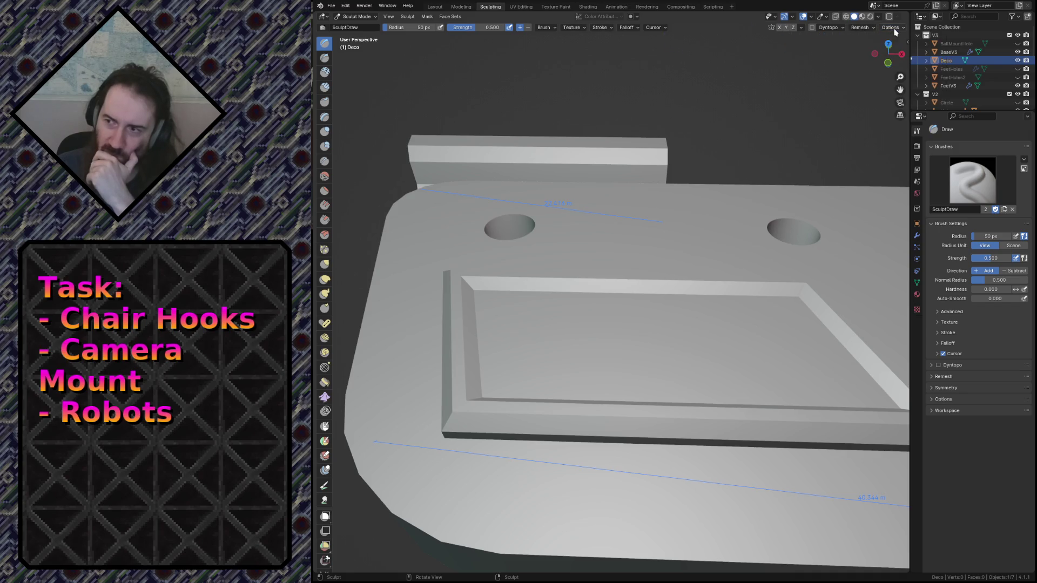
Step: Create a face set from the edit-mode selection using Face Sets > Face Set from Edit Mode Selection
click(428, 17)
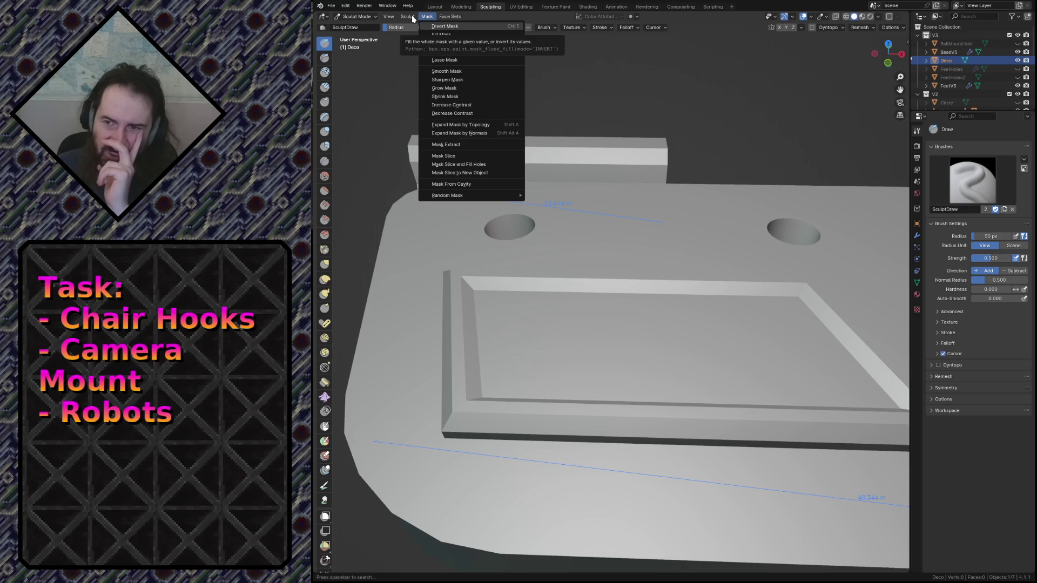
click(444, 16)
click(444, 16)
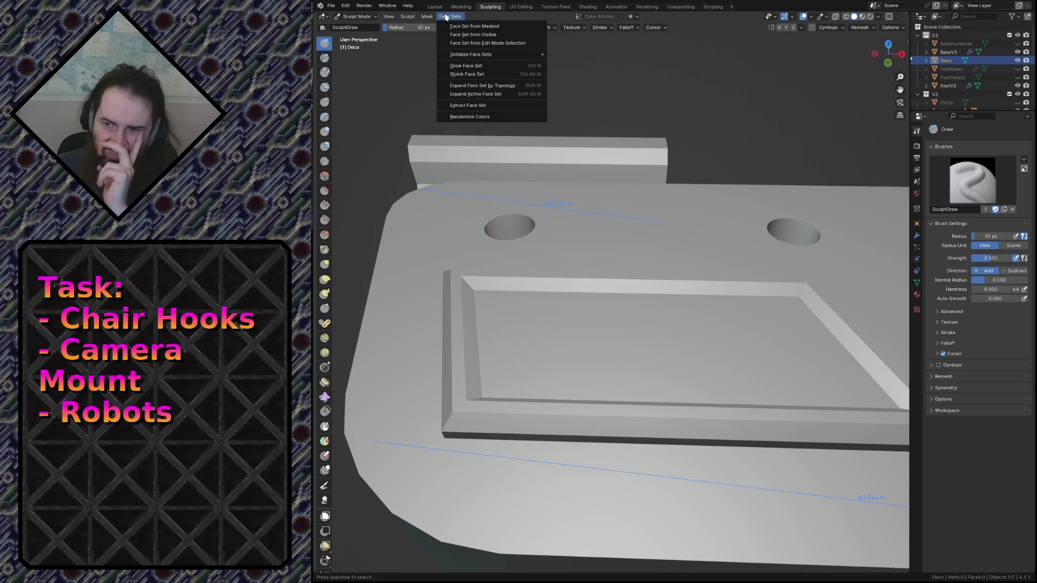
click(459, 42)
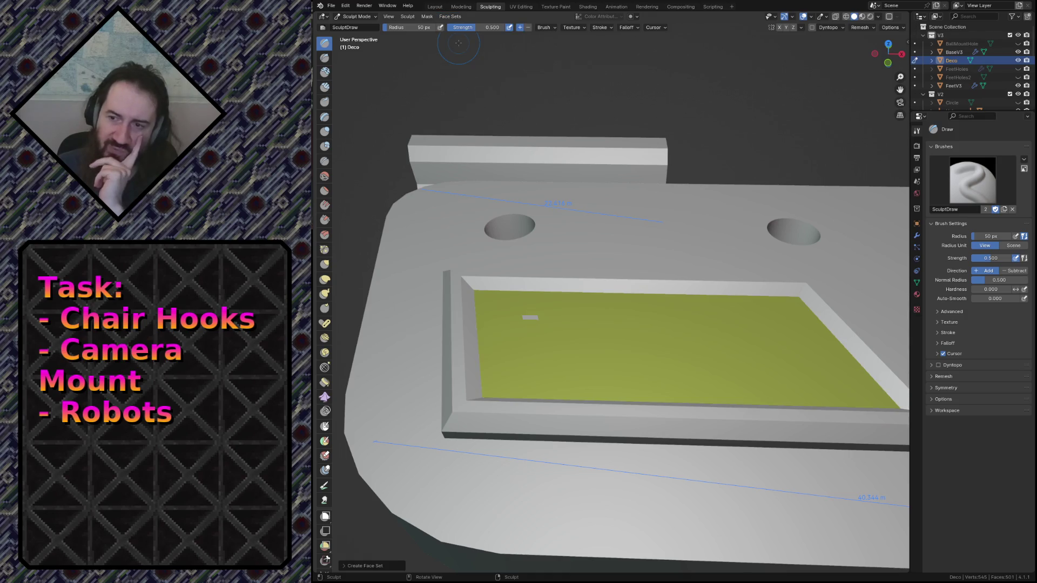
click(426, 18)
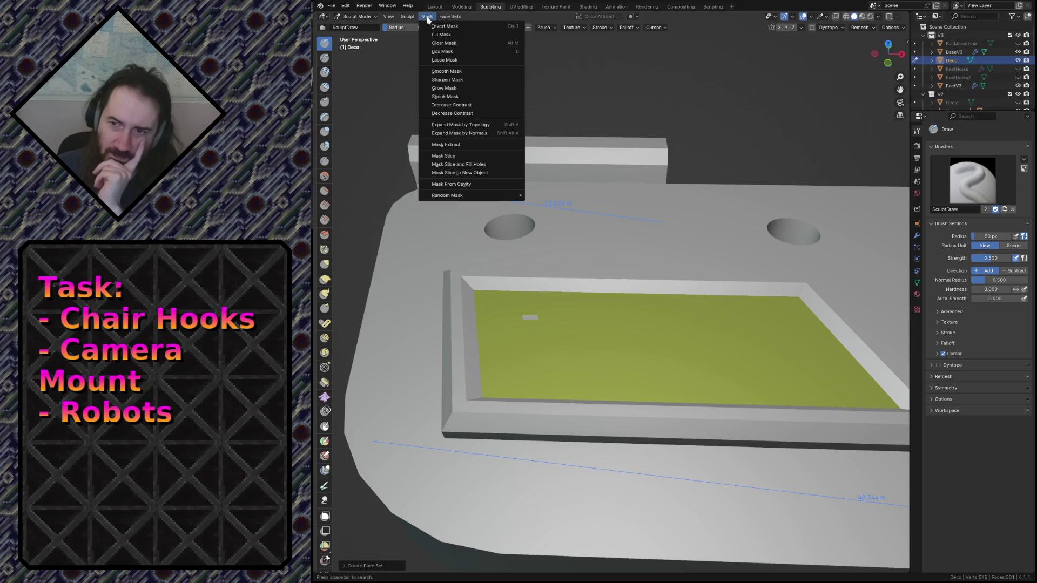
mouse_move(440, 16)
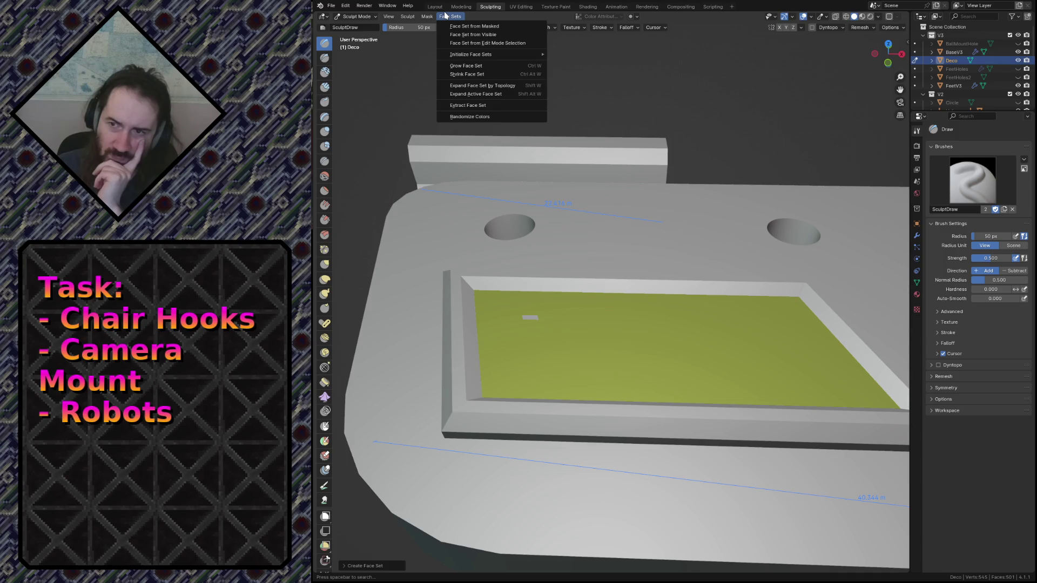
Step: Try a sculpt stroke on the green panel, undo it, and return to Layout in Edit Mode
mouse_move(551, 351)
mouse_down()
mouse_move(457, 311)
mouse_move(621, 362)
mouse_move(382, 377)
mouse_move(459, 367)
mouse_up()
key(ctrl+z)
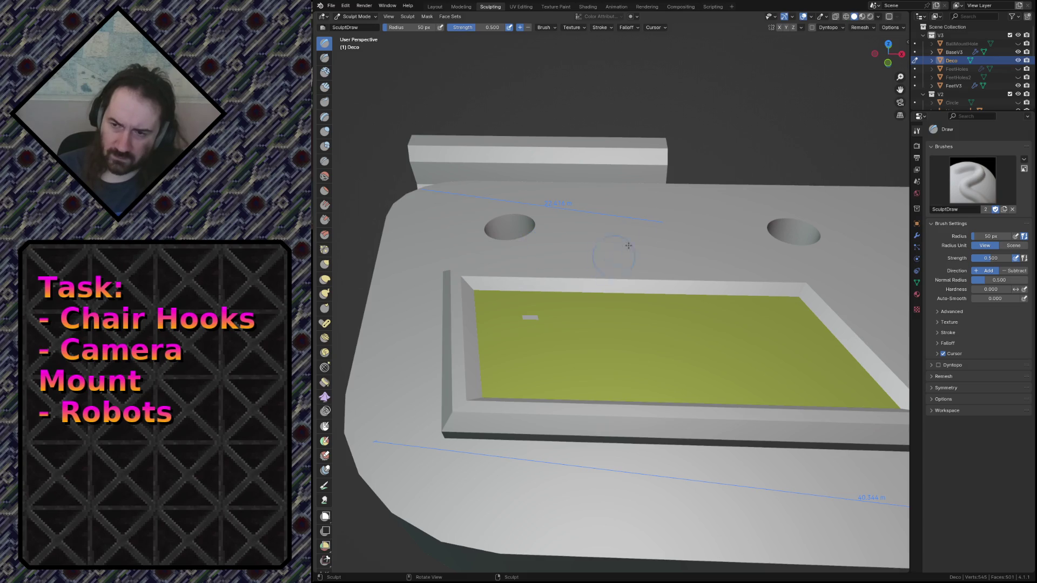
key(shift+grave)
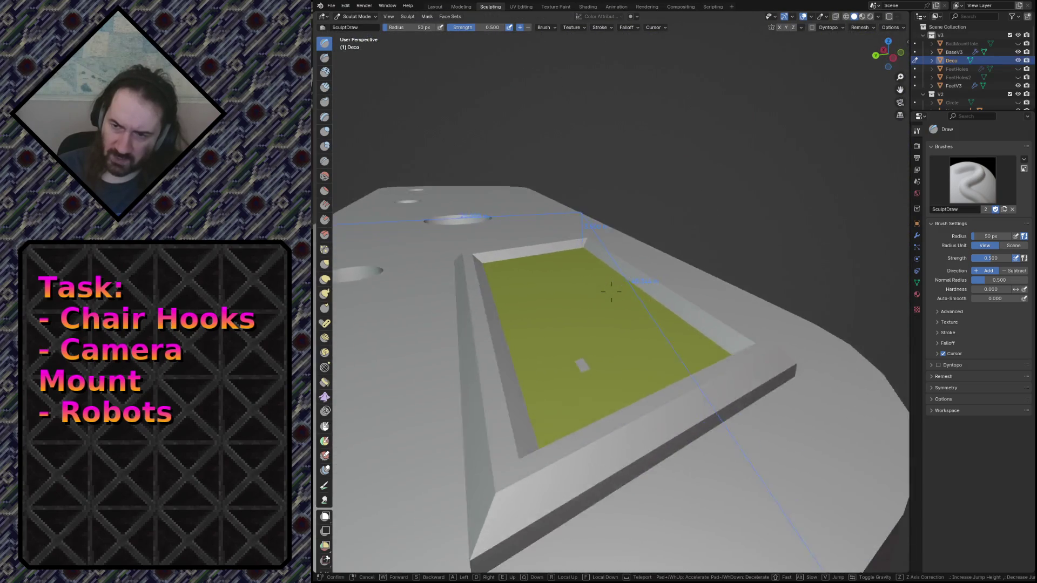
key(w)
key(s)
click(611, 292)
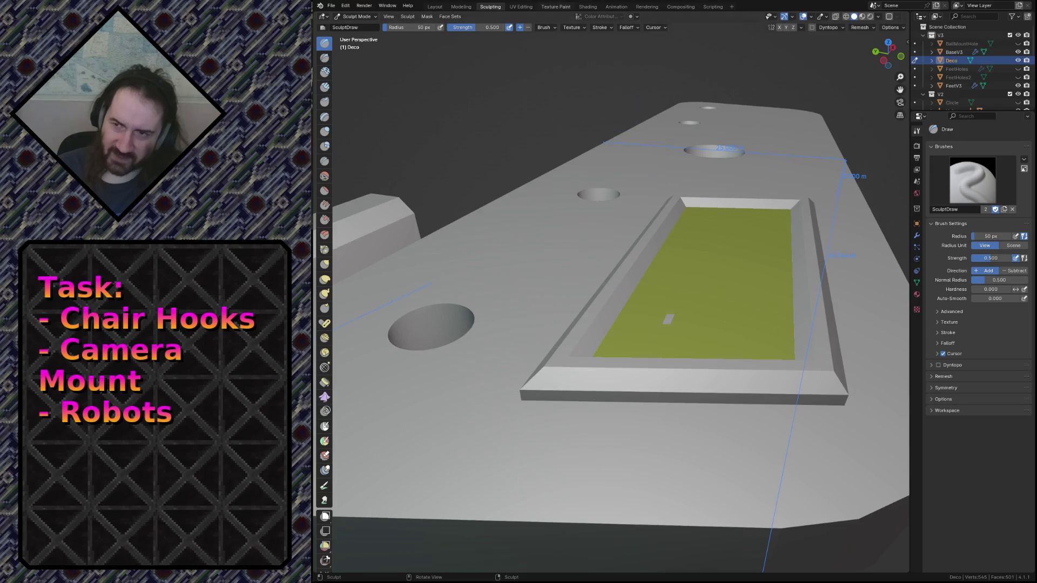
click(435, 6)
key(Tab)
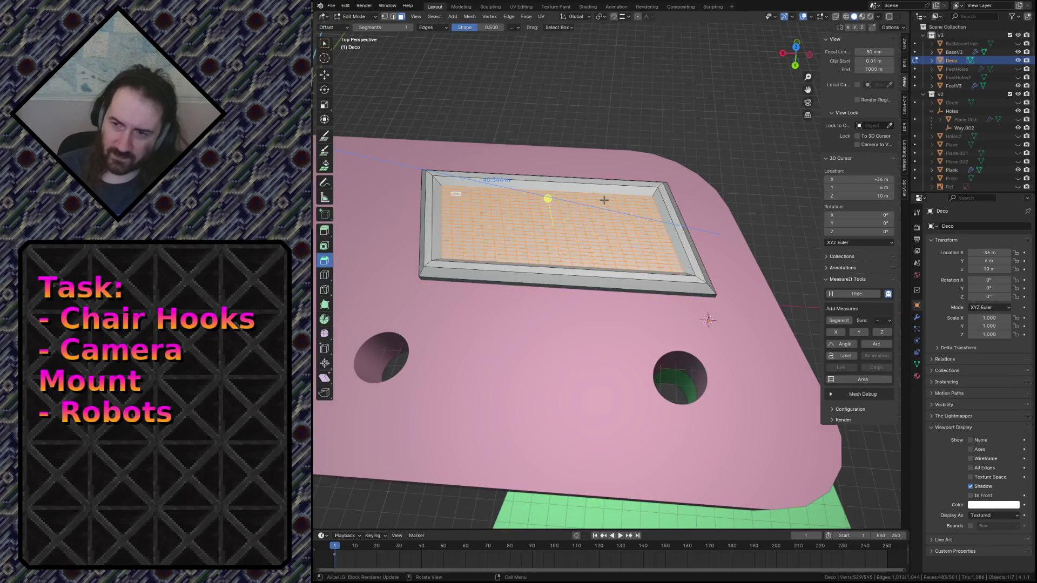
Step: Refine the tray face selection, deselecting one grid face and adding another
shift+click(539, 224)
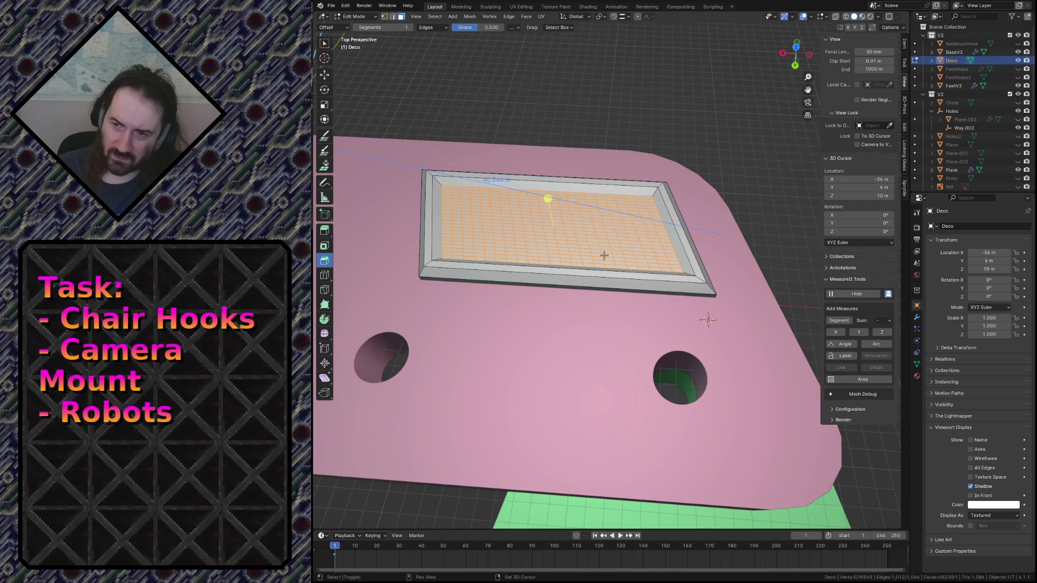
scroll(544, 222, up, 5)
key(c)
drag(556, 299, 561, 308)
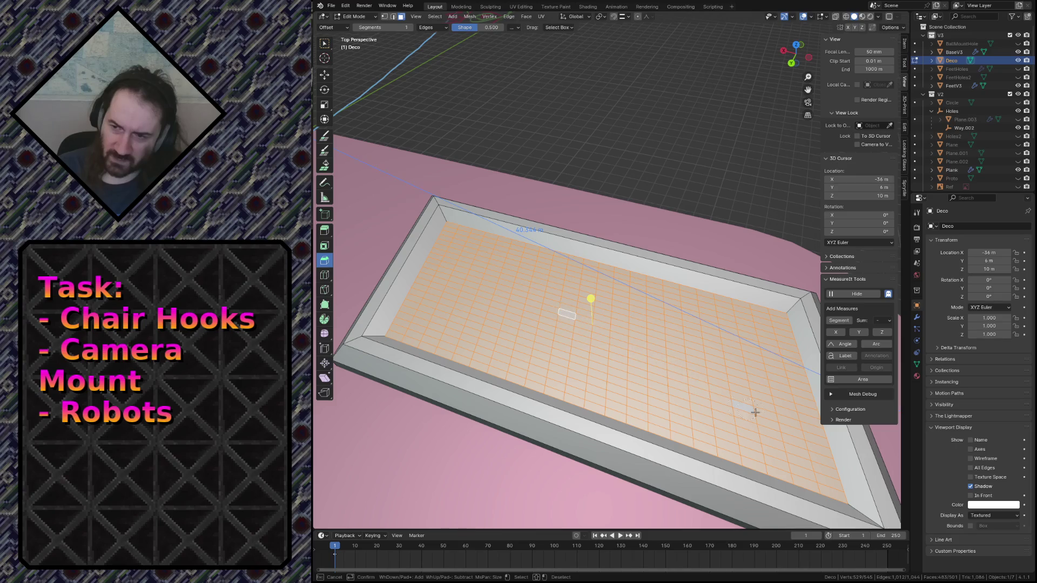
key(Escape)
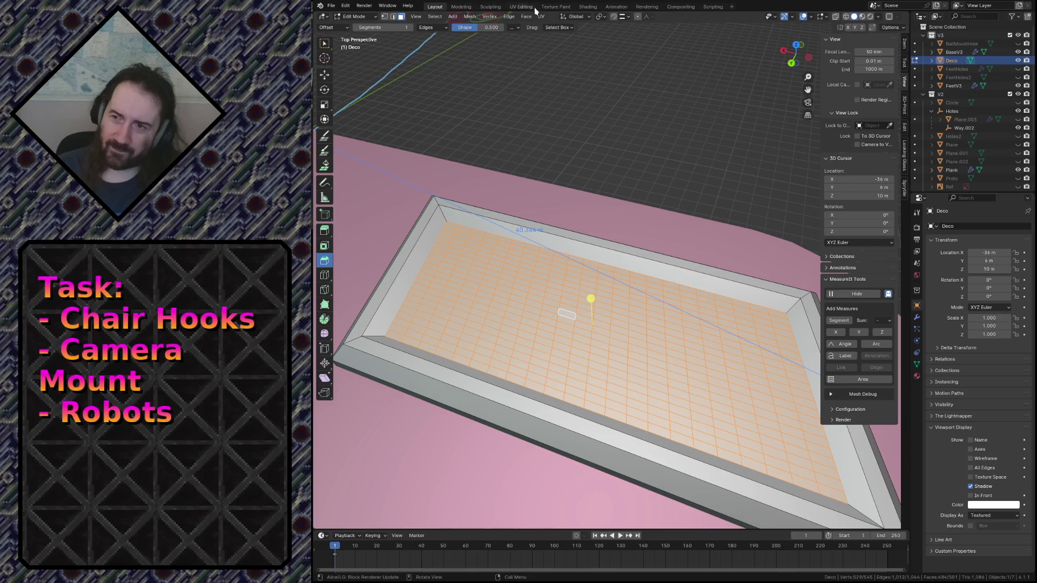
Step: Save the file, then in Sculpting make the recessed panel its own face set
key(ctrl+s)
click(490, 7)
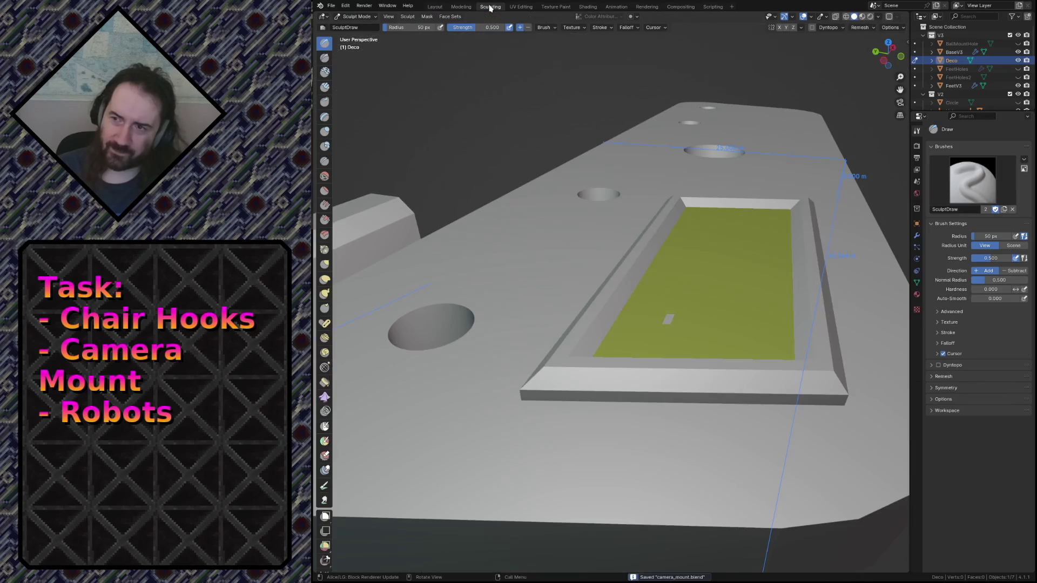
click(453, 17)
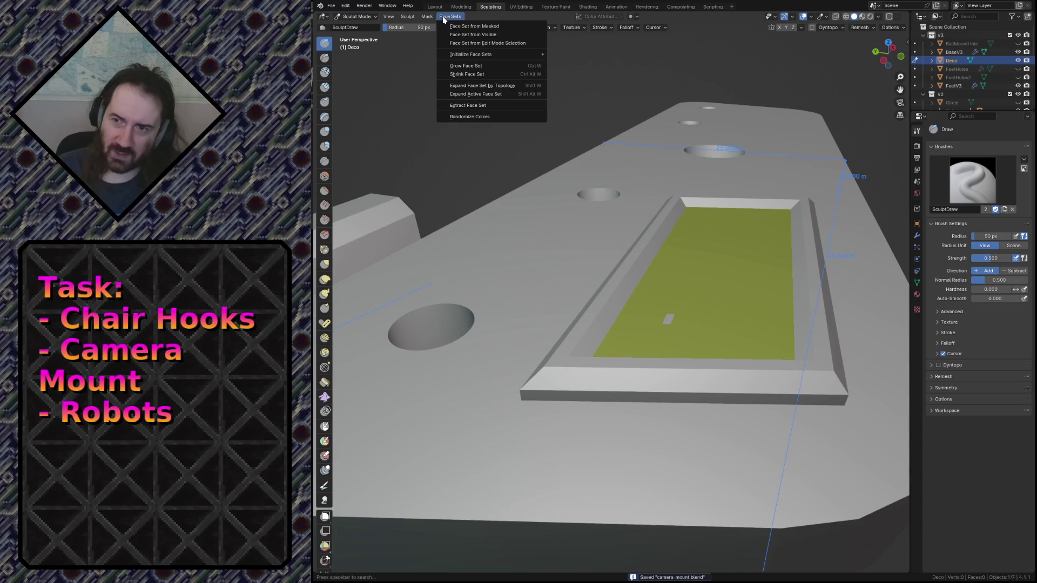
click(462, 43)
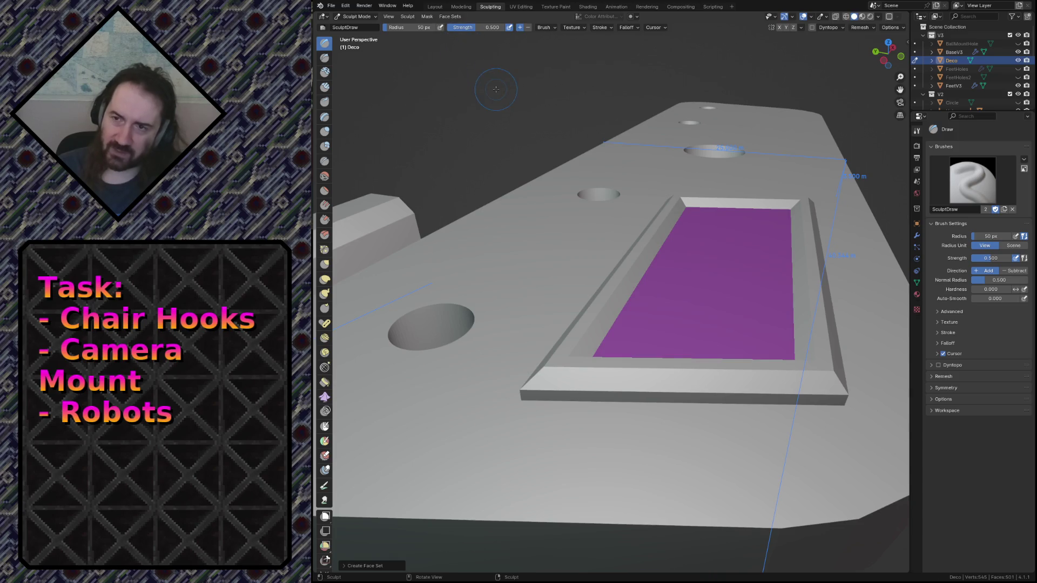
click(427, 18)
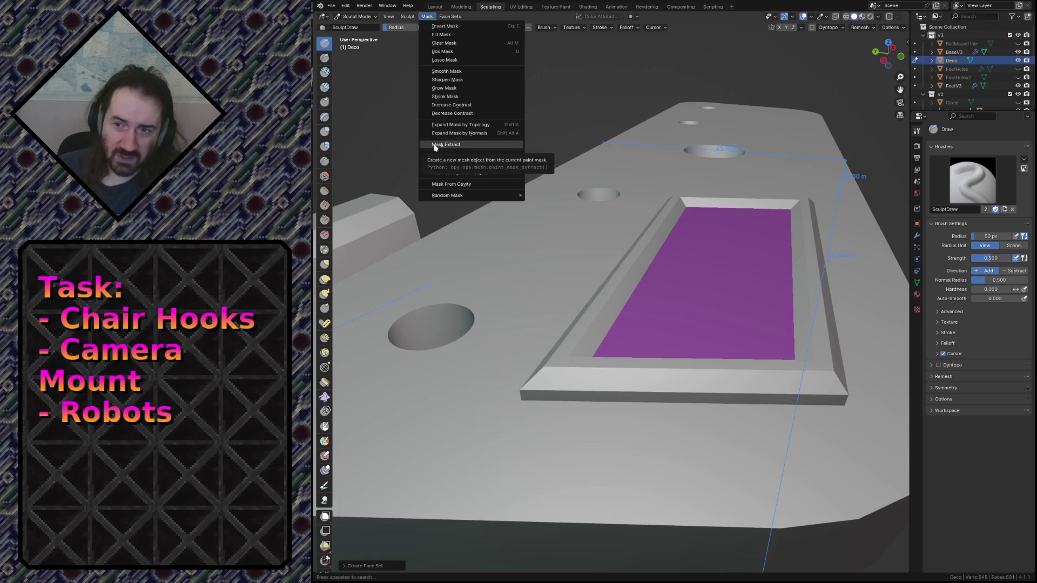
click(452, 43)
click(448, 17)
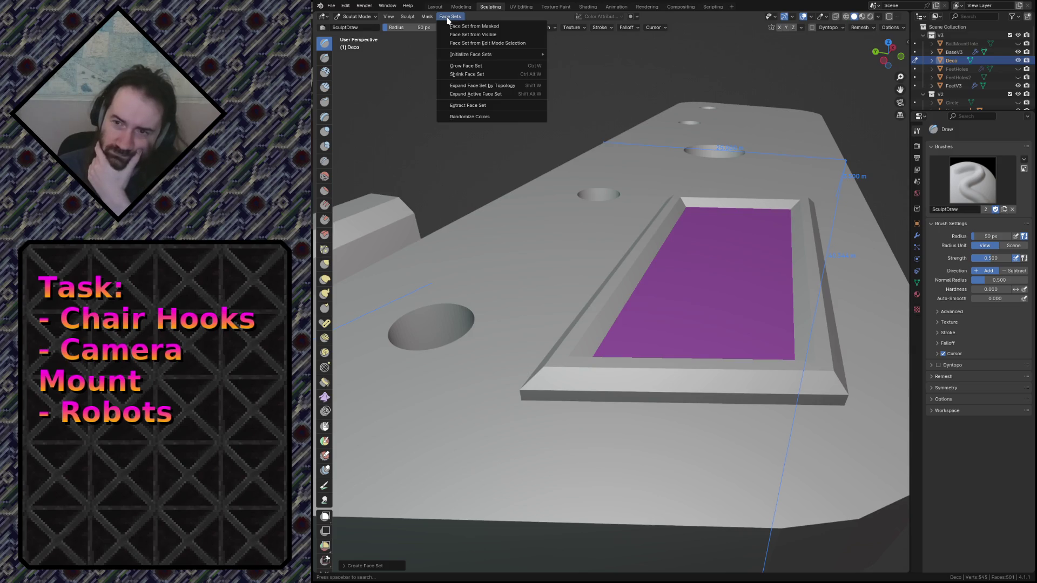
click(422, 16)
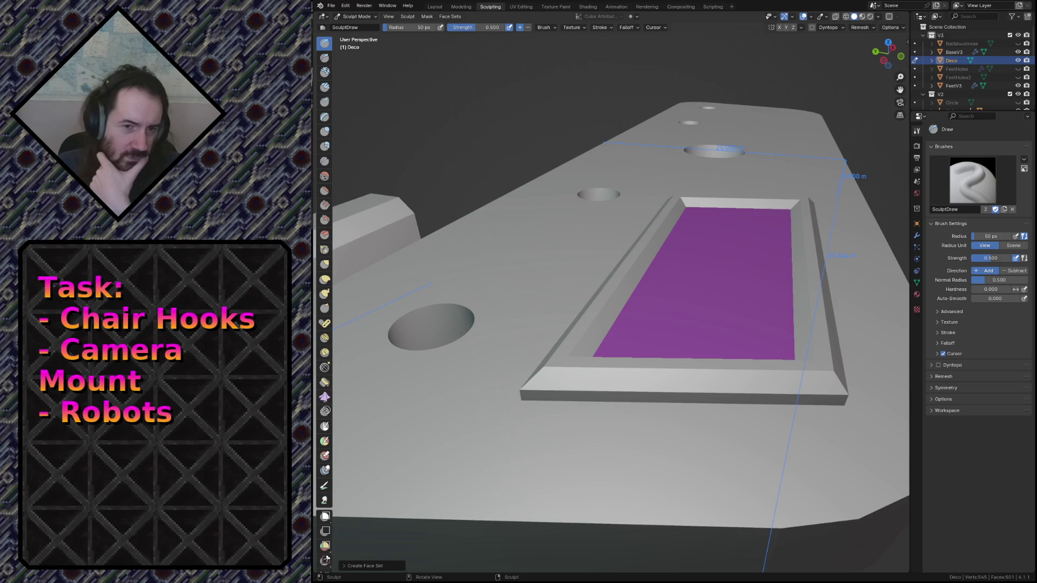
click(891, 27)
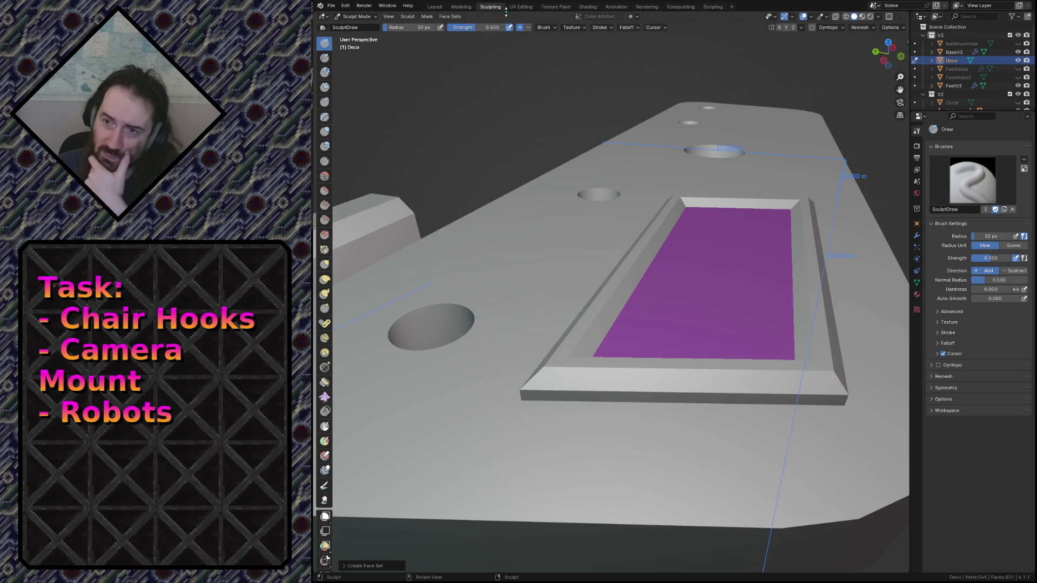
click(455, 17)
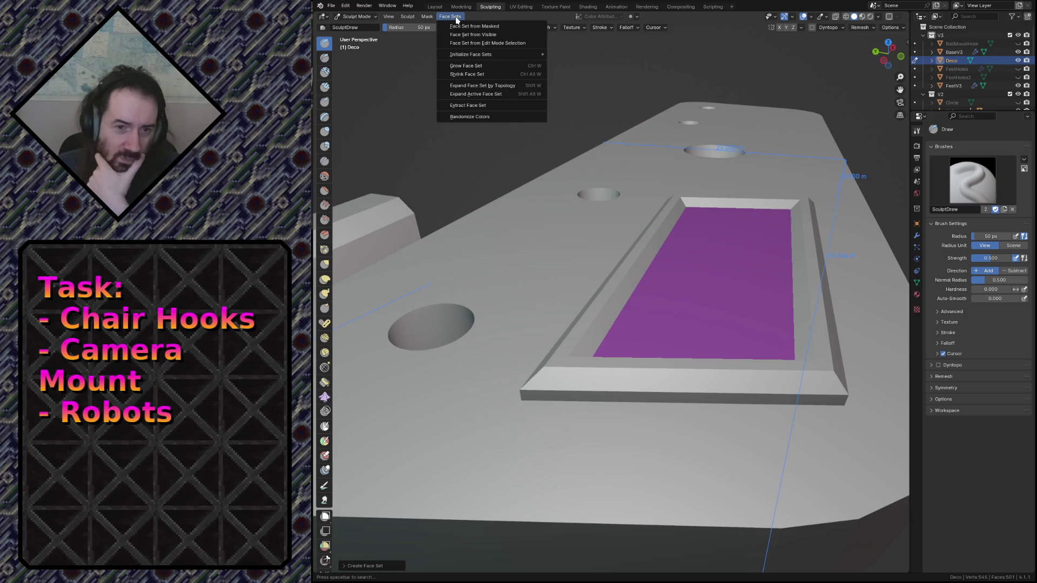
click(455, 16)
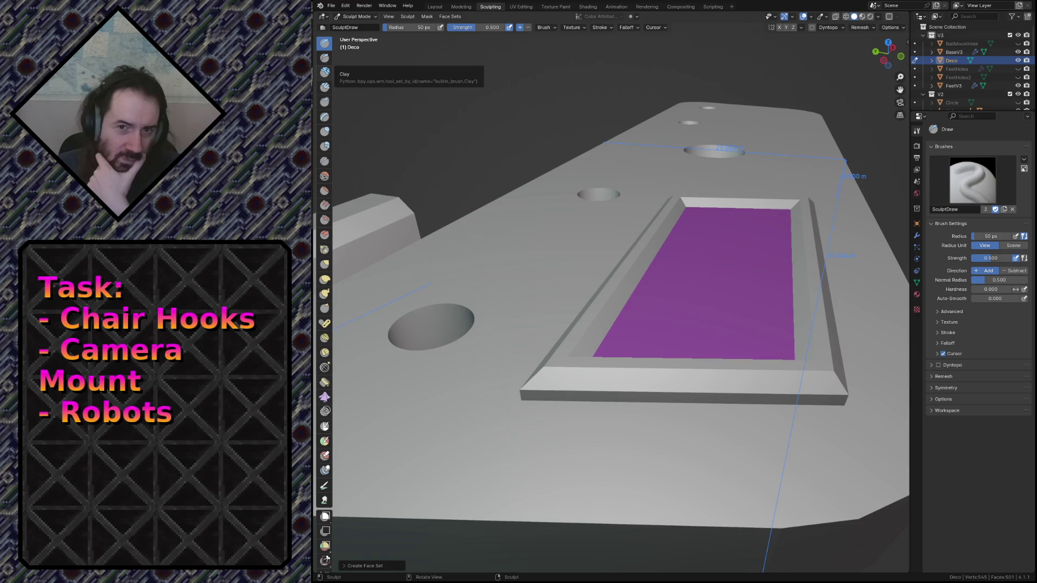
click(891, 28)
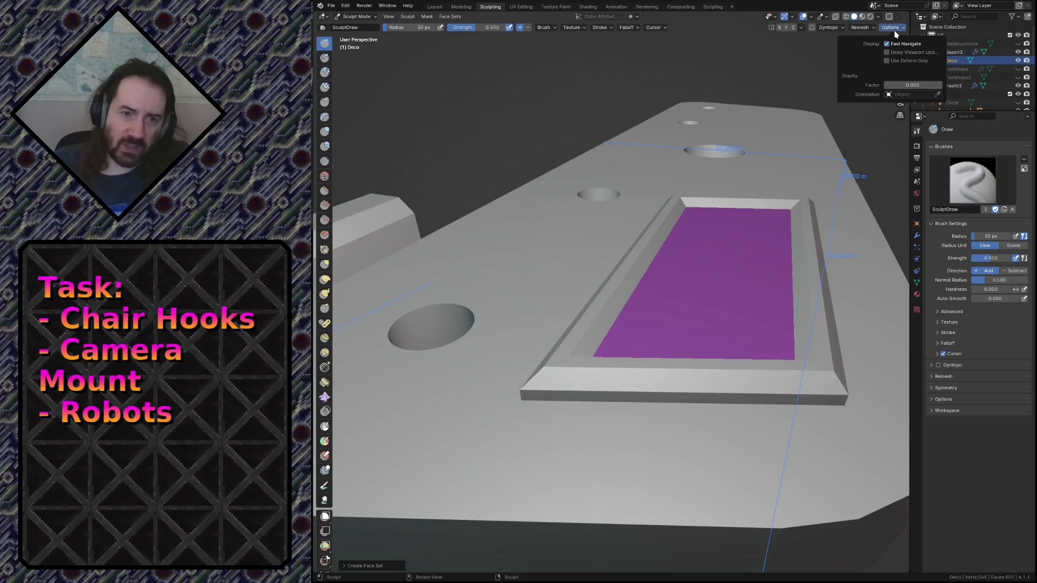
click(894, 28)
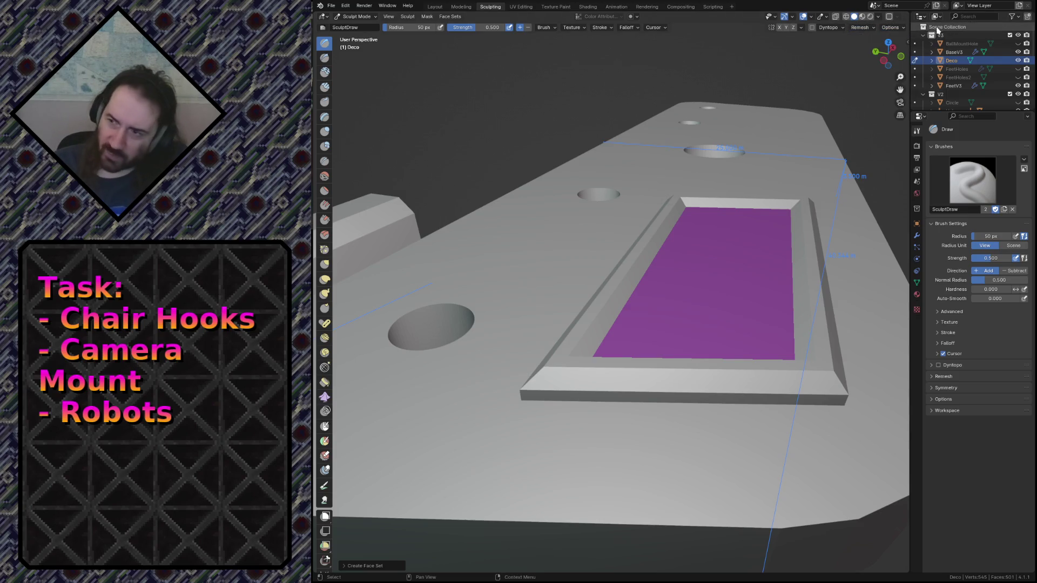
click(893, 28)
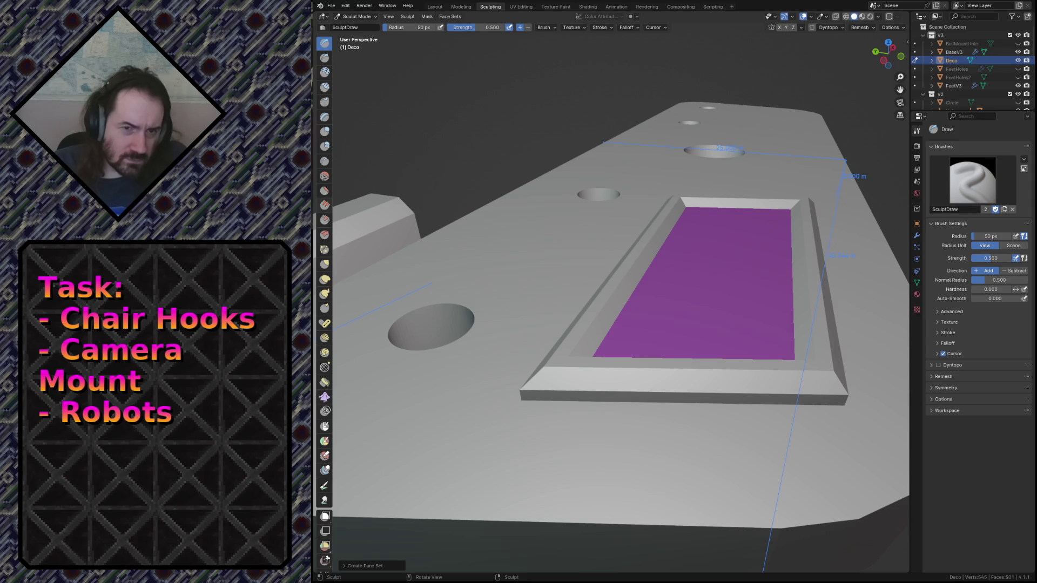
click(813, 18)
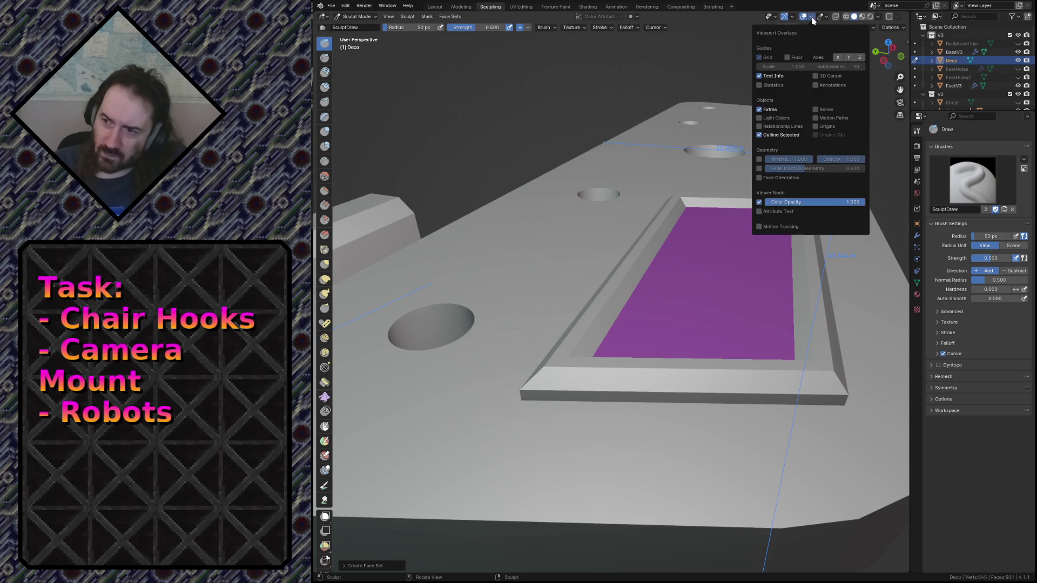
click(812, 19)
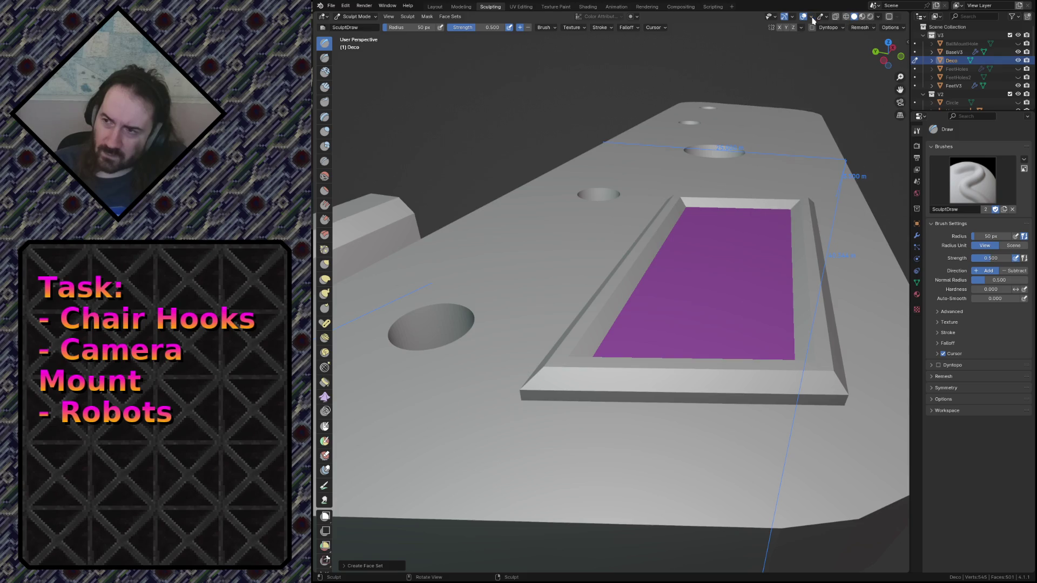
click(823, 19)
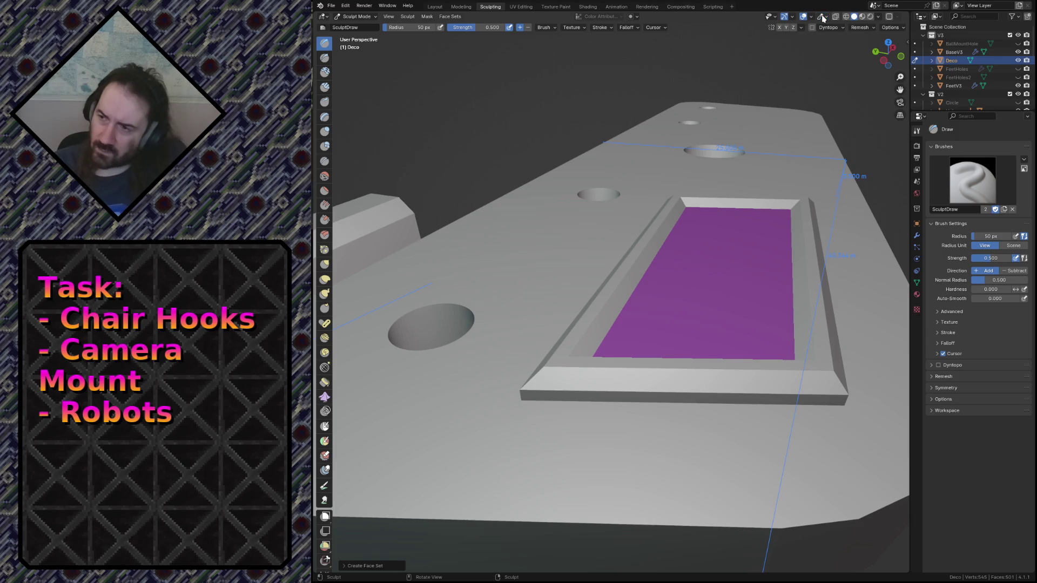
click(426, 16)
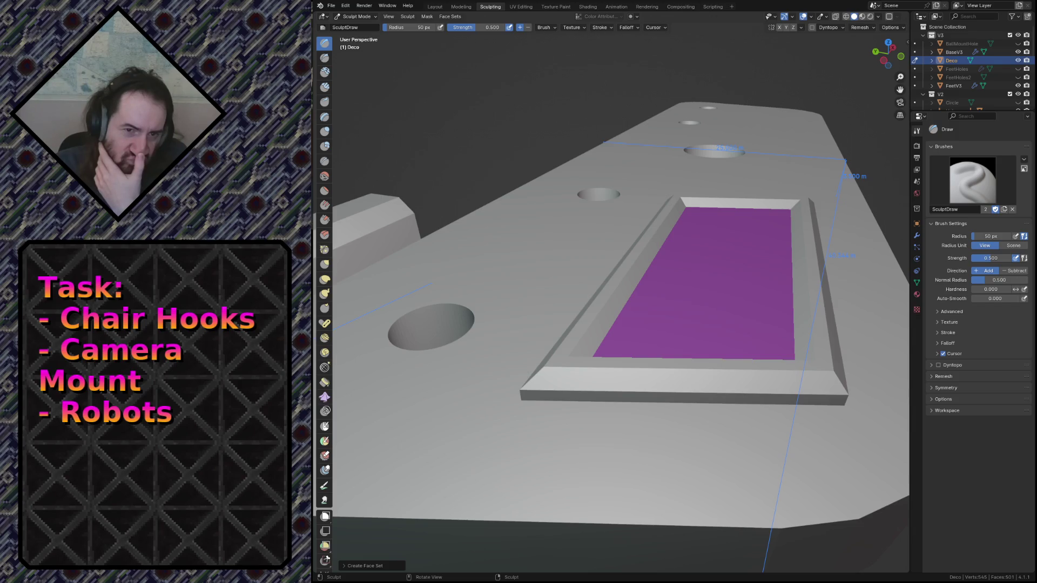
click(449, 16)
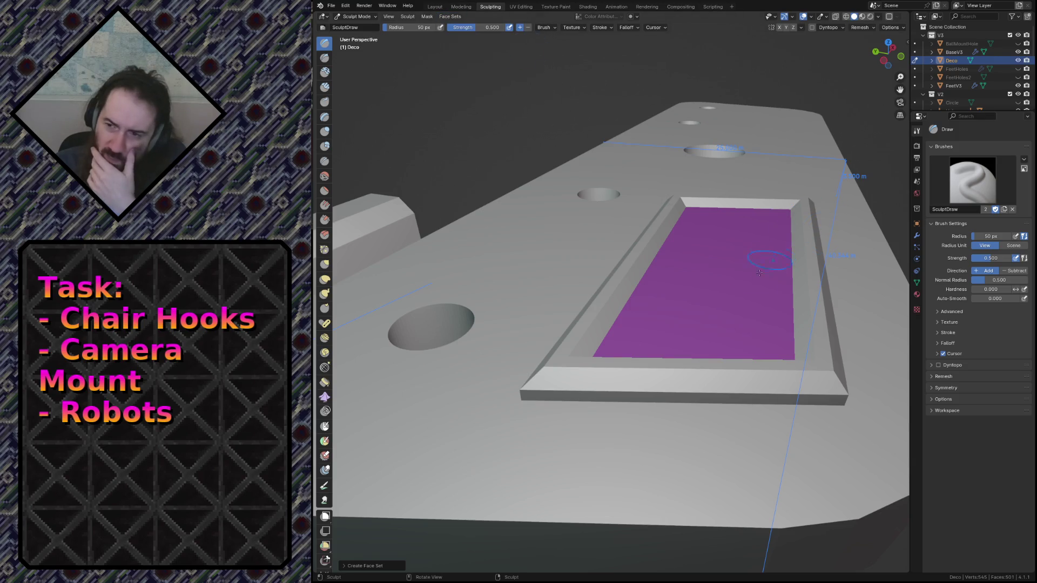
mouse_move(684, 191)
mouse_down()
mouse_move(651, 345)
mouse_move(629, 351)
mouse_move(635, 374)
mouse_up()
key(ctrl+z)
key(ctrl+z)
key(ctrl+z)
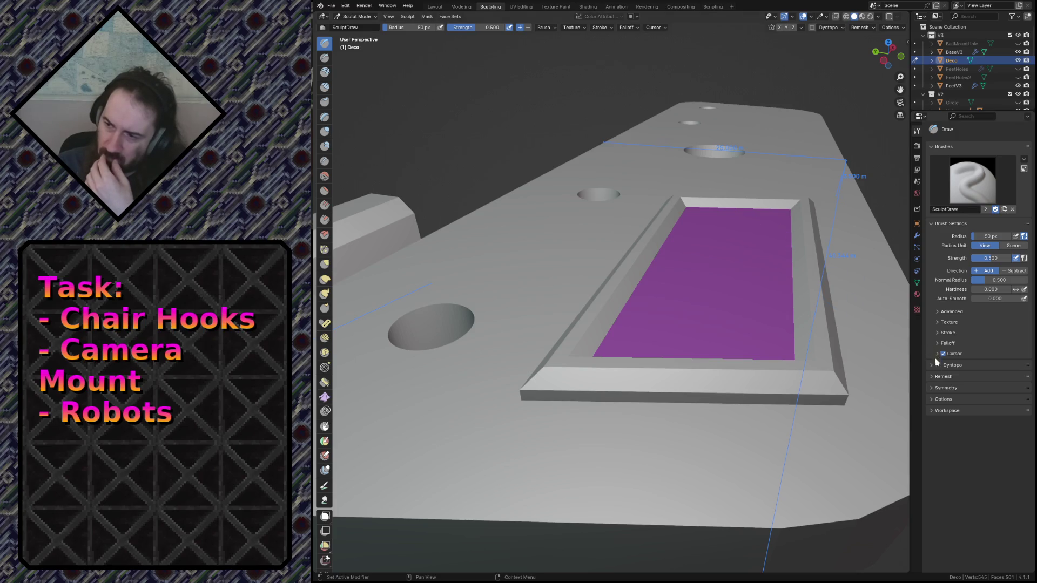
click(928, 398)
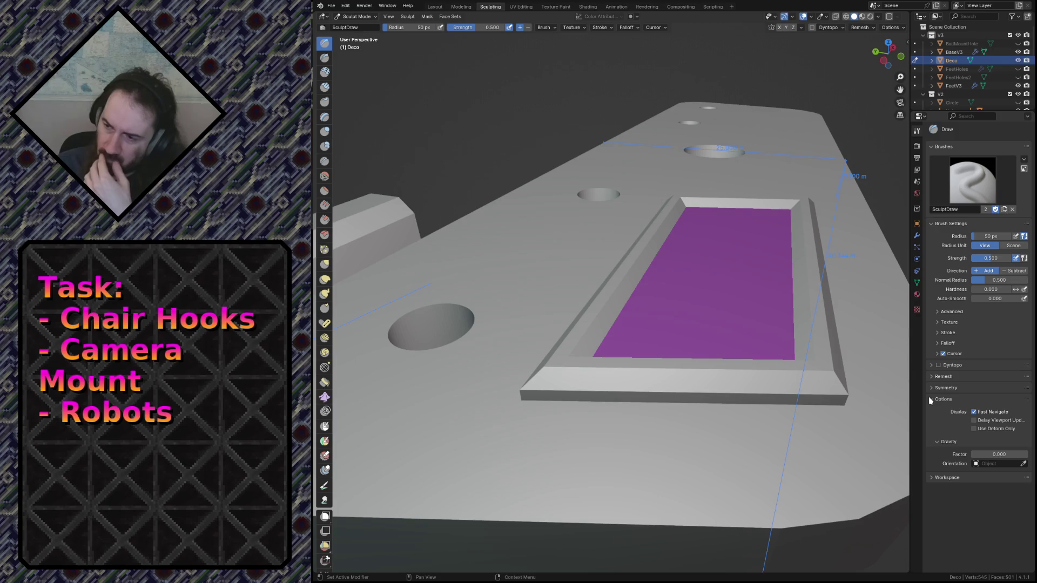
Step: Turn on Auto-Masking > Face Sets in the brush's Advanced settings
click(932, 478)
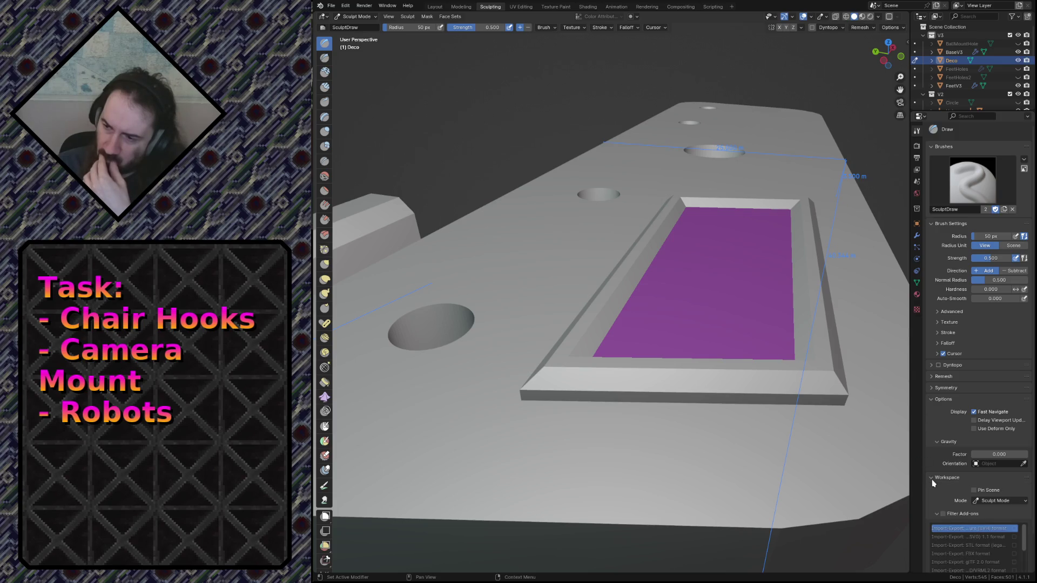
click(933, 391)
click(933, 391)
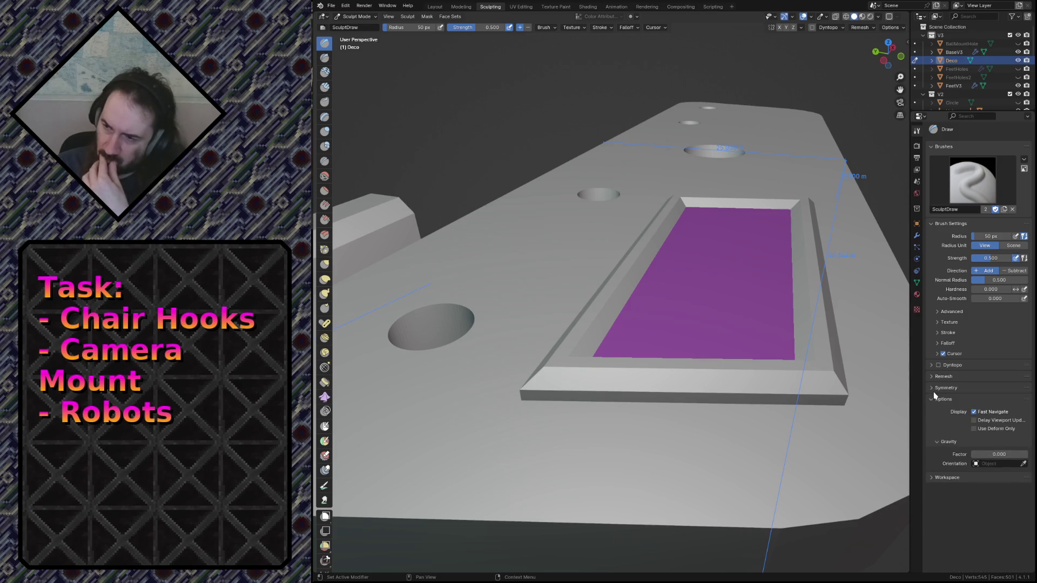
click(940, 312)
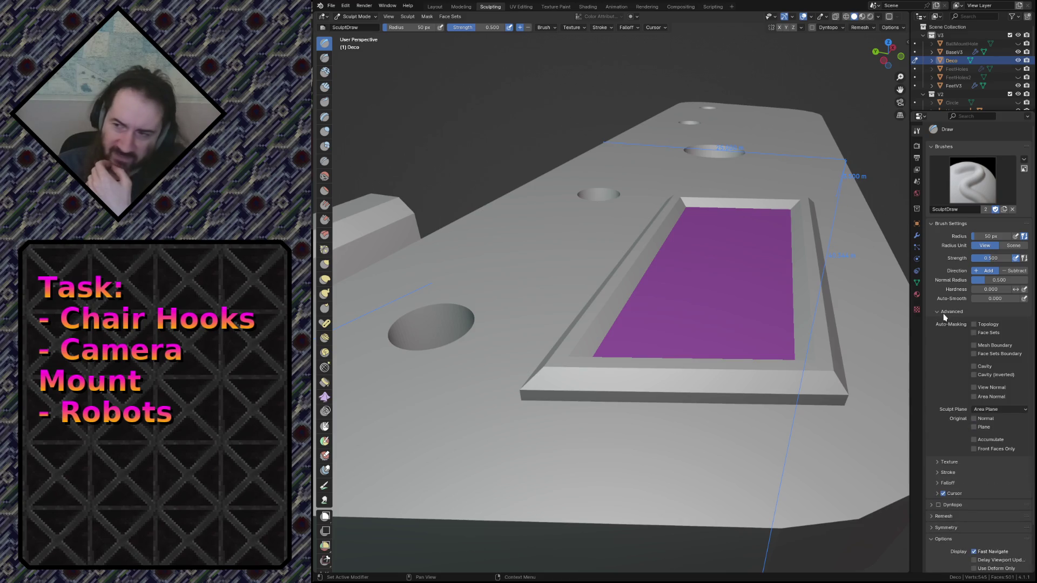
click(974, 333)
Step: Test and undo strokes on the purple face set, then return to the Layout workspace
mouse_move(589, 294)
mouse_down()
mouse_move(701, 351)
mouse_move(761, 263)
mouse_up()
mouse_move(689, 250)
mouse_down()
mouse_move(668, 324)
mouse_move(653, 330)
mouse_move(675, 318)
mouse_up()
key(ctrl+z)
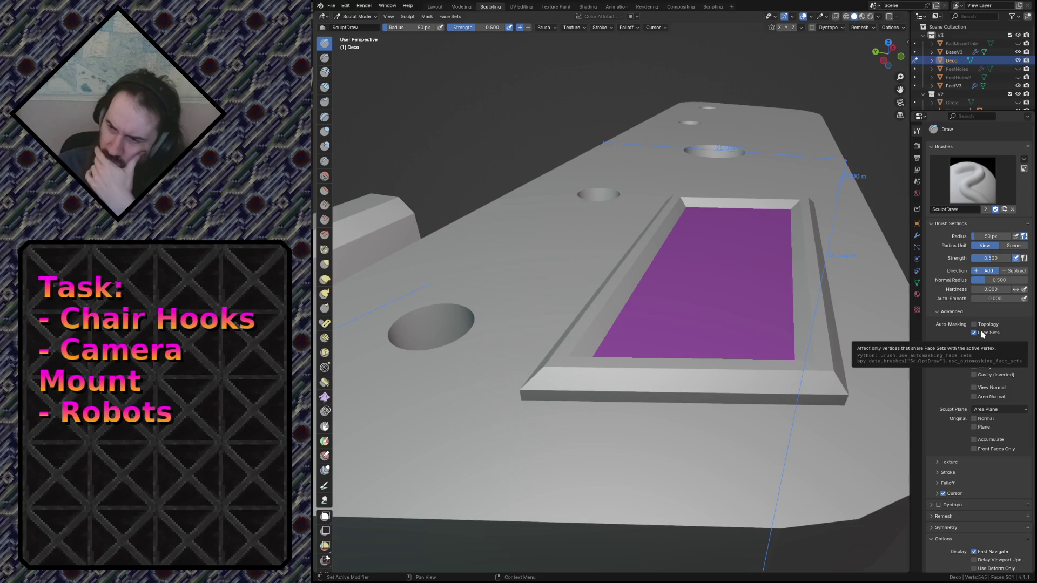
mouse_move(610, 343)
mouse_down()
mouse_move(681, 337)
mouse_move(638, 340)
mouse_move(615, 327)
mouse_move(724, 325)
mouse_move(713, 345)
mouse_move(724, 362)
mouse_up()
key(ctrl+z)
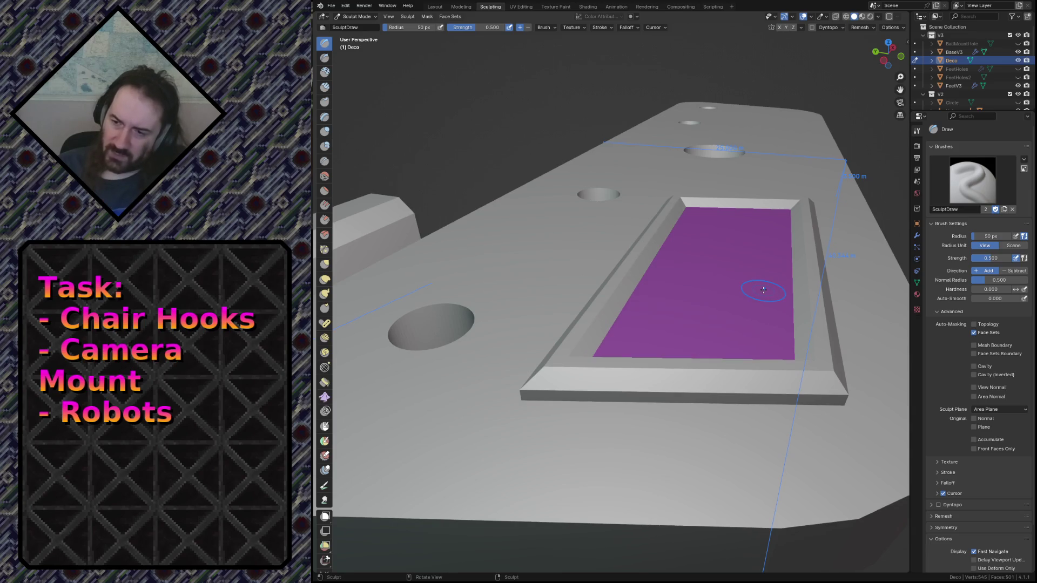
click(434, 7)
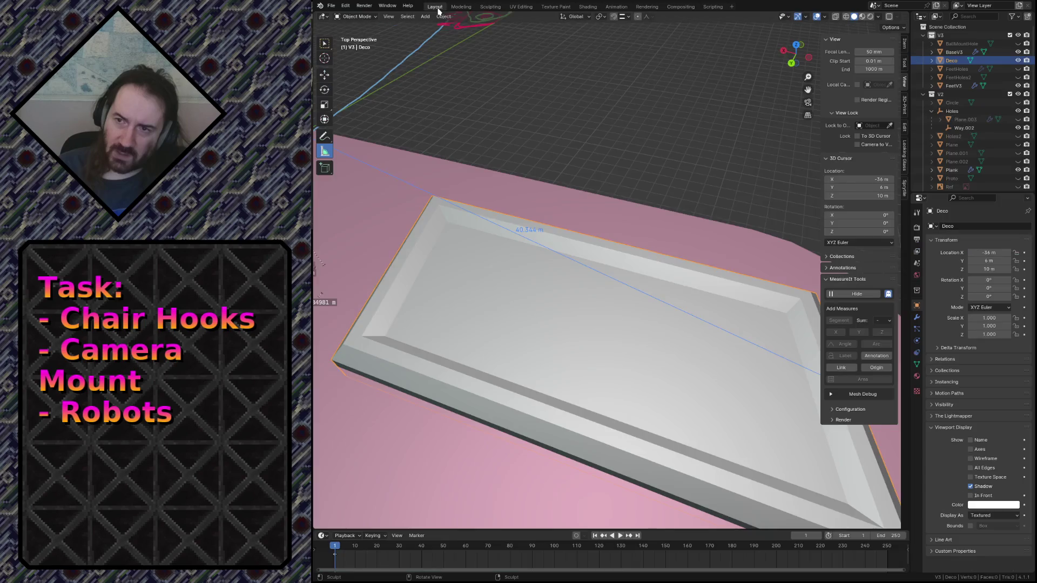
Step: In Edit Mode, shrink the Deco face selection by one ring with Select More/Less > Less
key(Tab)
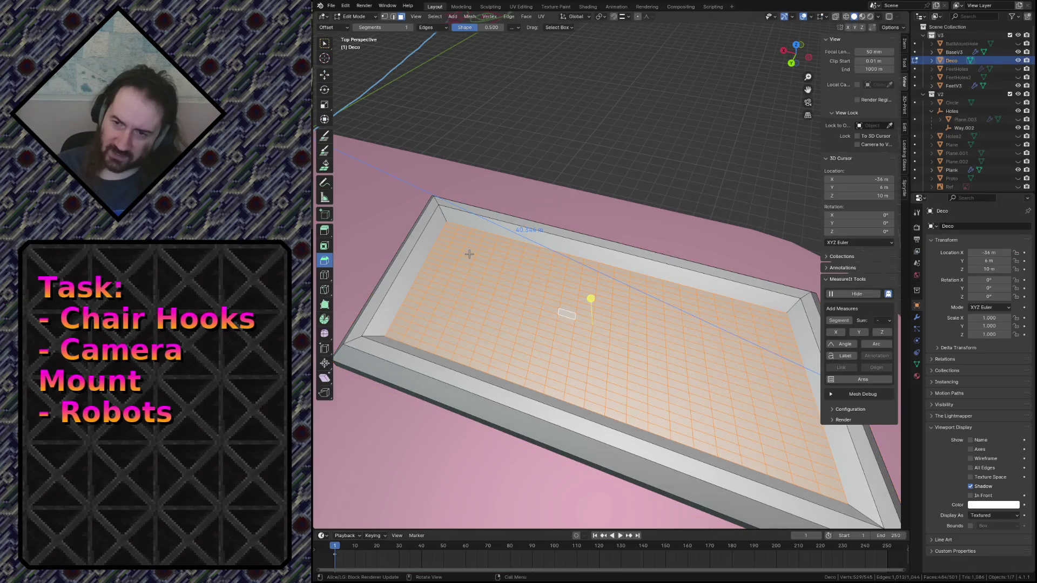
key(F3)
text(shr)
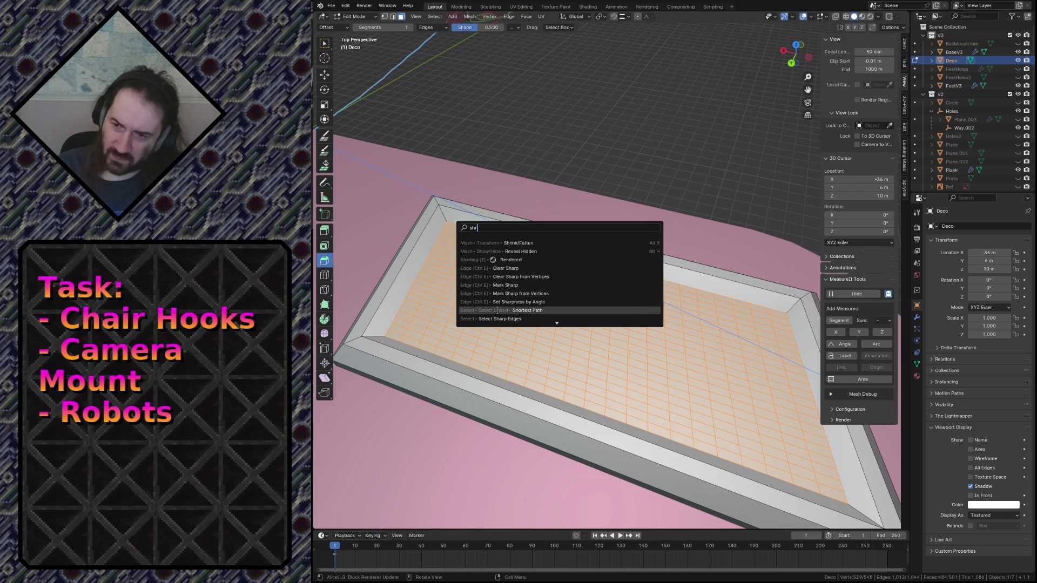
click(437, 17)
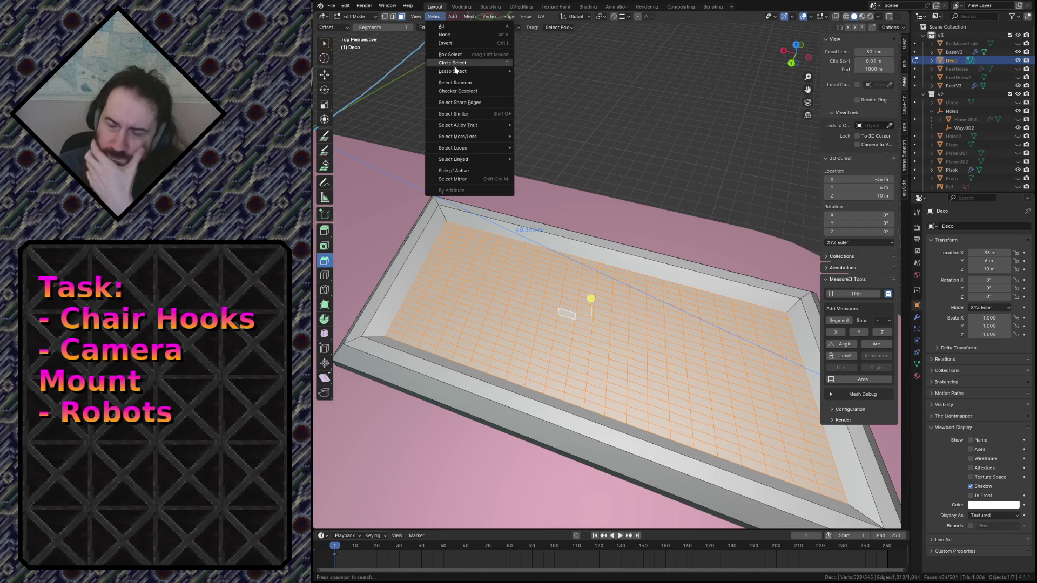
mouse_move(472, 138)
click(536, 145)
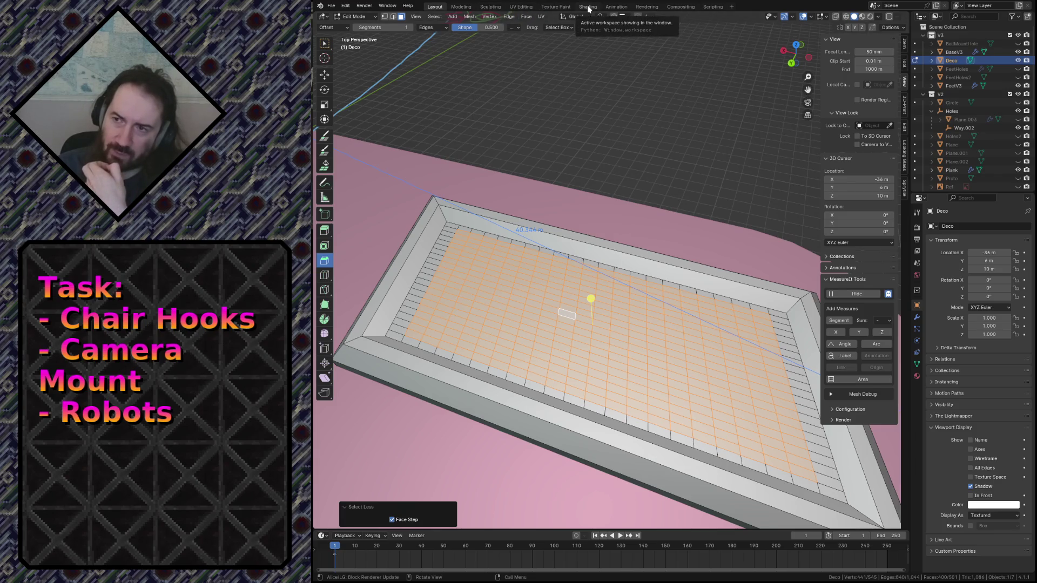
click(491, 7)
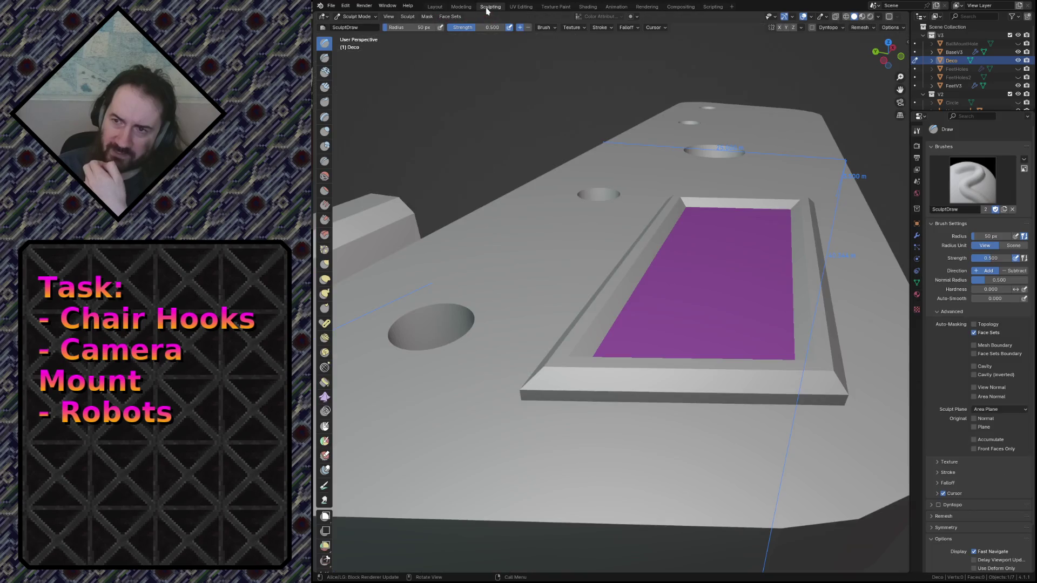
Step: Make the inner panel face its own green face set and fly around to inspect it
click(451, 17)
click(470, 41)
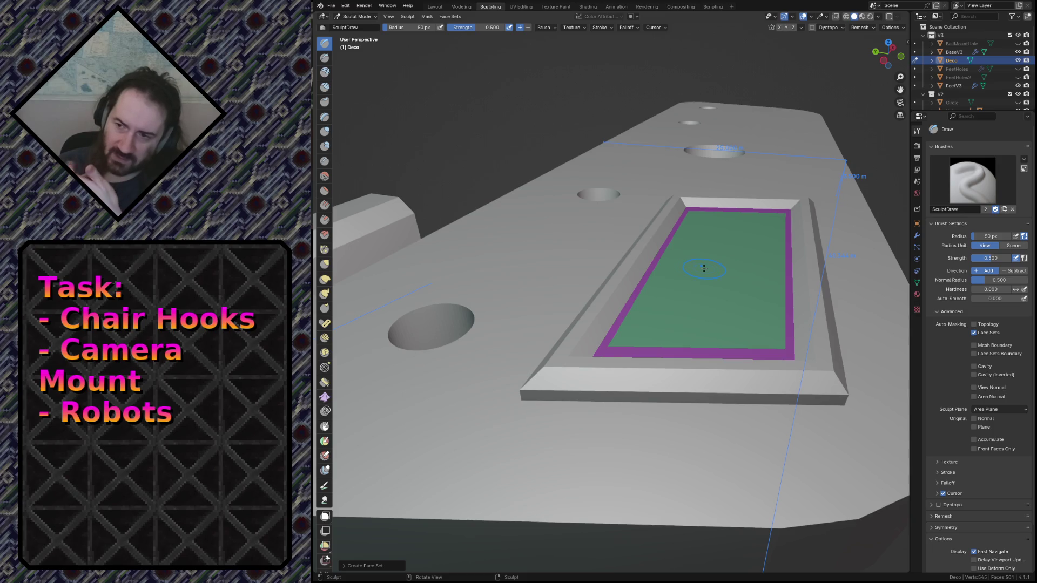
key(shift+grave)
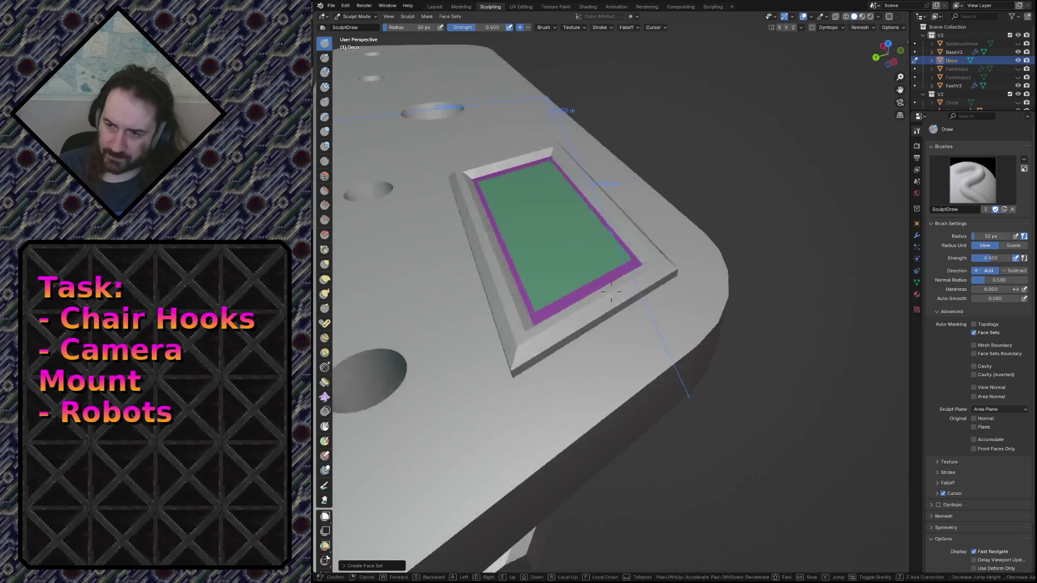
key(w)
key(s)
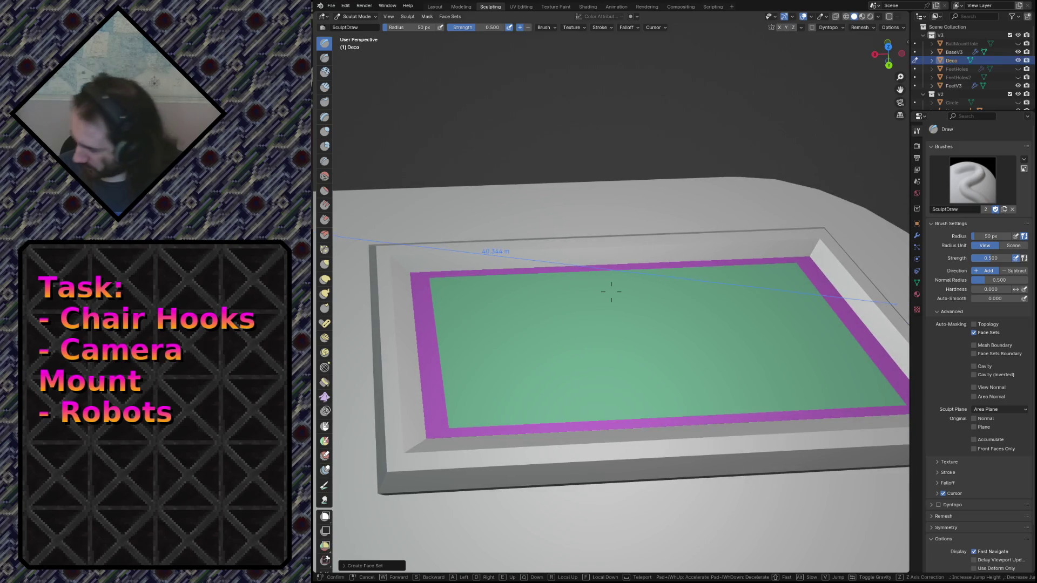
key(w)
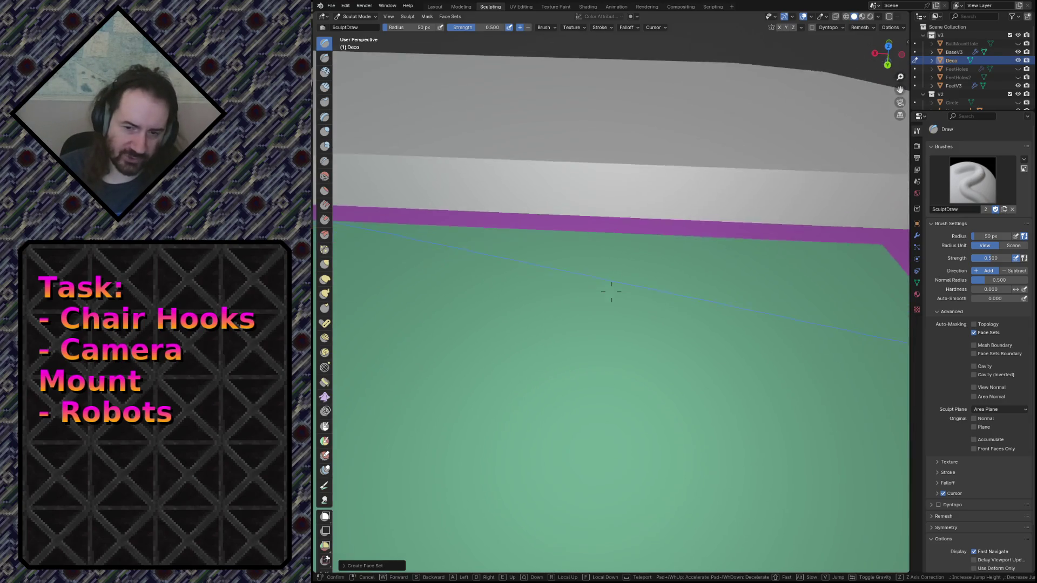
key(s)
key(w)
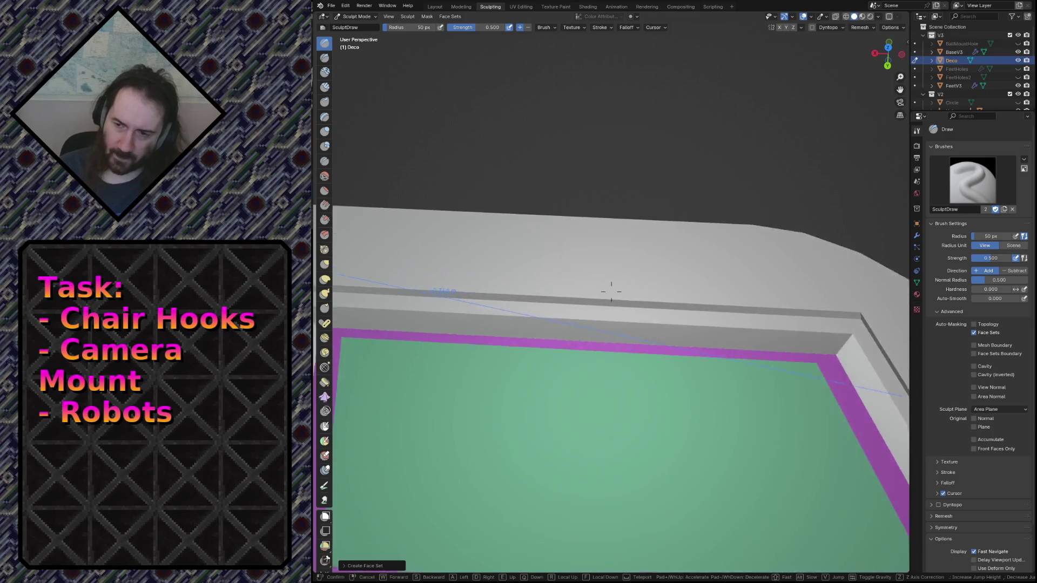
key(s)
click(611, 292)
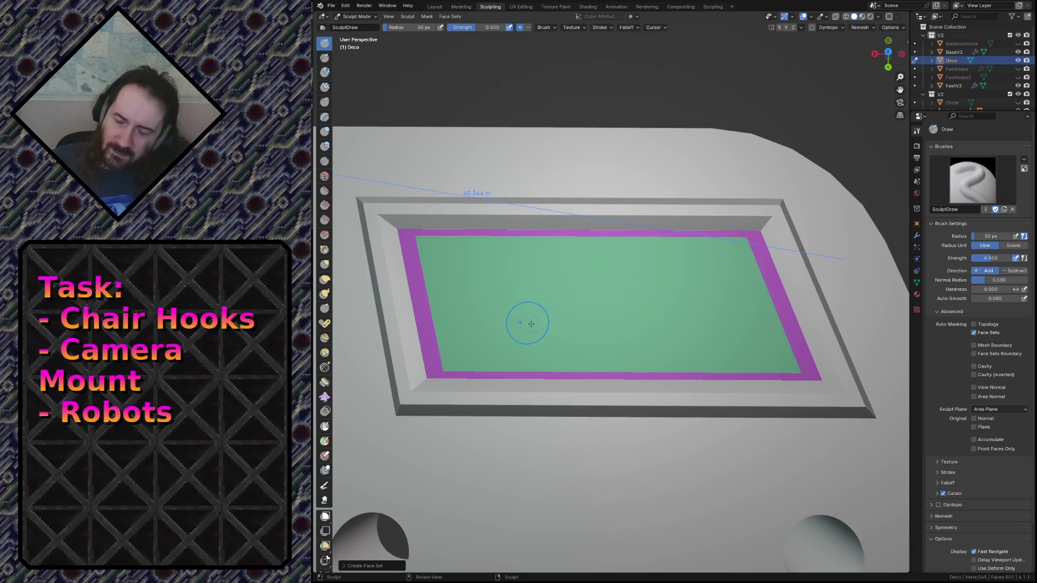
Step: Try a first stroke on the green face, discard it, and orbit to a lower, closer view
mouse_move(586, 265)
mouse_down()
mouse_move(632, 313)
mouse_move(605, 330)
mouse_move(573, 291)
mouse_move(594, 292)
mouse_up()
key(Escape)
middle_drag(594, 292, 687, 336)
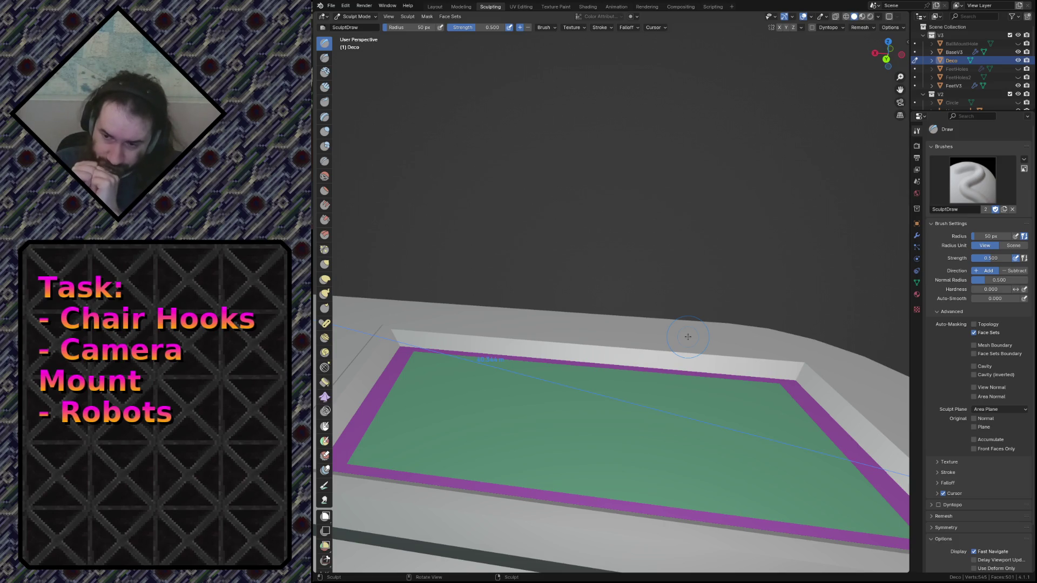
key(shift+grave)
Step: Fly in until the framed panel fills the view
key(s)
key(w)
key(s)
key(w)
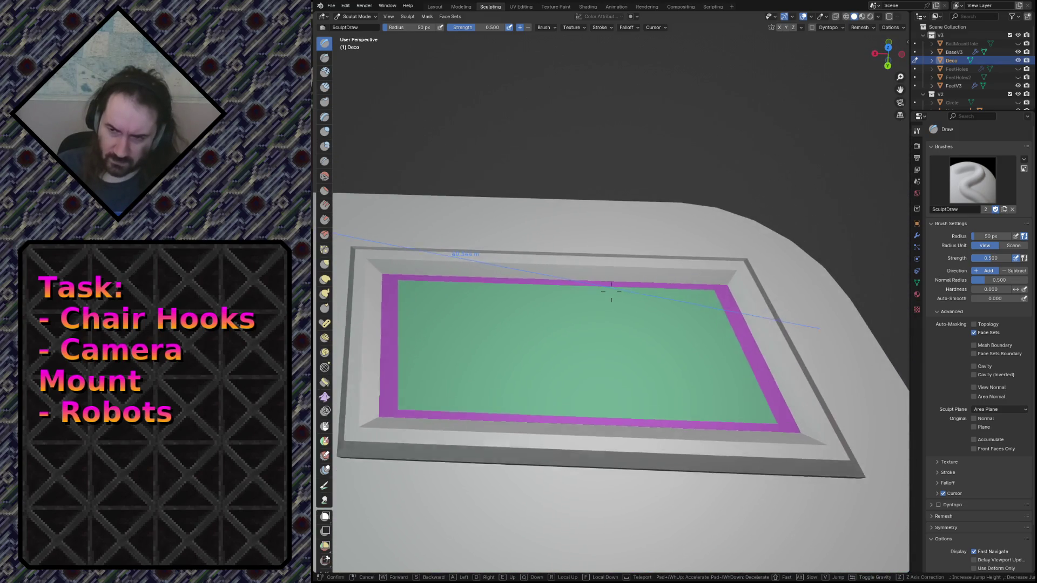
key(w)
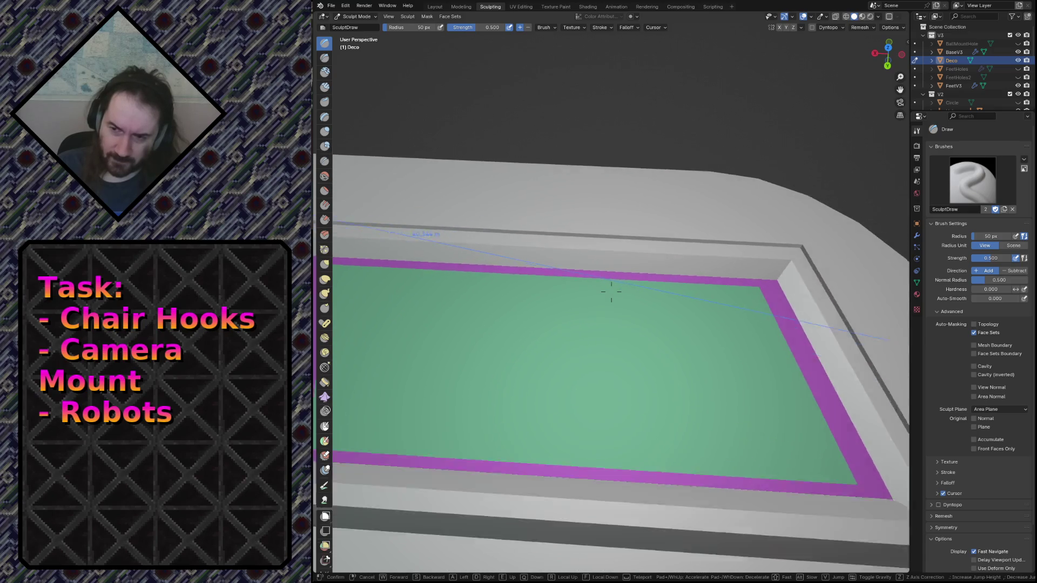
key(s)
click(611, 292)
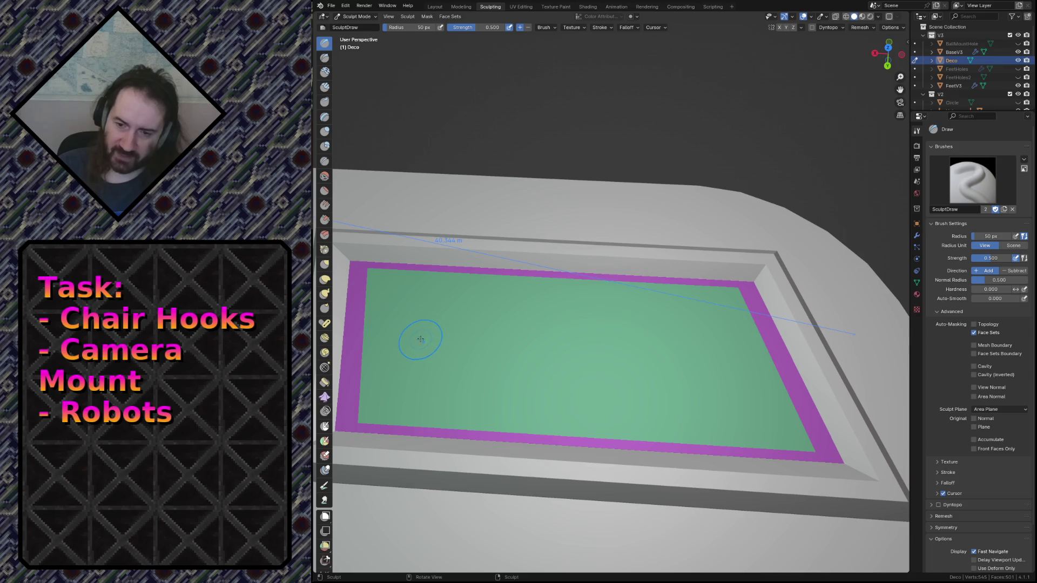
Step: Sculpt line strokes across the green face, undoing the unsatisfying diagonal and right-side marks
key(b)
mouse_move(465, 410)
mouse_down()
mouse_move(524, 351)
mouse_move(478, 381)
mouse_move(536, 357)
mouse_move(546, 396)
mouse_move(548, 359)
mouse_move(565, 405)
mouse_move(560, 395)
mouse_up()
key(ctrl+z)
key(ctrl+z)
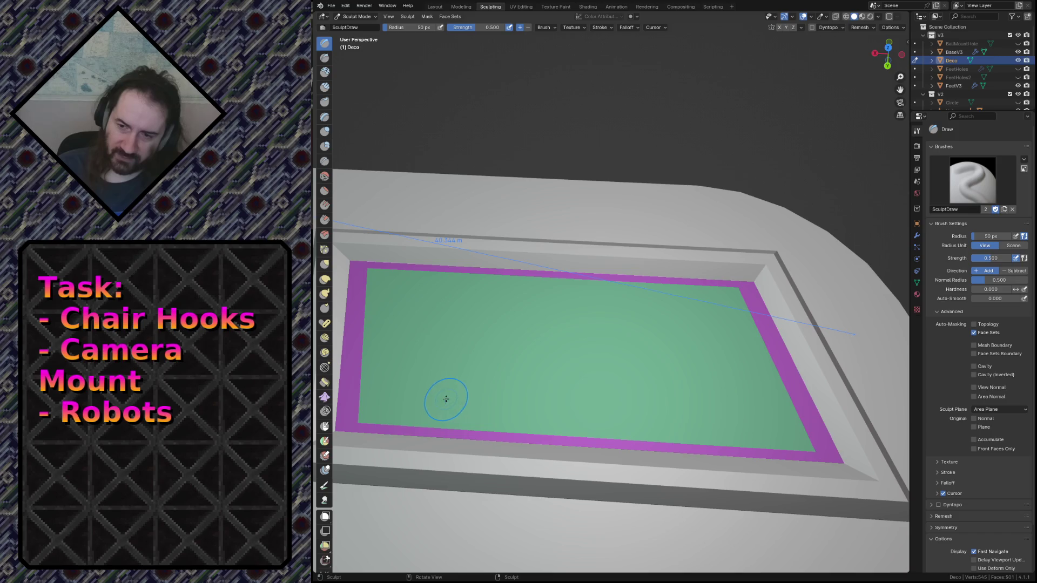
mouse_move(433, 407)
mouse_down()
mouse_move(487, 355)
mouse_move(521, 402)
mouse_move(540, 351)
mouse_move(564, 403)
mouse_up()
mouse_move(506, 334)
mouse_down()
mouse_move(605, 305)
mouse_move(481, 311)
mouse_move(632, 316)
mouse_move(576, 329)
mouse_move(689, 359)
mouse_move(694, 324)
mouse_move(683, 375)
mouse_move(654, 405)
mouse_move(696, 378)
mouse_move(729, 388)
mouse_move(718, 353)
mouse_move(660, 338)
mouse_up()
key(ctrl+z)
key(ctrl+z)
key(ctrl+z)
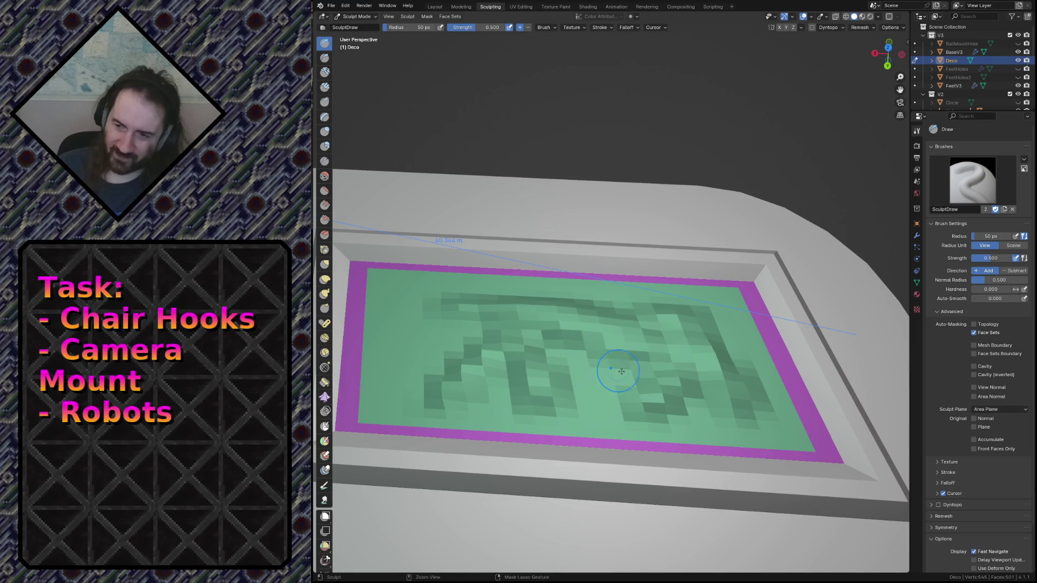
Step: Undo the rough marks and several trial dent strokes, leaving the green panel face flat
key(ctrl+z)
key(ctrl+z)
key(ctrl+z)
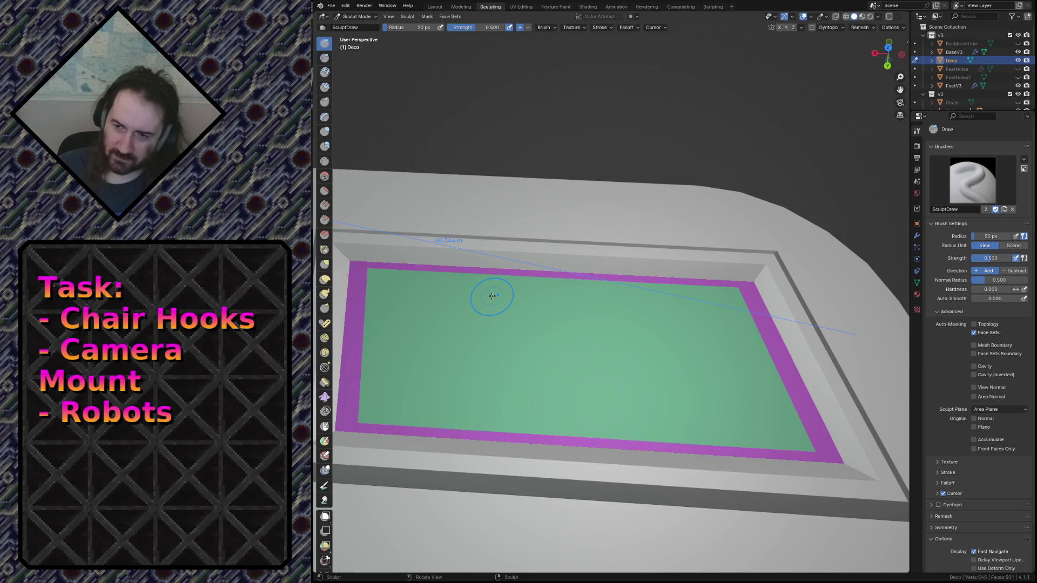
drag(447, 358, 444, 352)
mouse_move(492, 318)
mouse_down()
mouse_move(479, 347)
mouse_move(435, 335)
mouse_move(411, 362)
mouse_move(497, 372)
mouse_move(551, 345)
mouse_move(480, 352)
mouse_move(664, 359)
mouse_move(519, 383)
mouse_move(702, 351)
mouse_move(685, 326)
mouse_move(637, 321)
mouse_move(648, 300)
mouse_move(675, 303)
mouse_move(562, 381)
mouse_move(419, 382)
mouse_up()
key(ctrl+z)
mouse_move(448, 346)
mouse_down()
mouse_move(697, 386)
mouse_move(600, 388)
mouse_move(680, 411)
mouse_move(682, 398)
mouse_move(729, 389)
mouse_move(618, 383)
mouse_up()
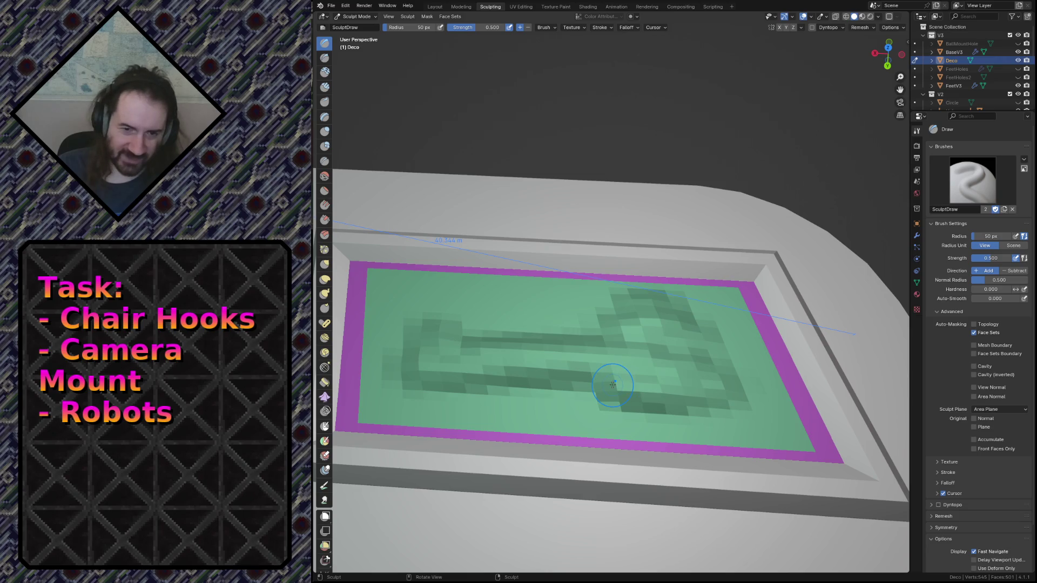
key(ctrl+z)
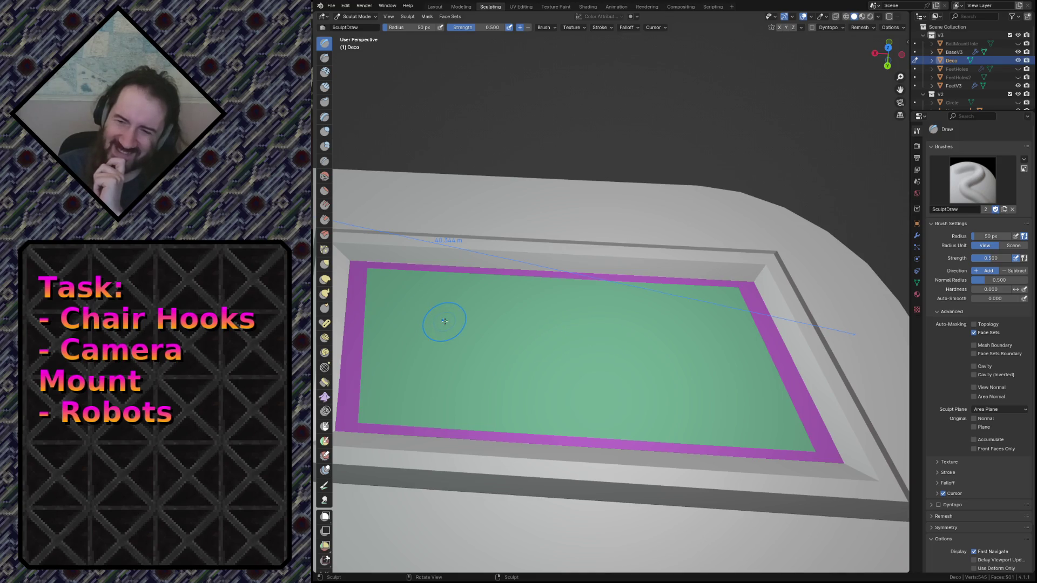
mouse_move(502, 303)
mouse_down()
mouse_move(490, 312)
mouse_move(548, 405)
mouse_move(634, 387)
mouse_move(665, 316)
mouse_move(648, 386)
mouse_up()
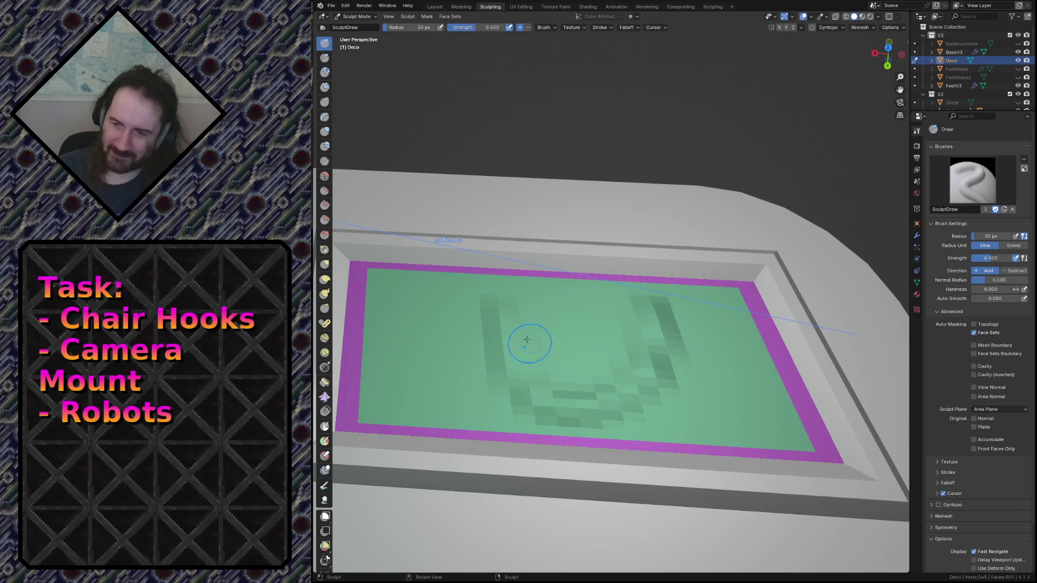
key(ctrl+z)
Step: Carve a U-shaped groove with a hook on its left arm, then deepen the upper right arm
mouse_move(493, 298)
mouse_down()
mouse_move(491, 332)
mouse_move(537, 399)
mouse_move(637, 383)
mouse_move(665, 305)
mouse_move(645, 348)
mouse_move(578, 405)
mouse_move(483, 319)
mouse_move(532, 399)
mouse_move(613, 410)
mouse_move(645, 346)
mouse_up()
mouse_move(541, 320)
mouse_down()
mouse_move(516, 303)
mouse_move(544, 336)
mouse_up()
mouse_move(500, 307)
mouse_down()
mouse_move(597, 331)
mouse_move(632, 308)
mouse_move(590, 331)
mouse_move(594, 346)
mouse_move(521, 348)
mouse_up()
key(shift+grave)
key(s)
key(w)
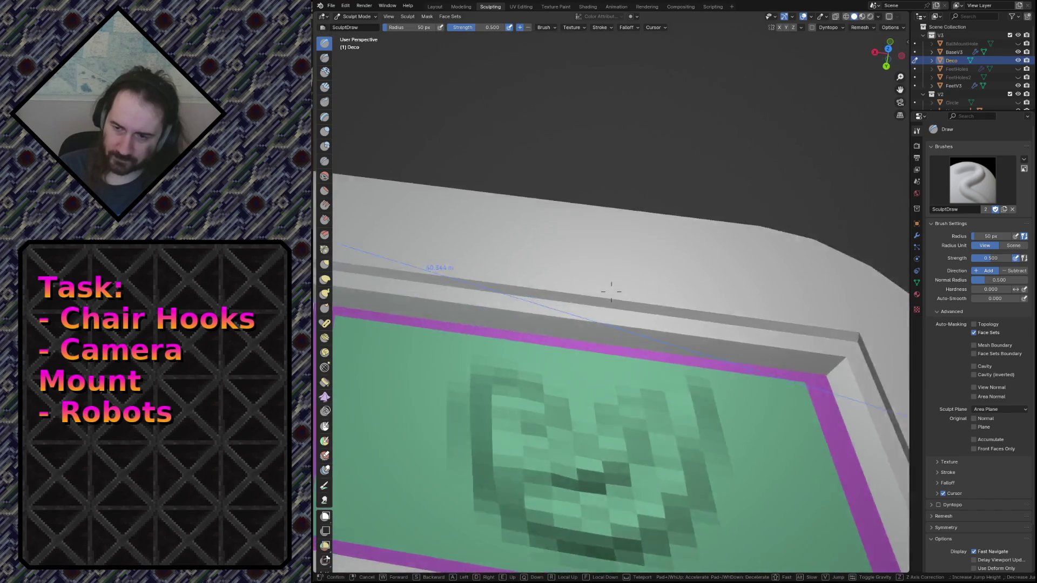
key(s)
click(611, 292)
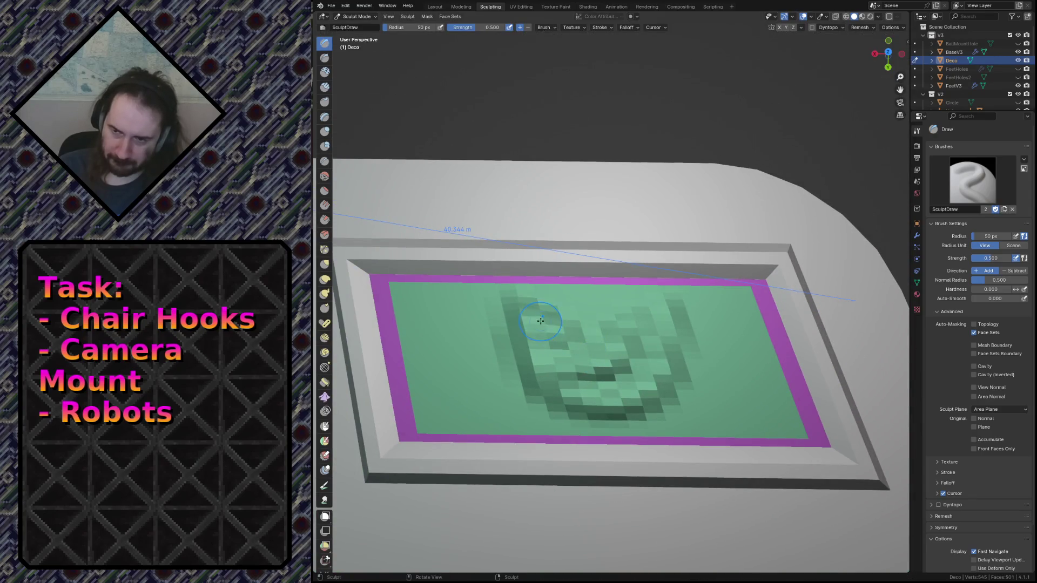
mouse_move(685, 311)
mouse_down()
mouse_move(662, 332)
mouse_move(670, 294)
mouse_up()
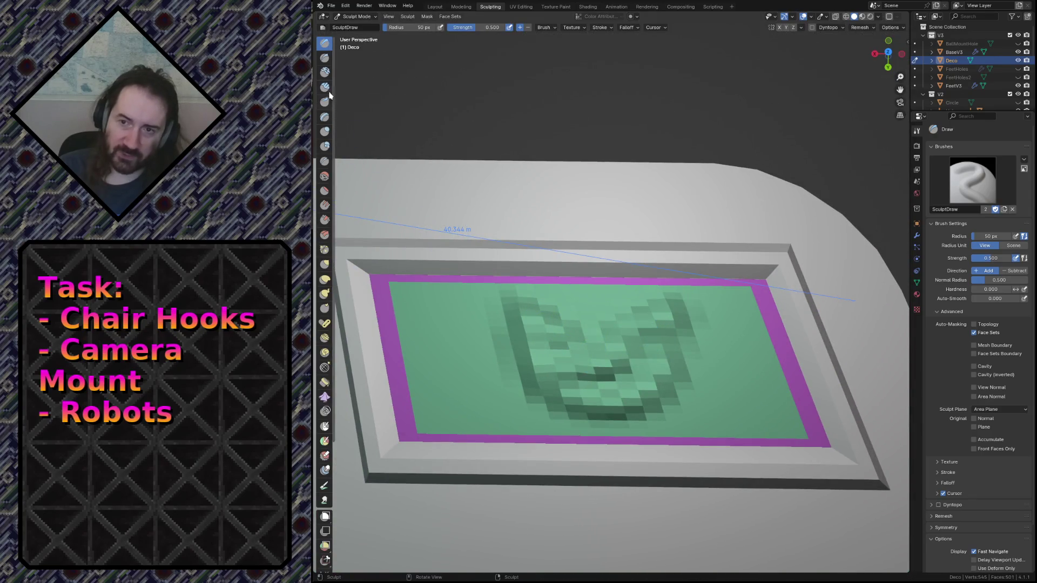
Step: Switch to the Smooth brush and enlarge its radius to 426 px
click(325, 182)
key(f)
click(551, 293)
key(f)
mouse_move(549, 339)
mouse_down()
mouse_move(671, 354)
mouse_move(564, 344)
mouse_move(618, 336)
mouse_up()
Step: Drop the Smooth strength to about 0.05 and gently soften the U relief across the panel
key(ctrl+z)
key(ctrl+z)
key(ctrl+z)
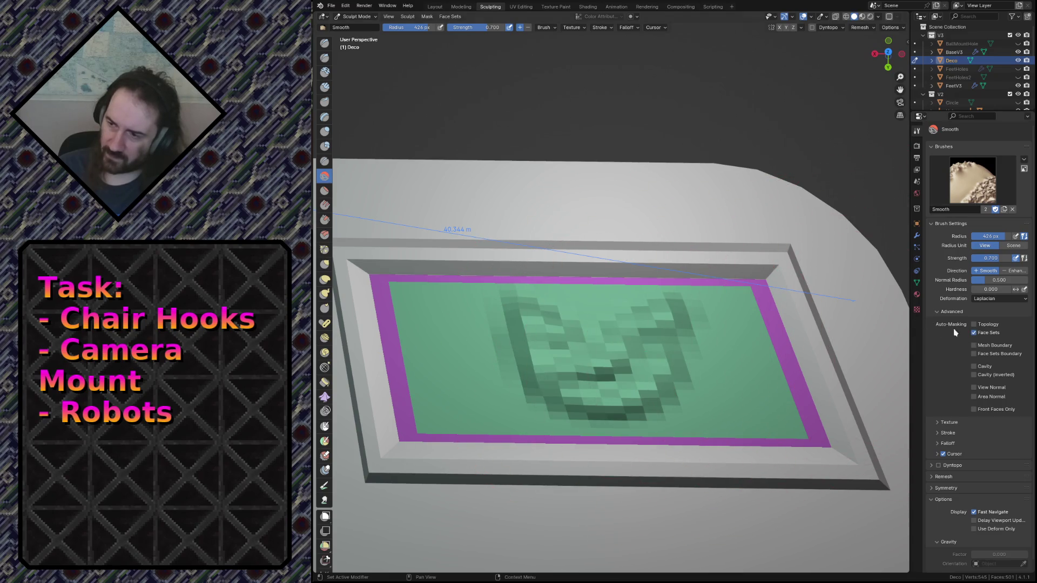
drag(527, 346, 535, 333)
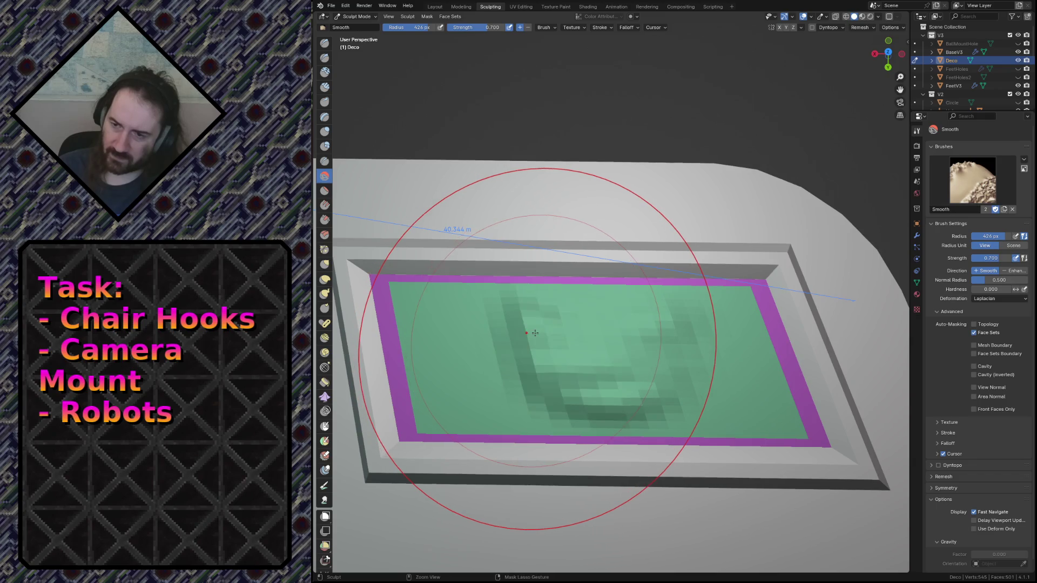
key(ctrl+z)
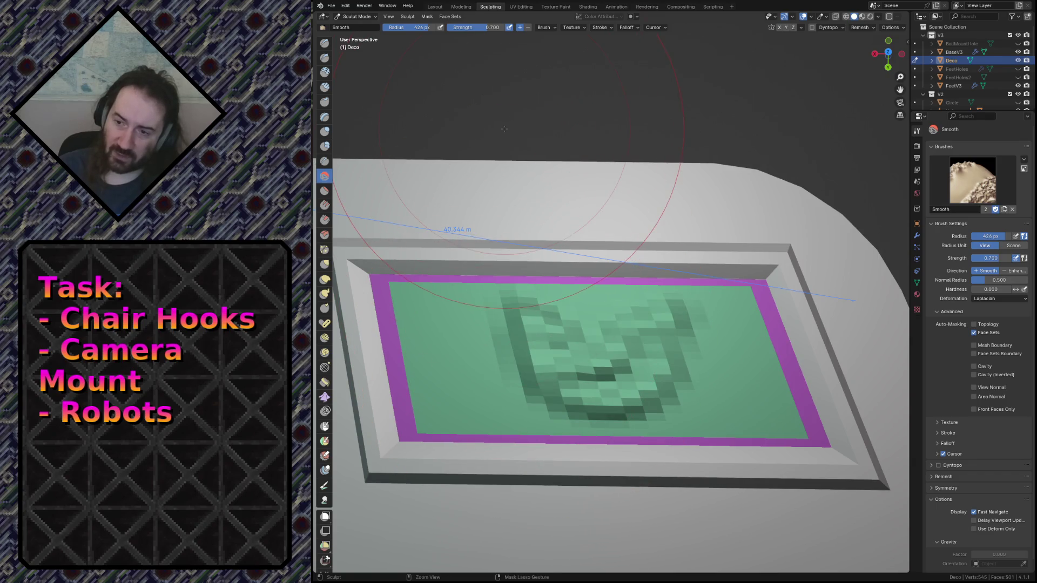
drag(486, 27, 447, 27)
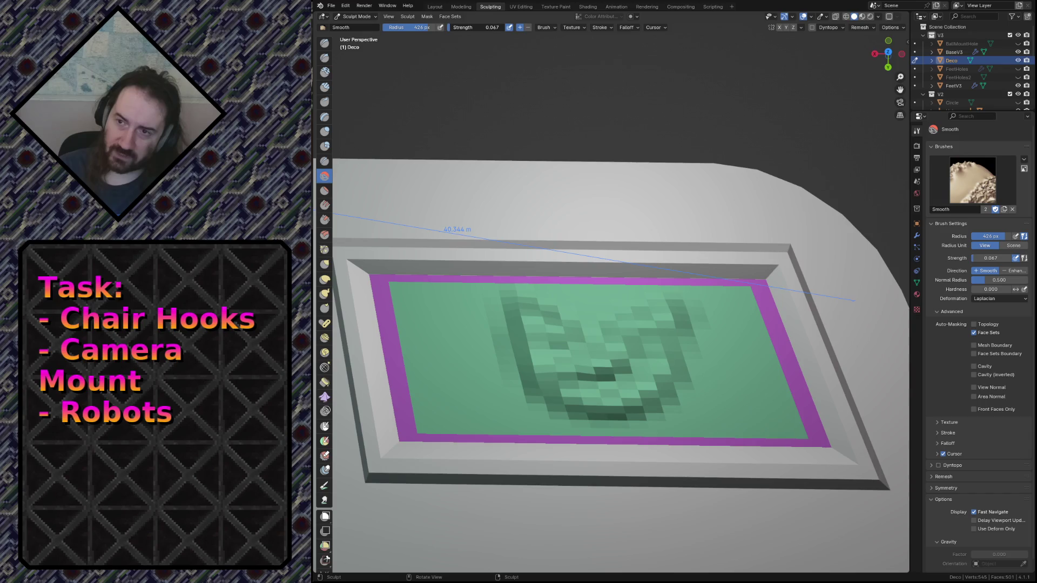
drag(545, 336, 591, 346)
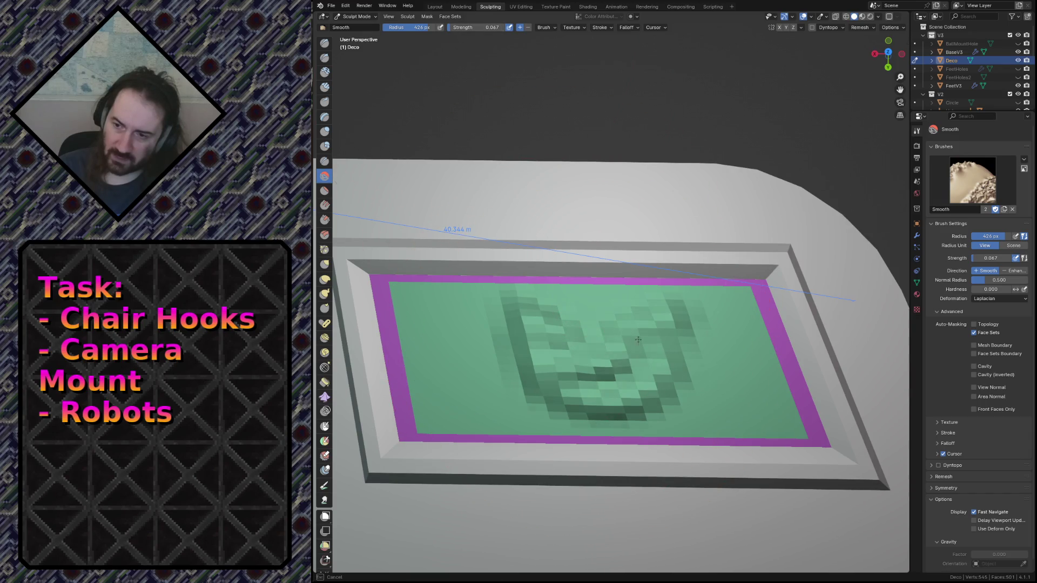
drag(632, 284, 591, 372)
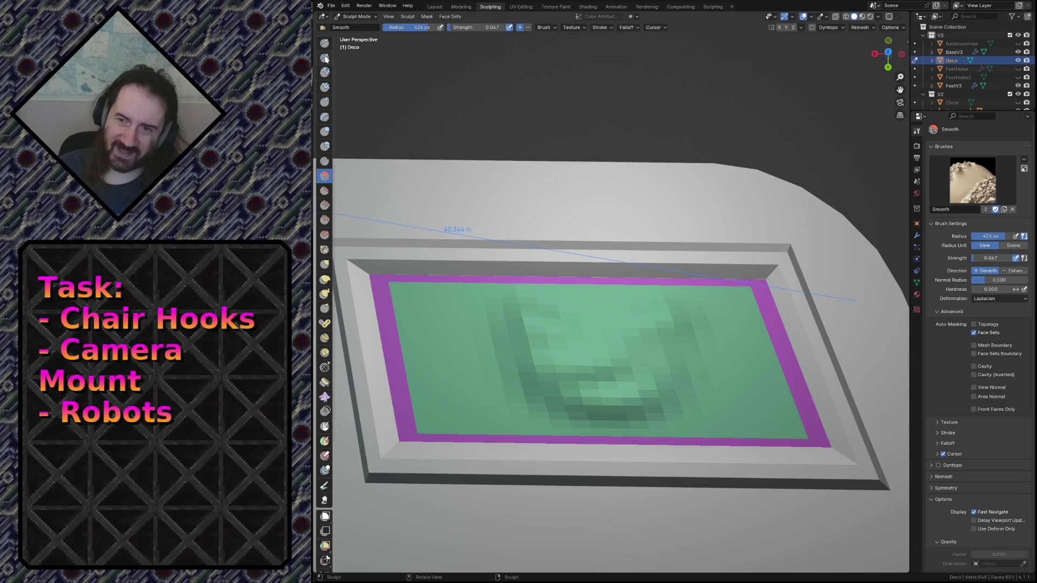
Step: Switch to the Clay Strips brush and shrink its radius to 48 px
click(323, 90)
key(f)
click(655, 312)
key(bracketleft)
key(bracketleft)
key(bracketleft)
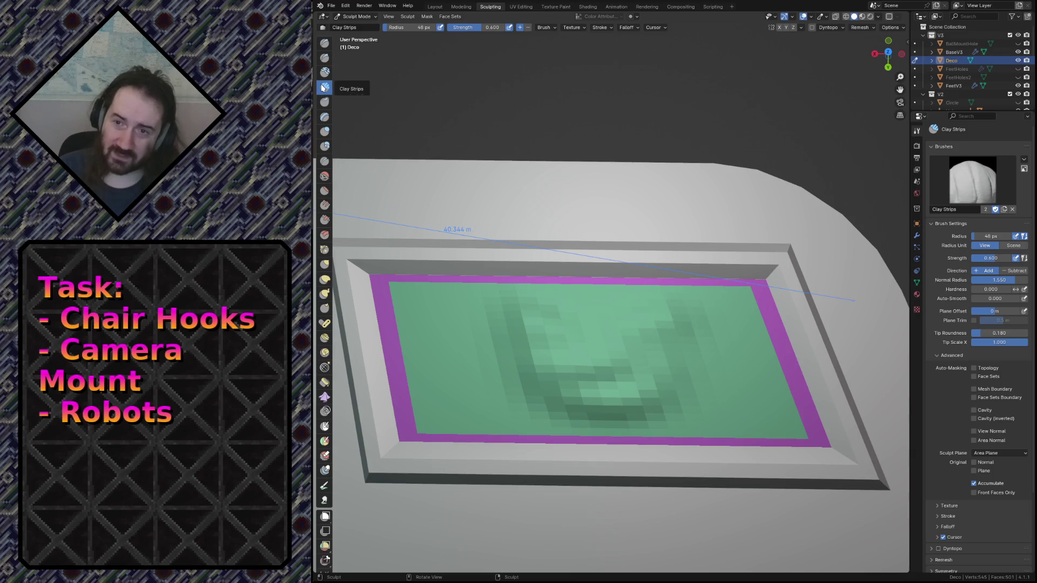
Step: Build up clay strips along the U relief's arms, centre and upper right area
mouse_move(672, 365)
mouse_down()
mouse_move(682, 388)
mouse_move(591, 335)
mouse_move(540, 324)
mouse_up()
mouse_move(478, 319)
mouse_down()
mouse_move(530, 371)
mouse_move(523, 355)
mouse_up()
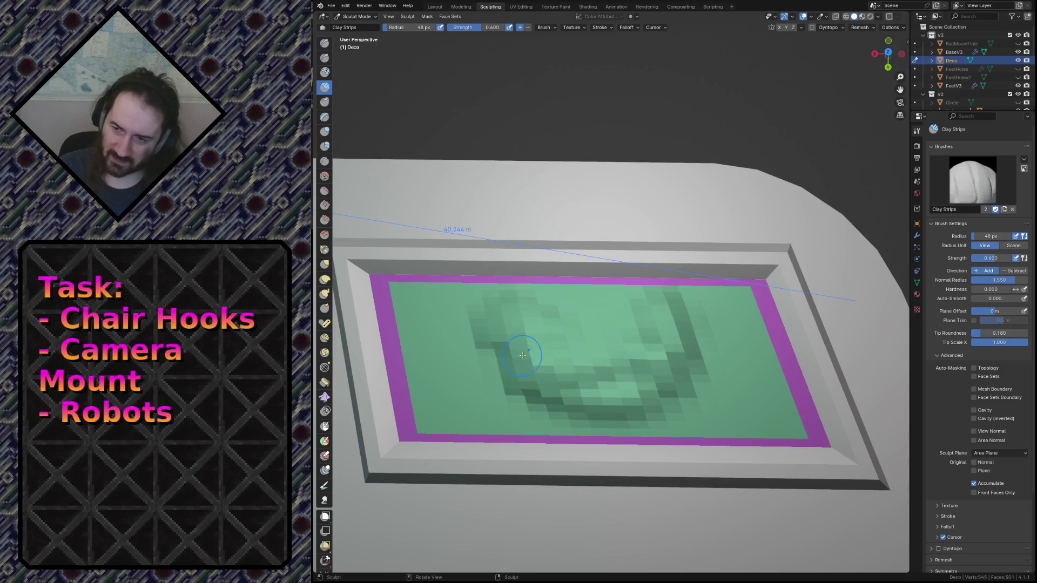
drag(568, 392, 572, 384)
mouse_move(605, 366)
mouse_down()
mouse_move(561, 346)
mouse_move(570, 359)
mouse_move(613, 342)
mouse_move(567, 348)
mouse_move(541, 333)
mouse_move(629, 332)
mouse_move(608, 334)
mouse_move(588, 372)
mouse_move(577, 314)
mouse_move(596, 336)
mouse_move(600, 378)
mouse_move(561, 345)
mouse_move(589, 347)
mouse_up()
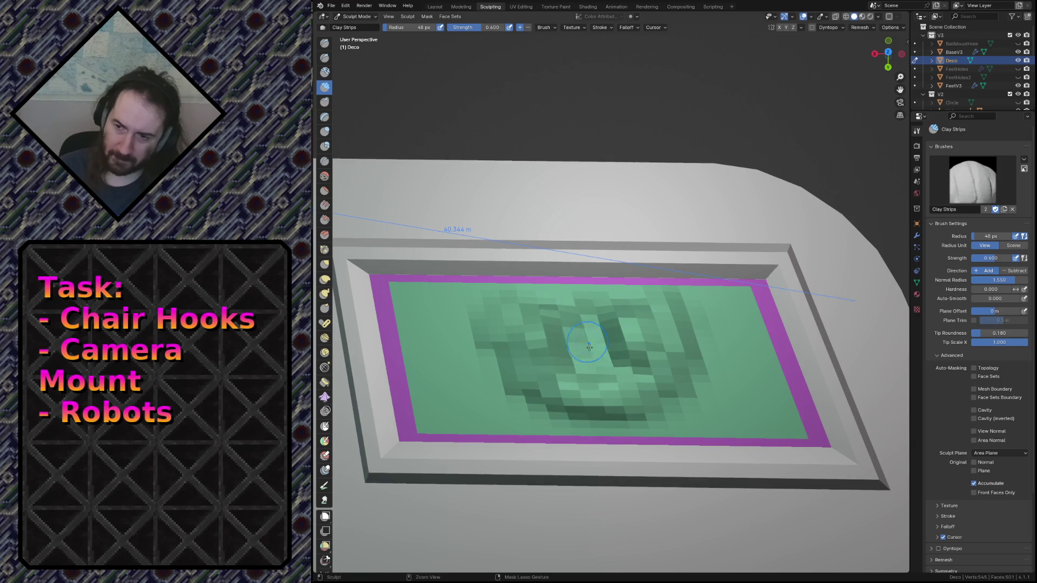
drag(536, 325, 546, 330)
drag(640, 327, 630, 328)
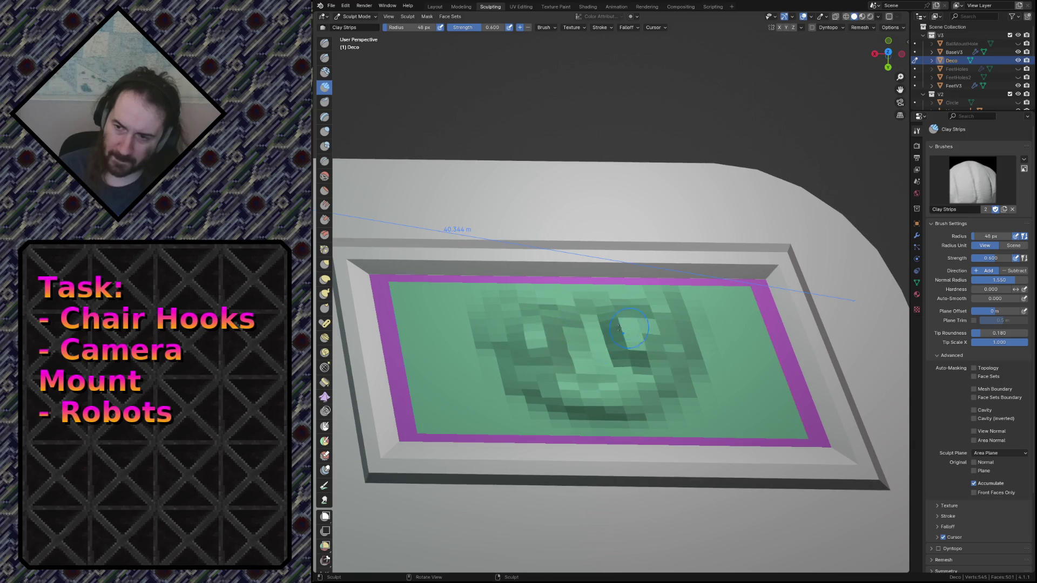
drag(485, 302, 504, 297)
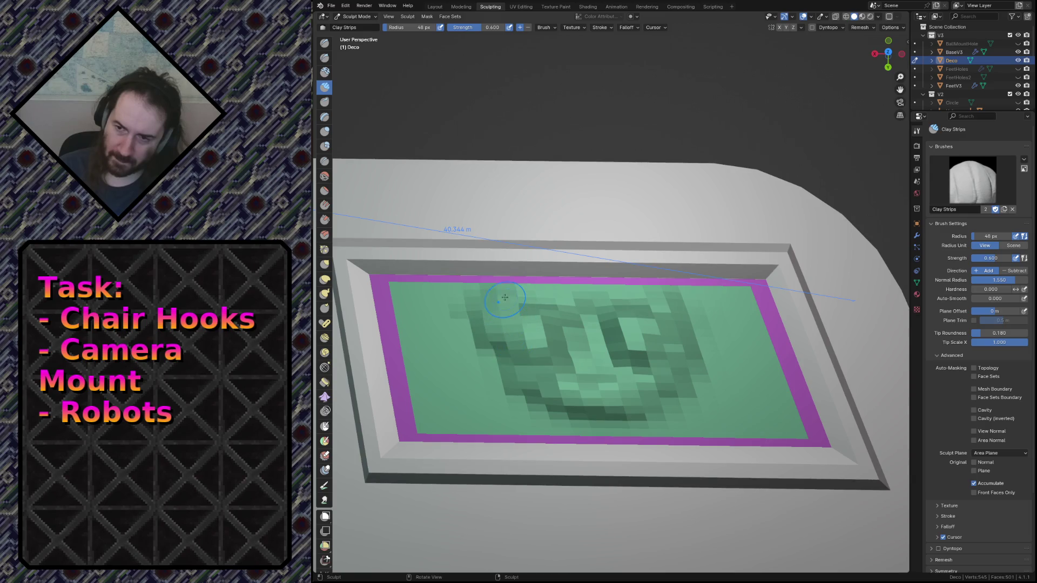
key(shift+grave)
key(w)
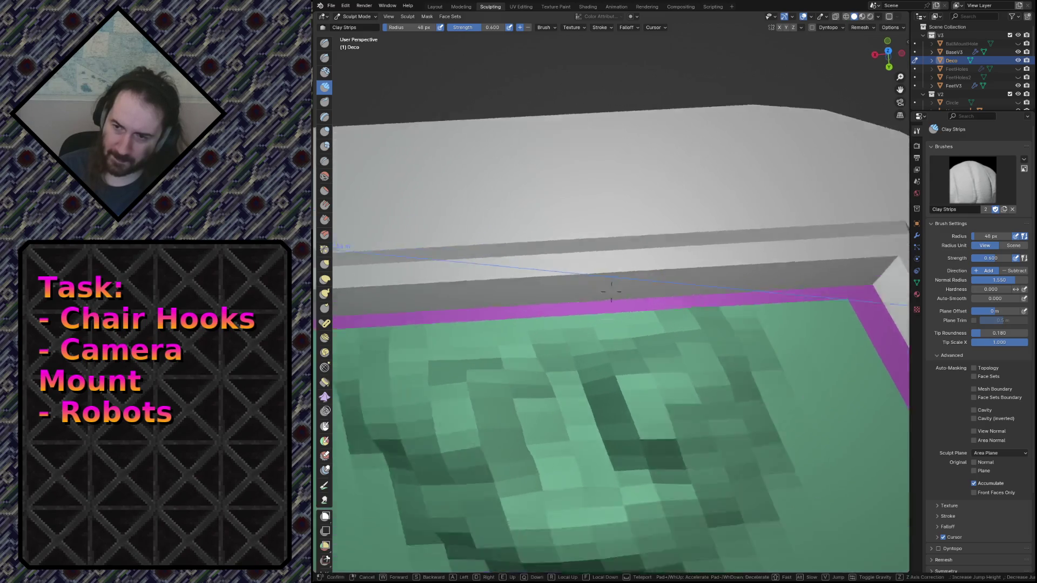
key(w)
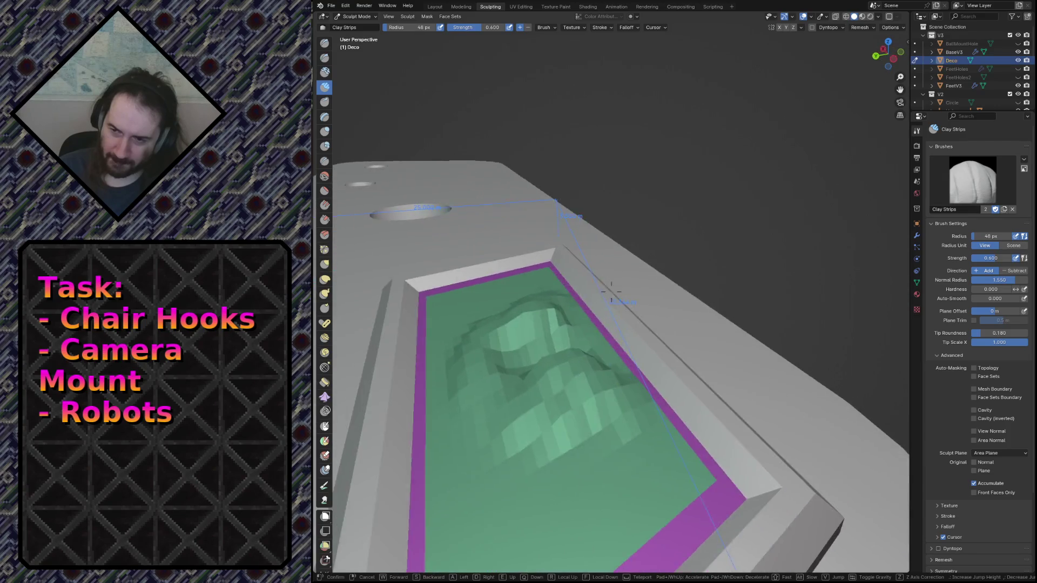
click(611, 291)
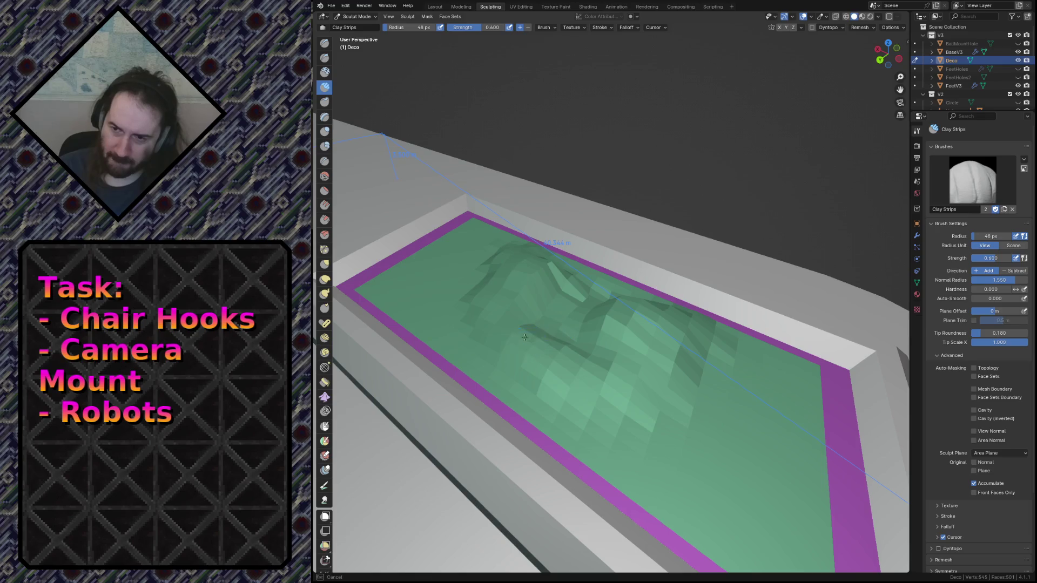
Step: Sculpt clay patches near the panel's upper left, undoing the strokes that misfire
key(shift+grave)
key(s)
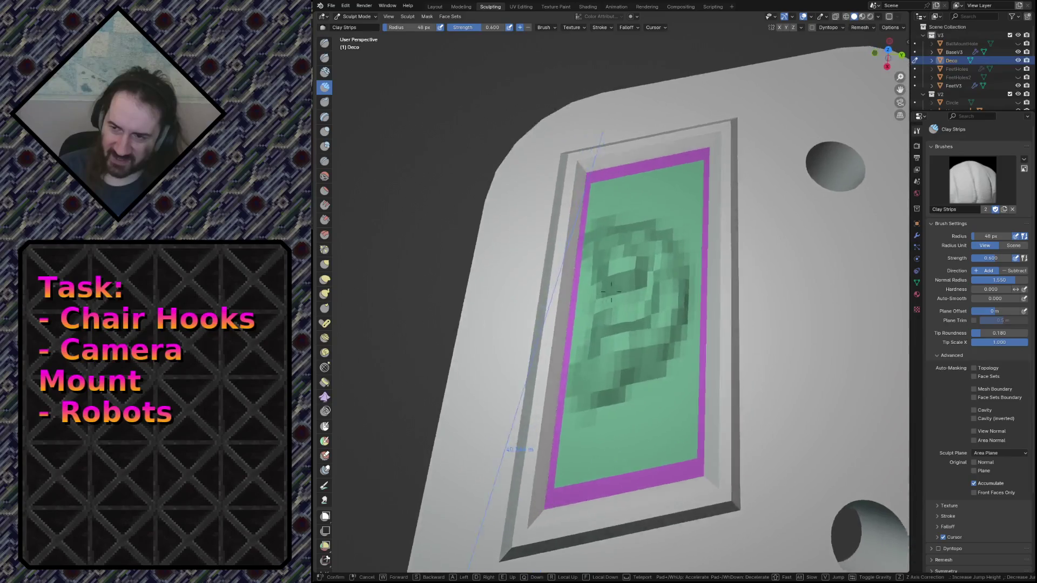
key(w)
key(s)
key(w)
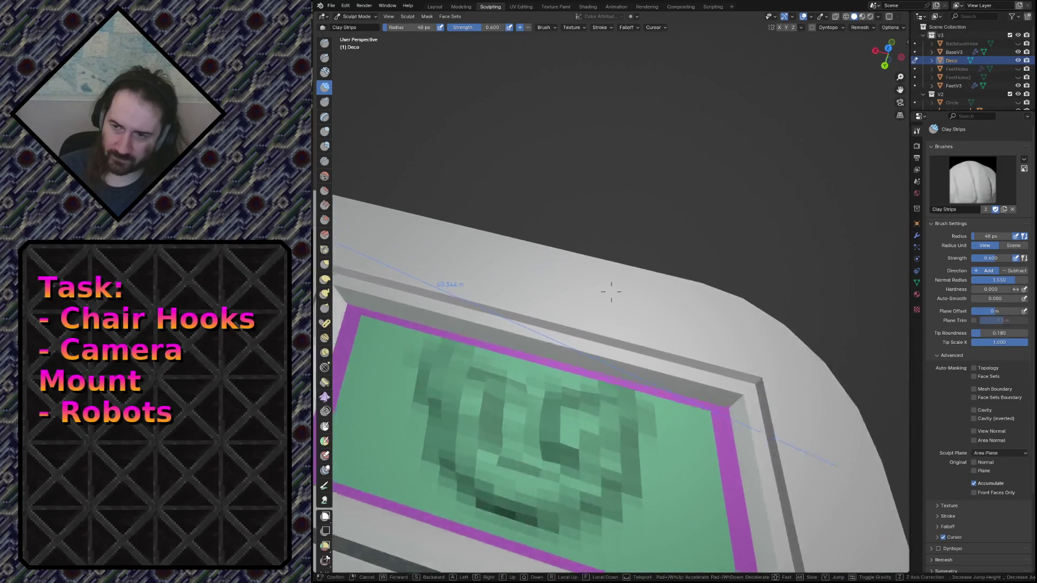
key(s)
key(w)
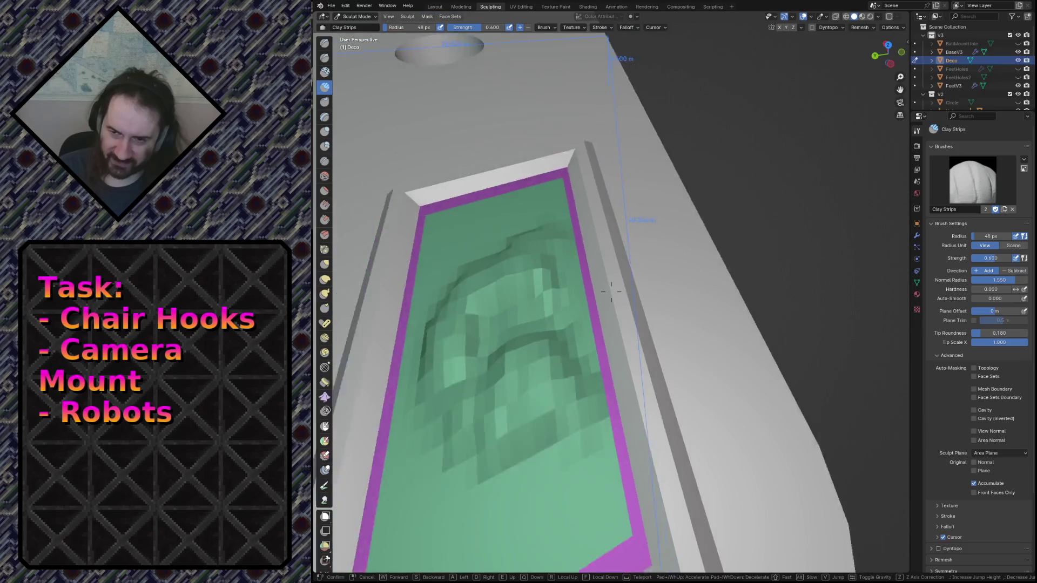
key(s)
key(w)
click(611, 291)
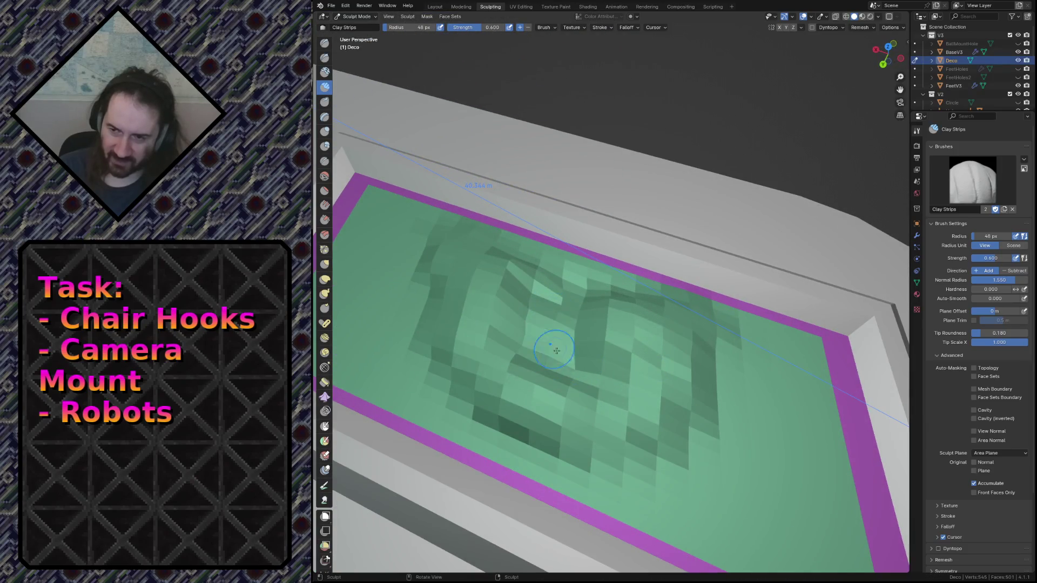
key(s)
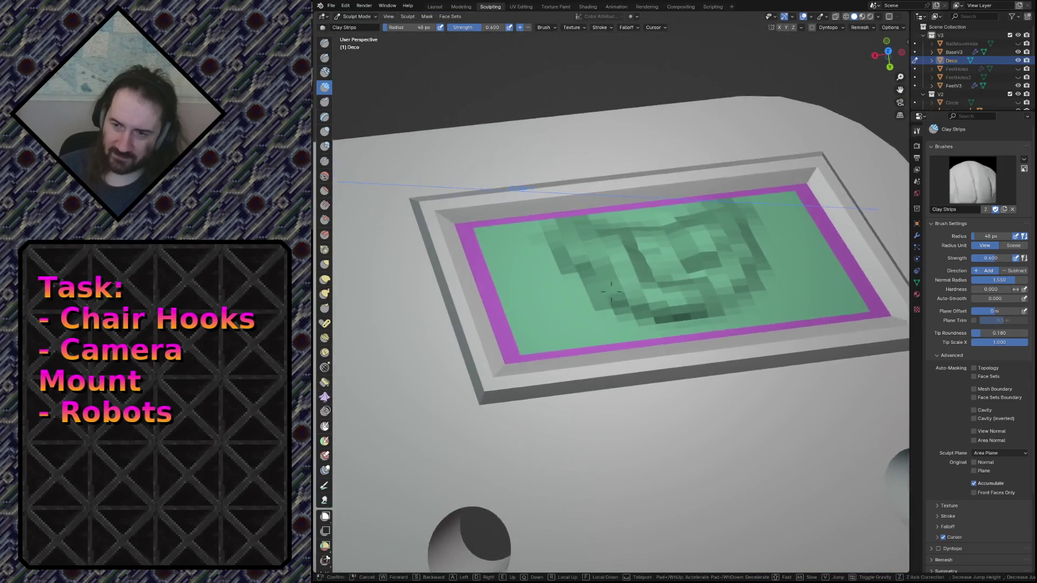
click(541, 372)
drag(542, 373, 546, 368)
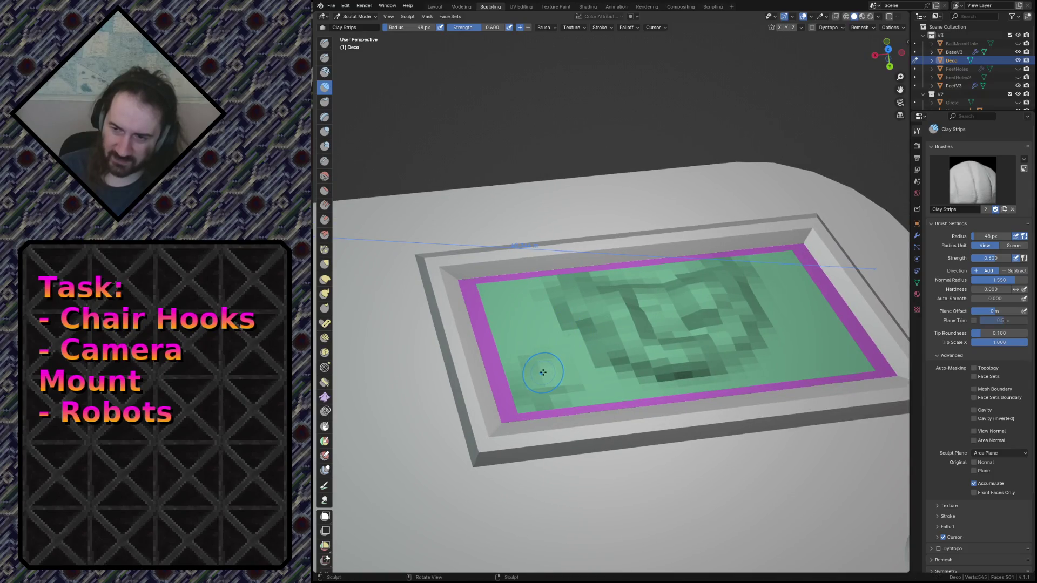
key(ctrl+z)
mouse_move(490, 298)
mouse_down()
mouse_move(514, 370)
mouse_move(506, 366)
mouse_up()
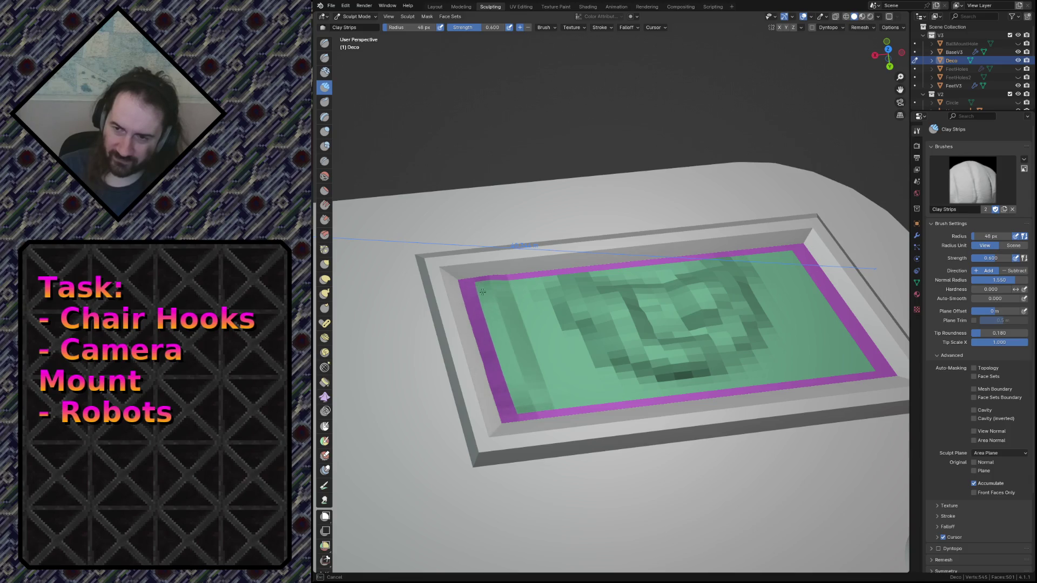
key(ctrl+z)
Step: Add clay marks on the panel's left and clay blocks on its right, undoing strokes that spill over
mouse_move(503, 297)
mouse_down()
mouse_move(519, 367)
mouse_move(526, 346)
mouse_move(489, 332)
mouse_move(518, 345)
mouse_move(502, 324)
mouse_move(474, 338)
mouse_move(427, 310)
mouse_up()
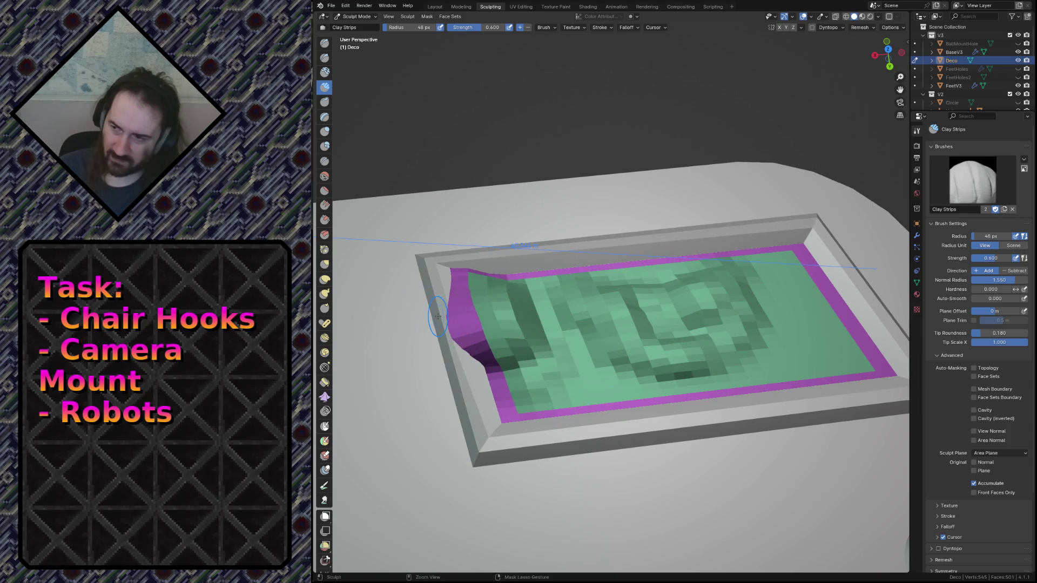
key(ctrl+z)
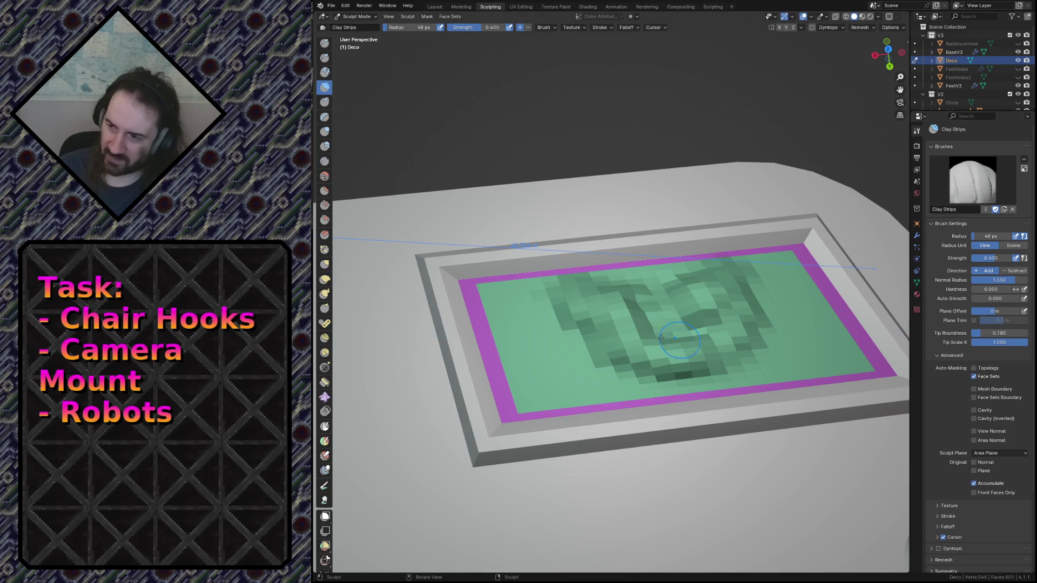
drag(504, 301, 456, 316)
mouse_move(466, 385)
mouse_down()
mouse_move(513, 378)
mouse_move(527, 400)
mouse_move(535, 378)
mouse_move(526, 403)
mouse_move(556, 351)
mouse_move(556, 382)
mouse_move(578, 367)
mouse_move(554, 381)
mouse_move(566, 375)
mouse_up()
key(ctrl+z)
key(ctrl+z)
key(ctrl+z)
key(ctrl+z)
drag(770, 330, 813, 347)
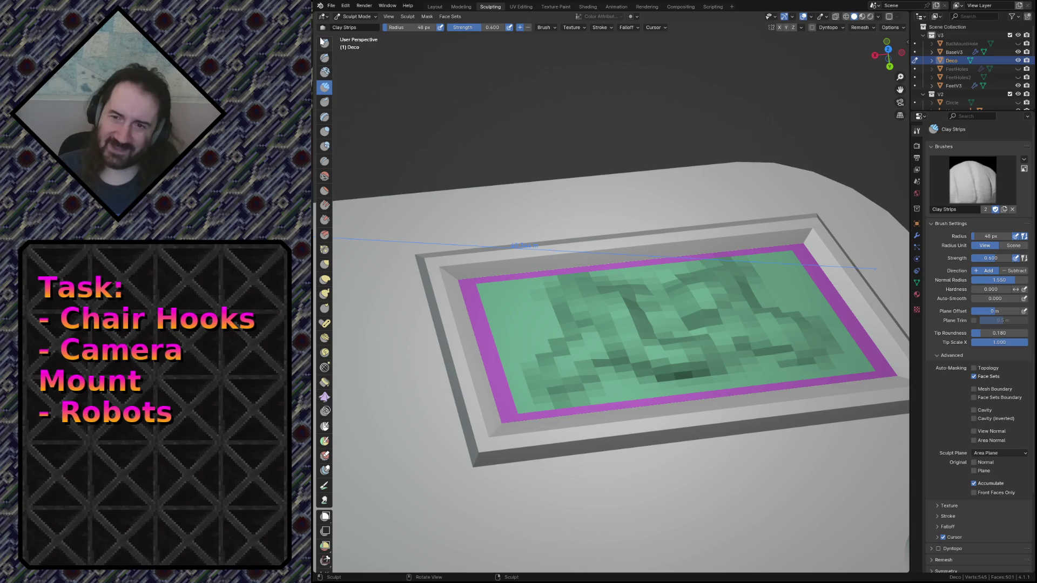
click(435, 7)
Step: Lower the Deco relief 0.5 m along Z into the pink base plate
key(shift+grave)
key(s)
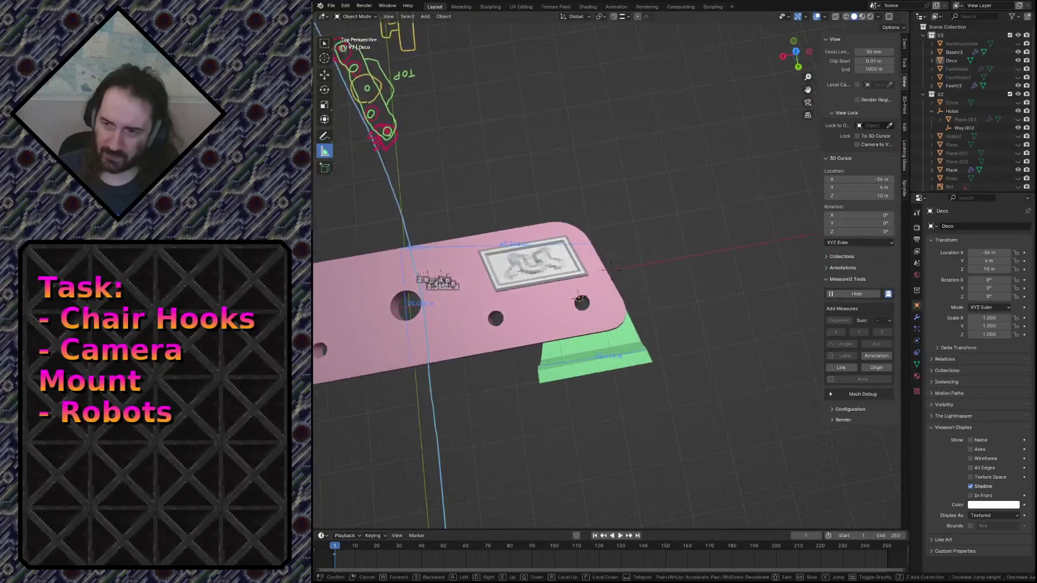
key(w)
key(s)
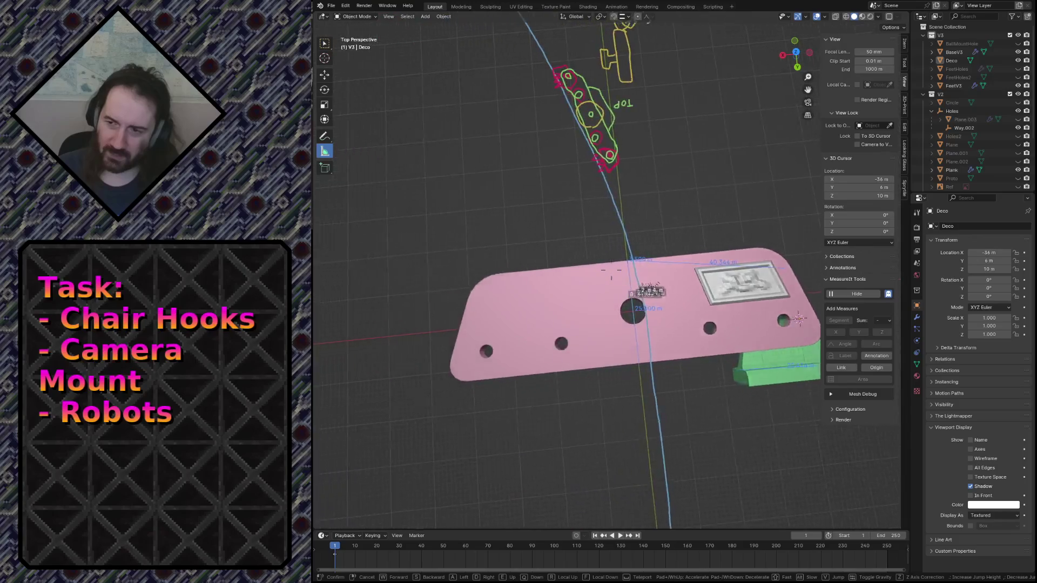
key(w)
key(s)
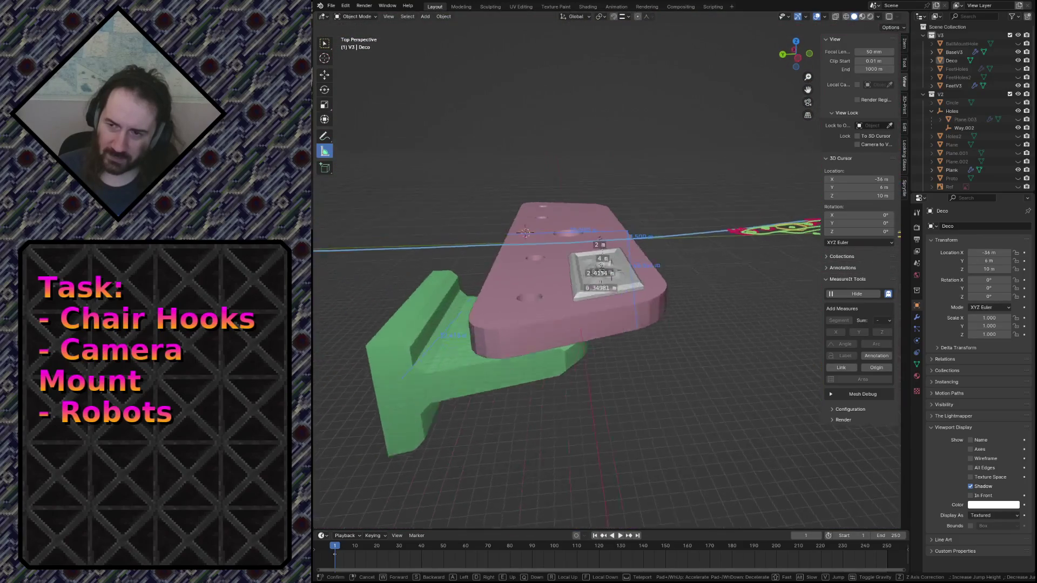
key(w)
click(541, 211)
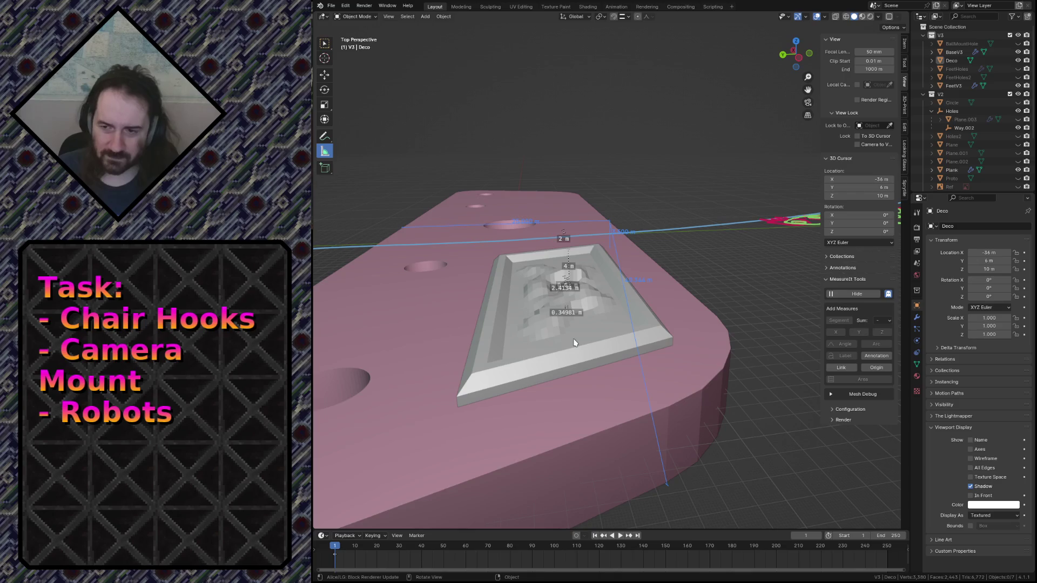
click(574, 342)
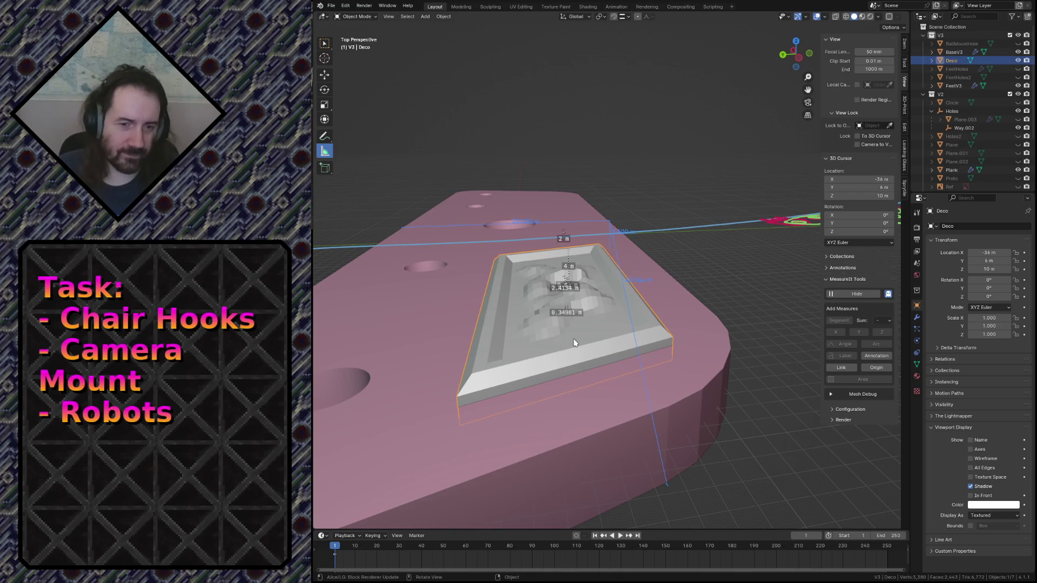
key(g)
key(z)
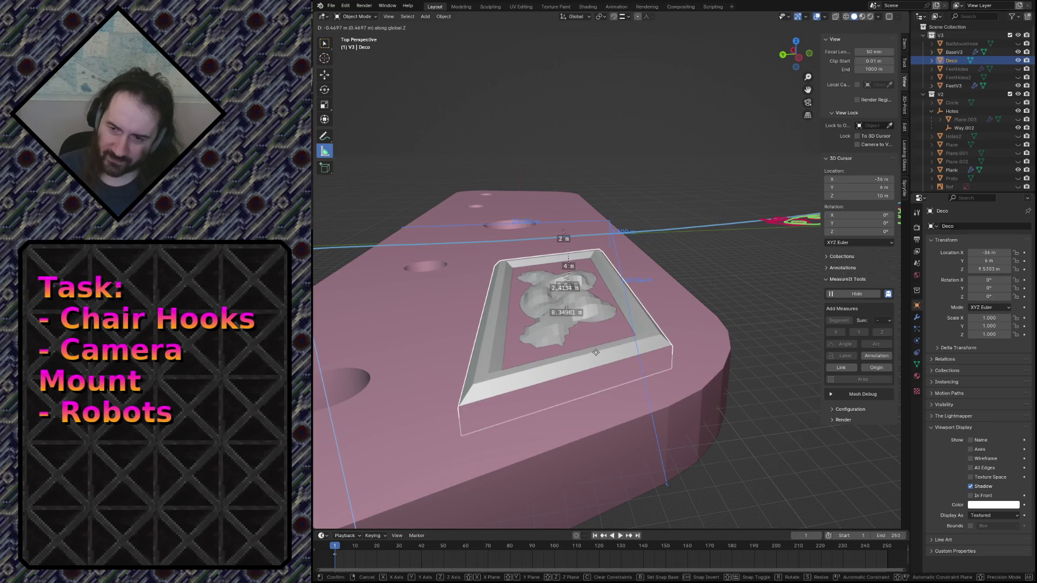
click(599, 353)
Step: Save the file as camera_mount.blend and select the base plate BaseV3
key(shift+grave)
key(s)
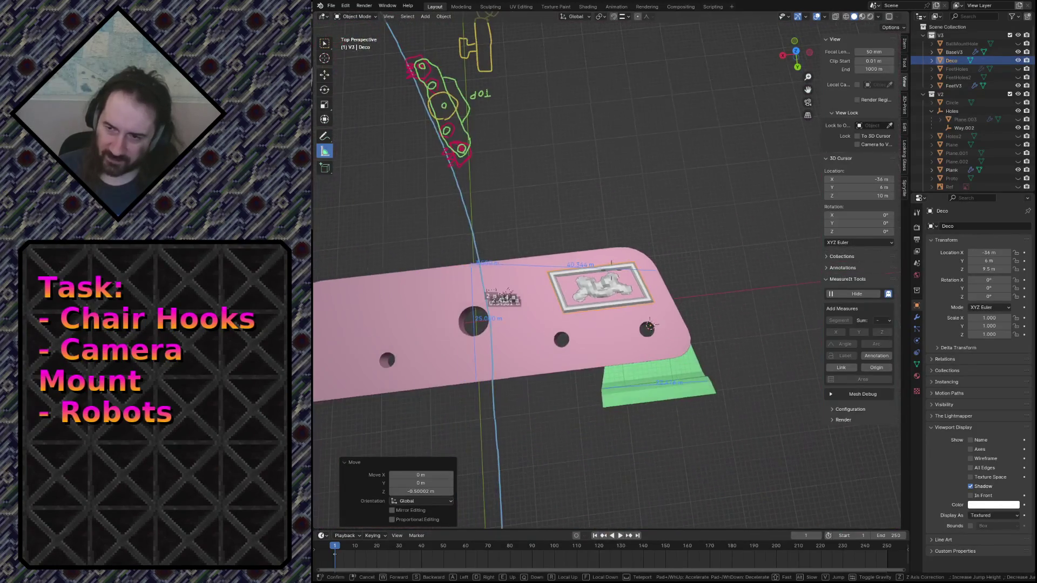
click(601, 353)
key(Tab)
key(ctrl+s)
key(Tab)
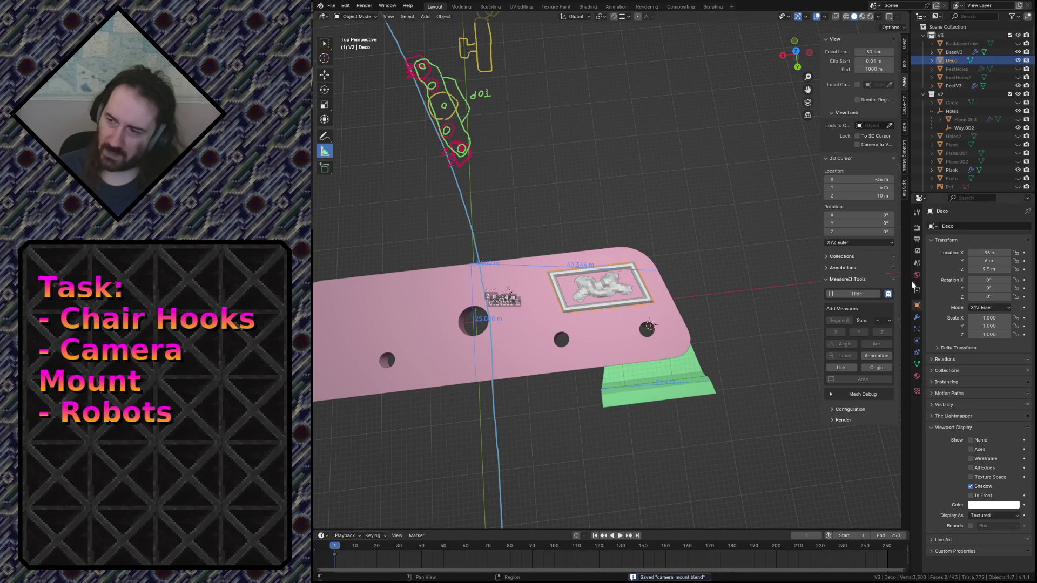
click(482, 344)
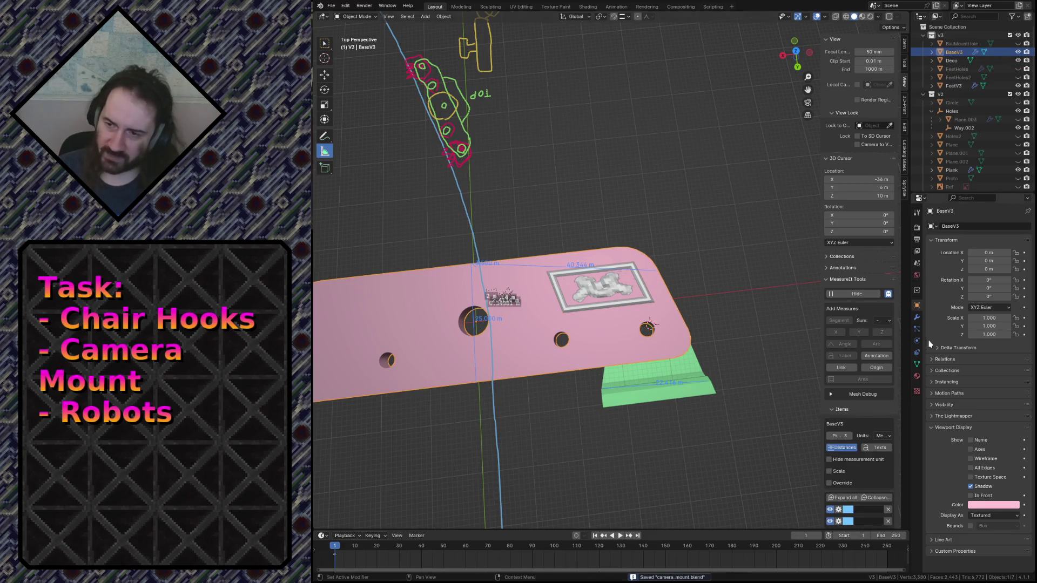
Step: Add a Boolean modifier to BaseV3 at the top of the stack, set to Union with Deco
click(917, 317)
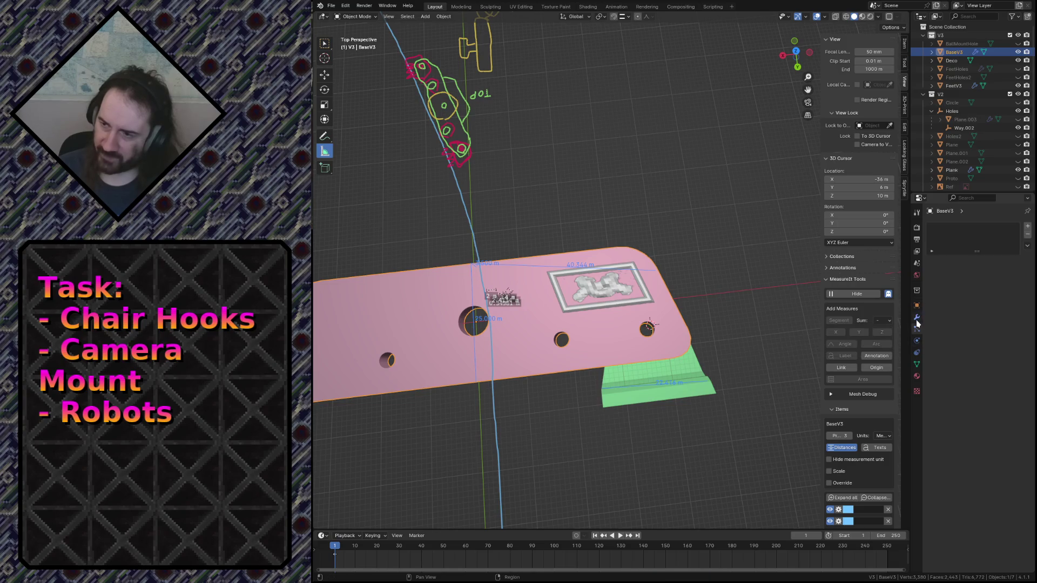
click(969, 226)
mouse_move(969, 225)
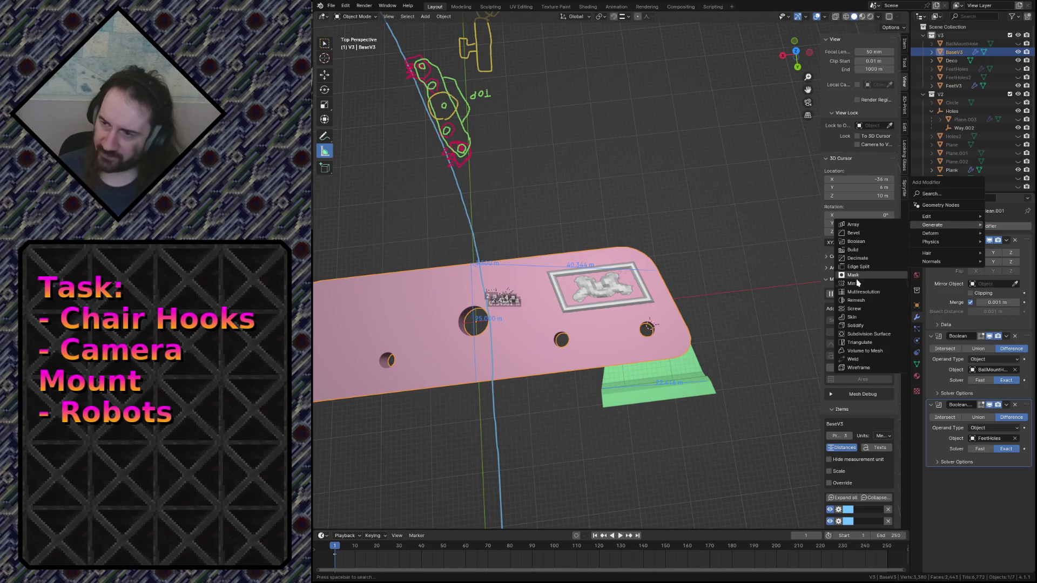
click(872, 243)
drag(1028, 476, 1014, 236)
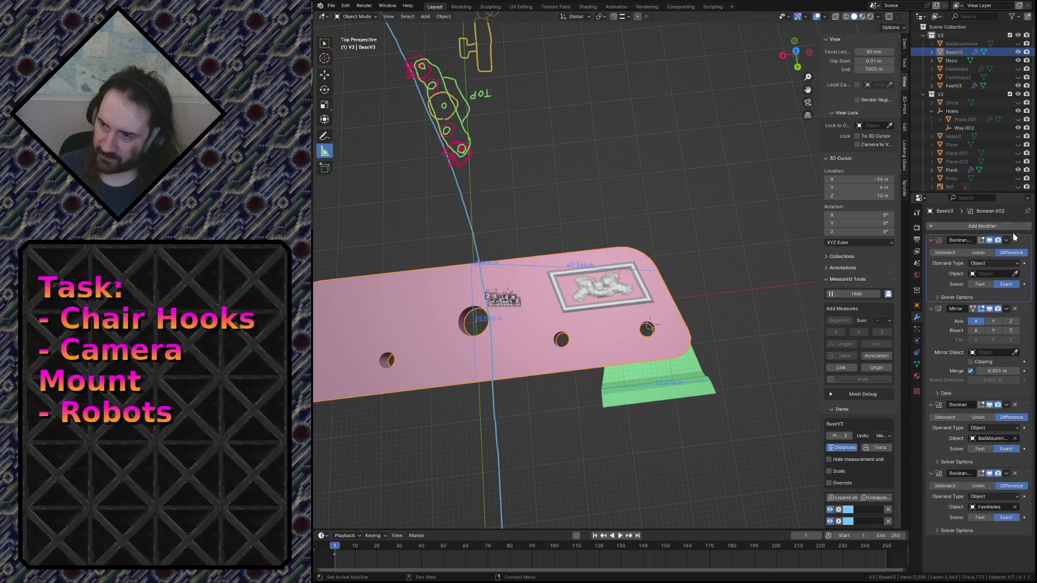
click(1015, 274)
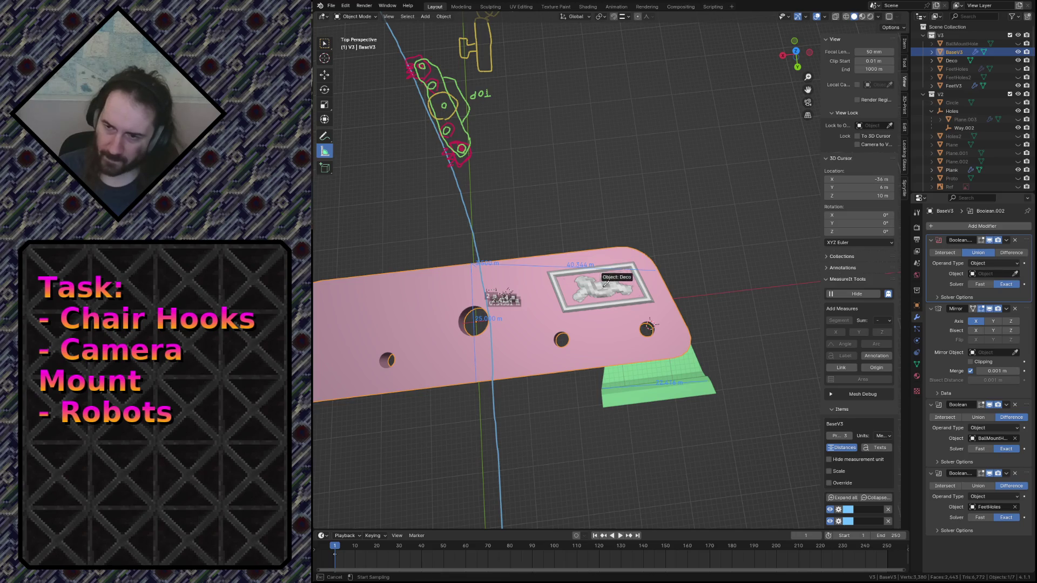
click(602, 287)
click(603, 286)
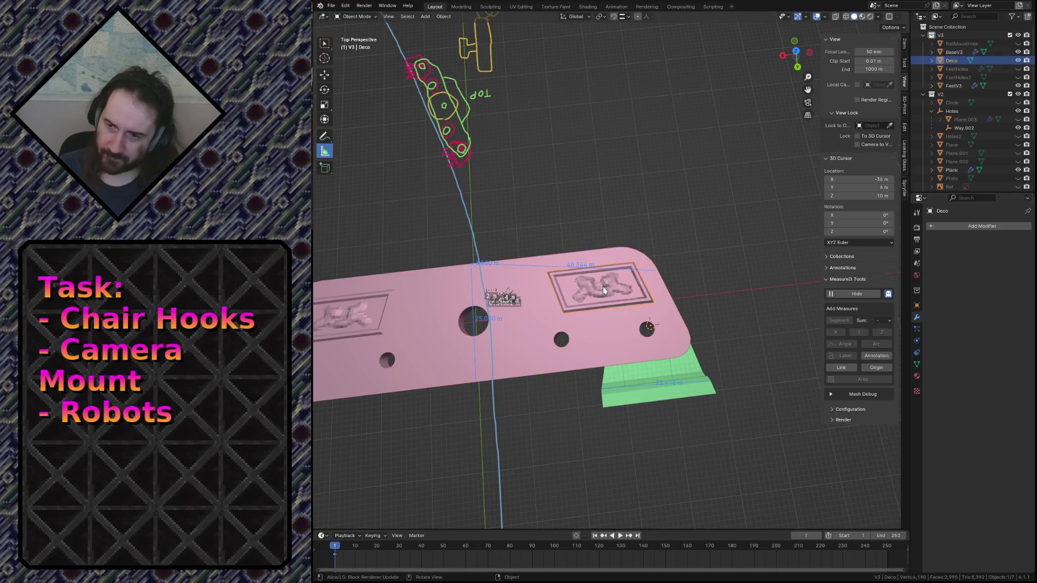
Step: Reselect BaseV3 to inspect the relief badge merged in and mirrored at both ends
key(shift+grave)
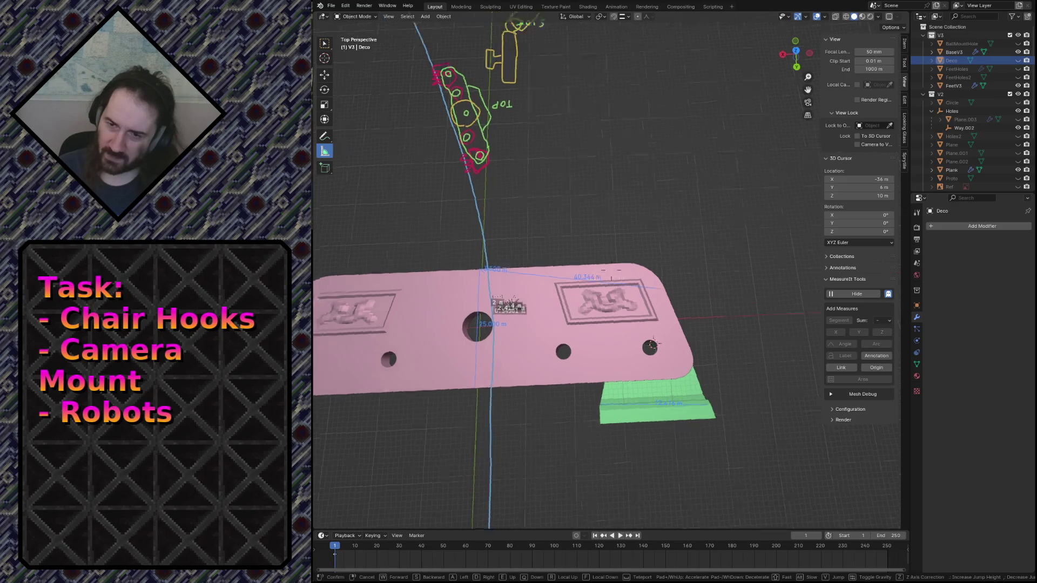
key(w)
key(s)
key(w)
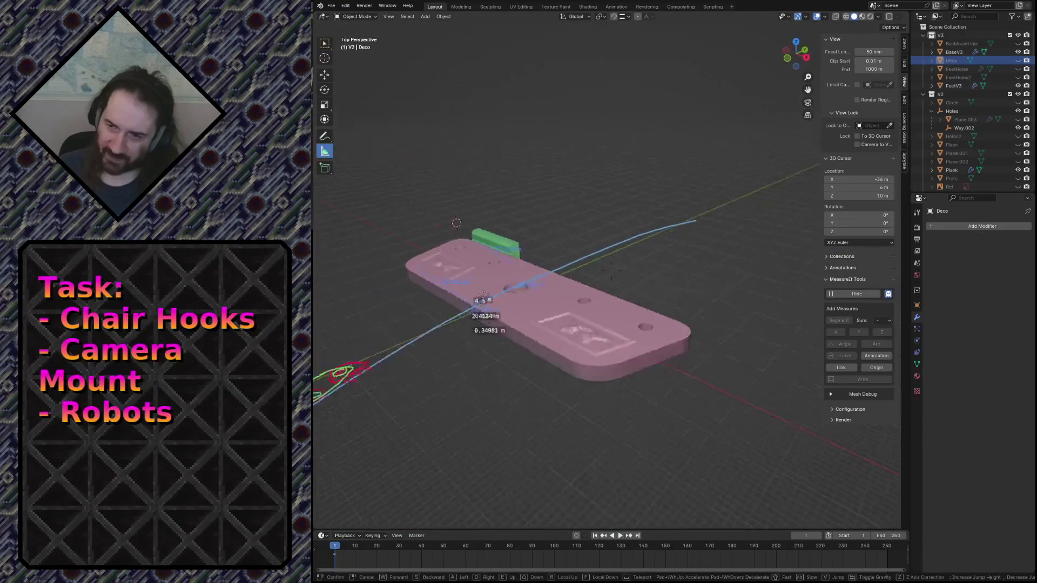
key(s)
key(w)
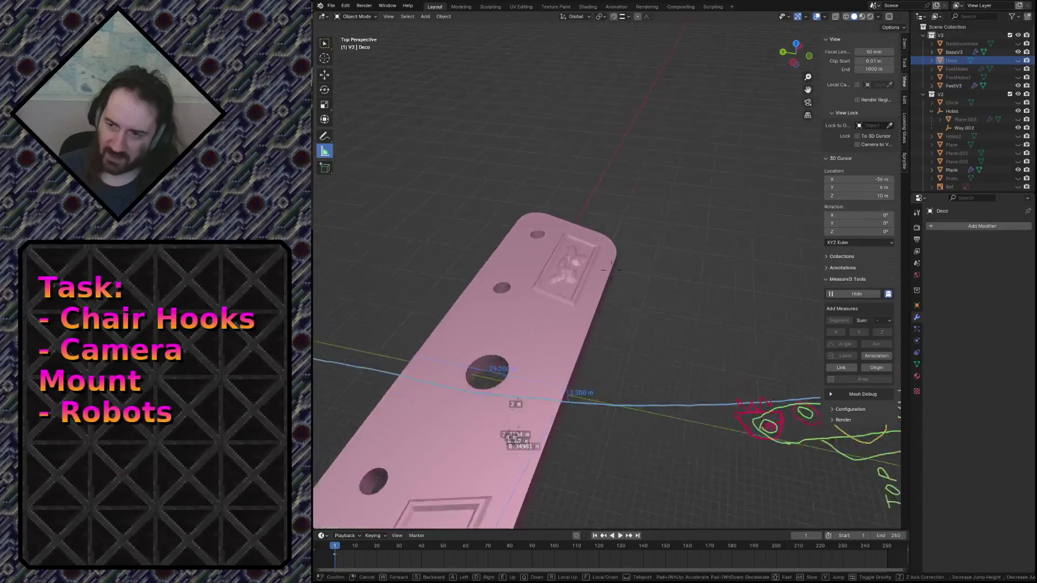
key(s)
key(w)
click(614, 206)
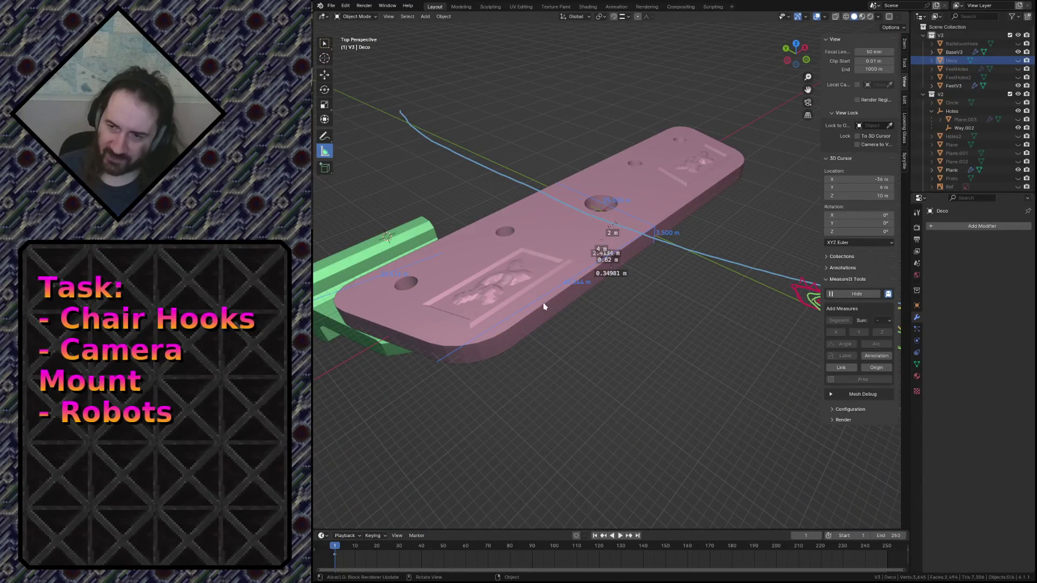
click(543, 306)
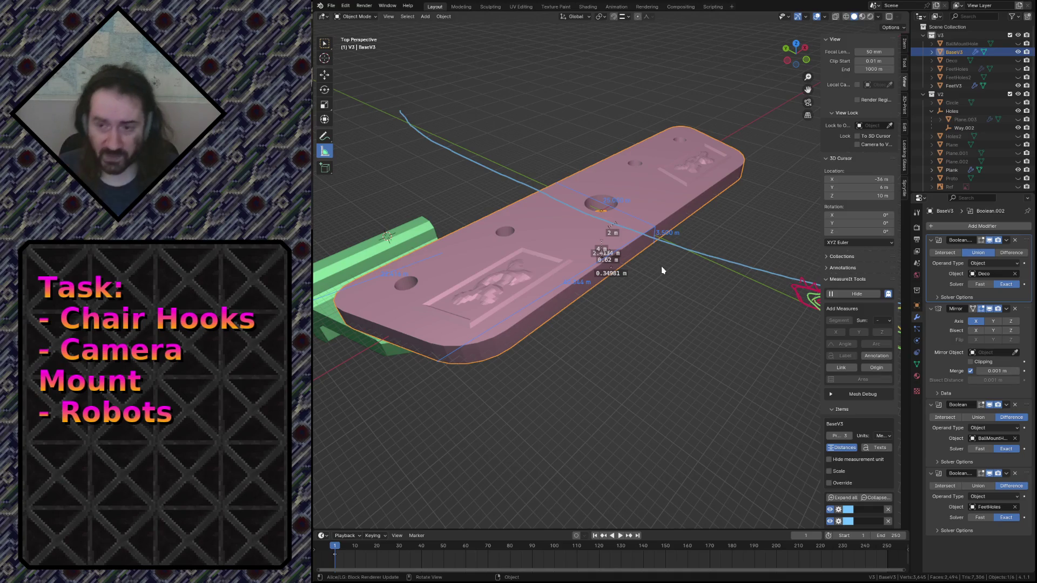
key(Tab)
Step: Add a centred loop cut around the plate's side and select the middle face loop
middle_drag(663, 270, 678, 313)
key(ctrl+r)
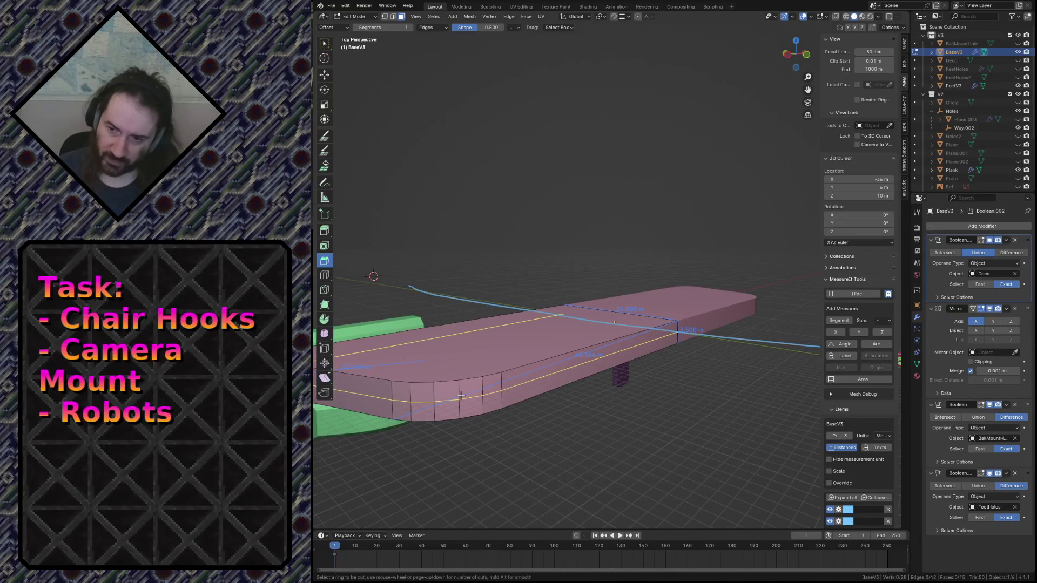
click(461, 397)
right_click(461, 397)
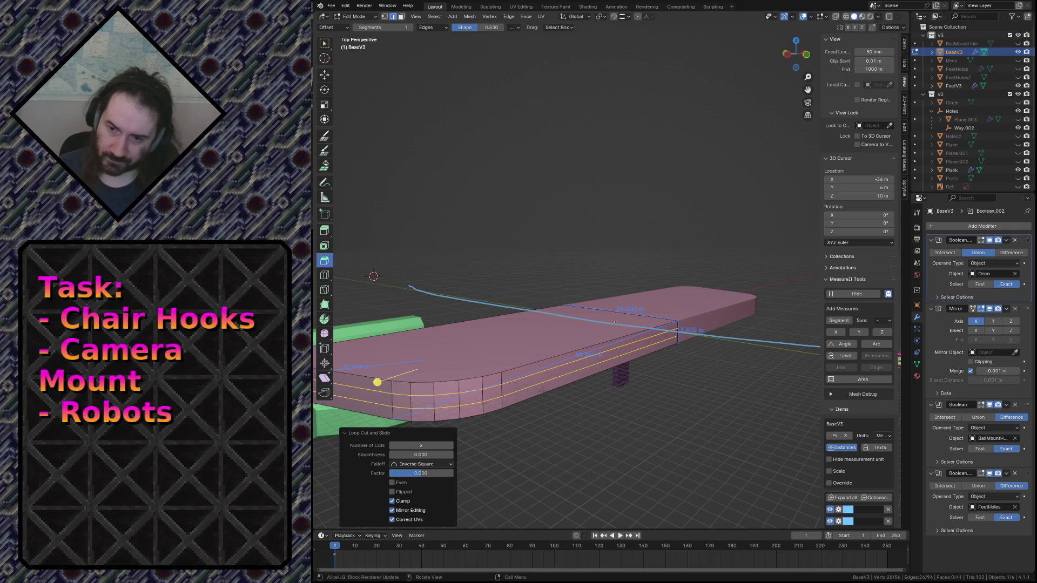
key(alt+a)
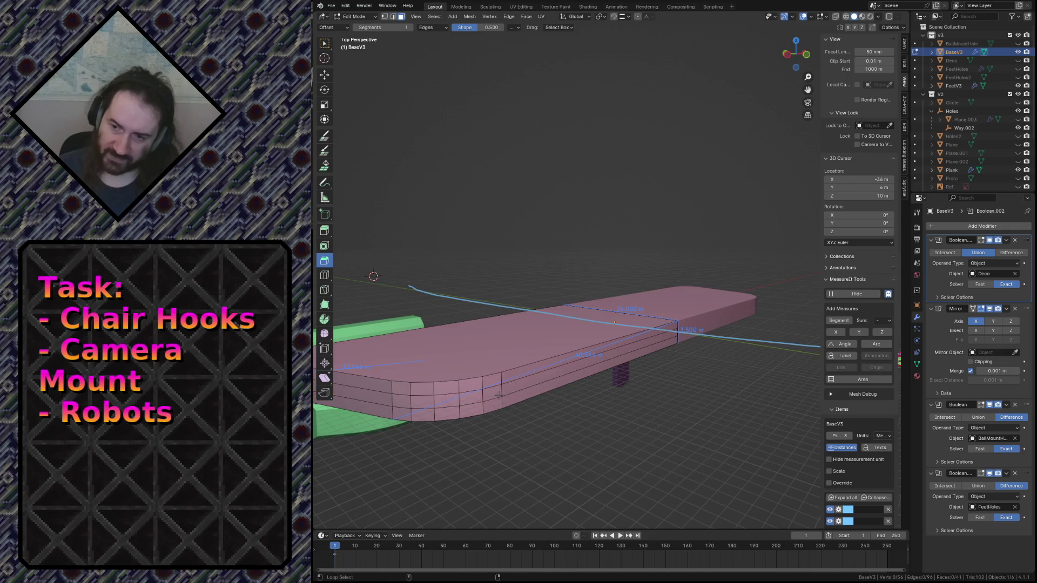
alt+click(500, 392)
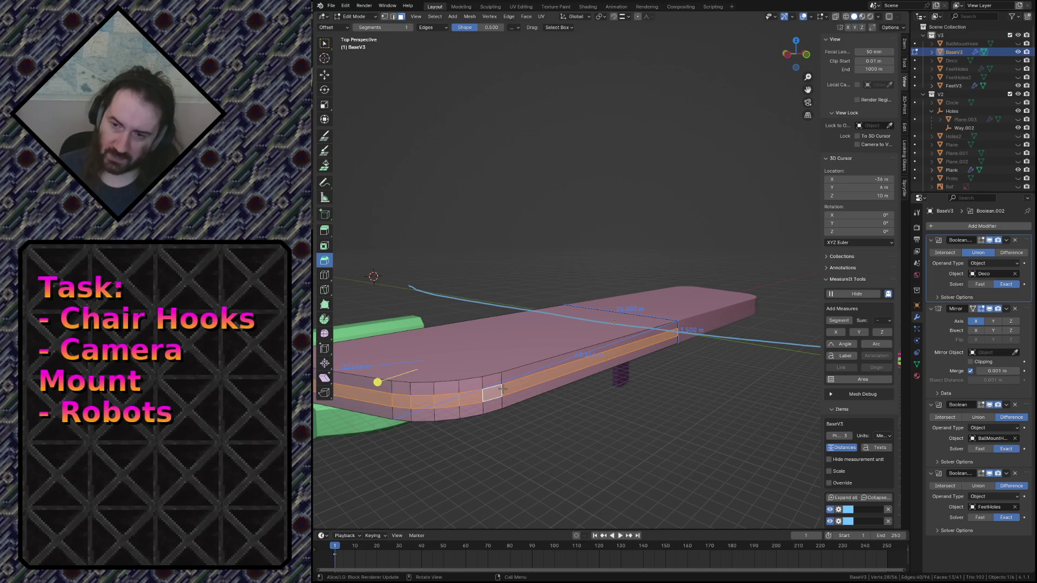
Step: Try moving the face band along Z, undo it, and search for an 'ex' command instead
key(F3)
text(move fac)
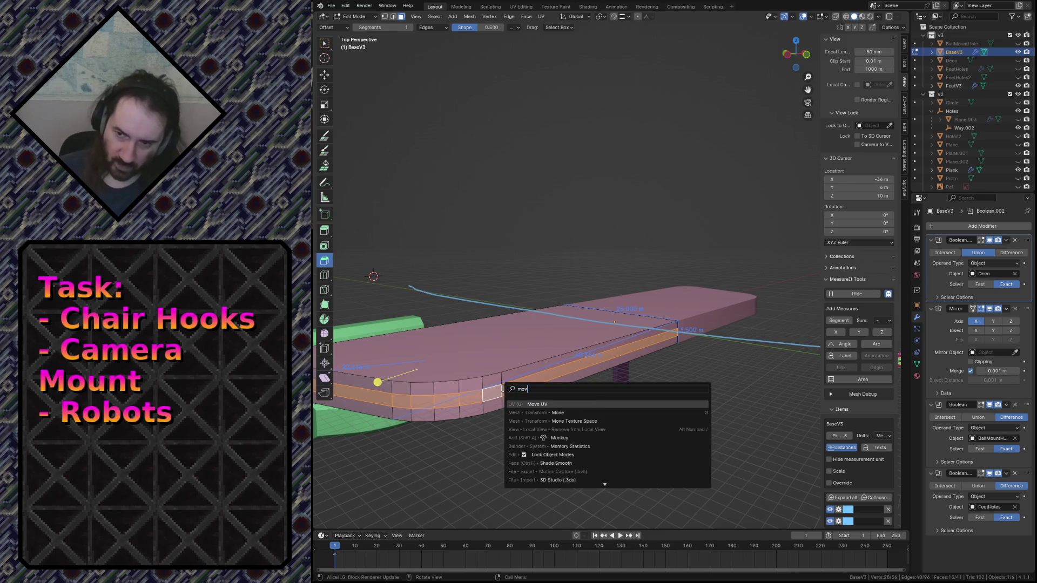
key(BackSpace)
key(BackSpace)
key(BackSpace)
text(alon)
key(Escape)
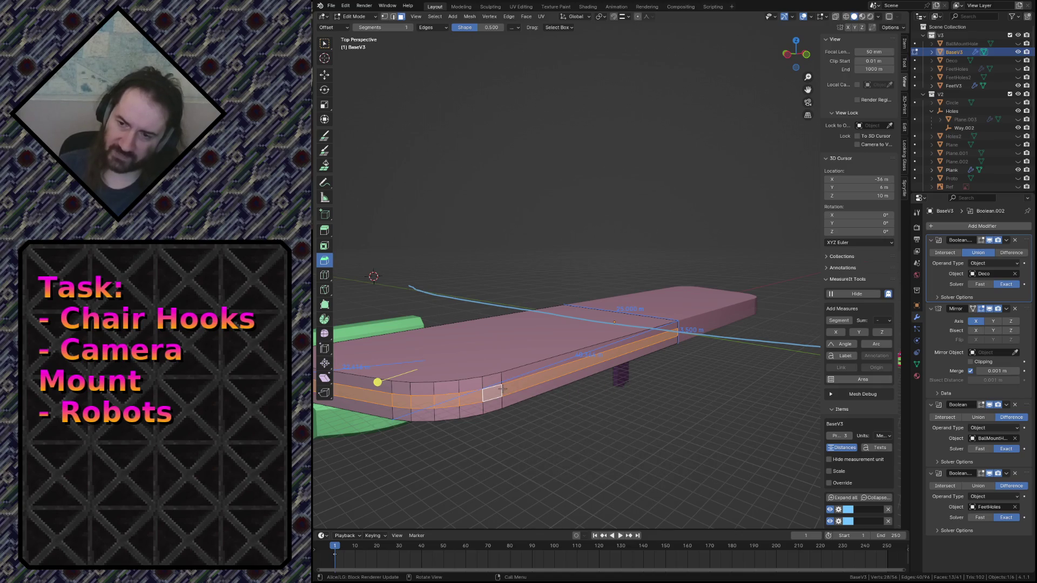
key(g)
key(z)
key(z)
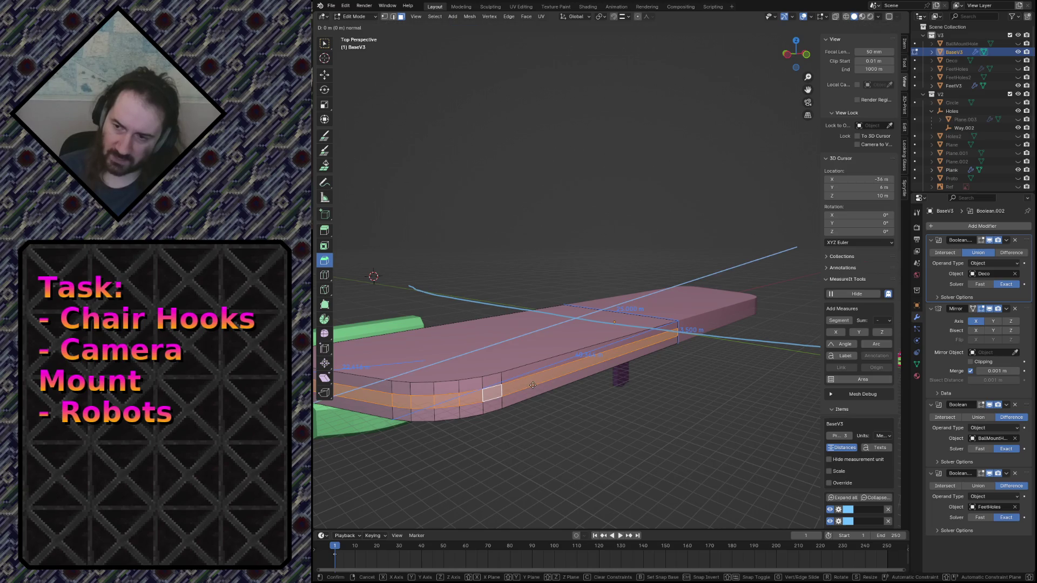
click(525, 405)
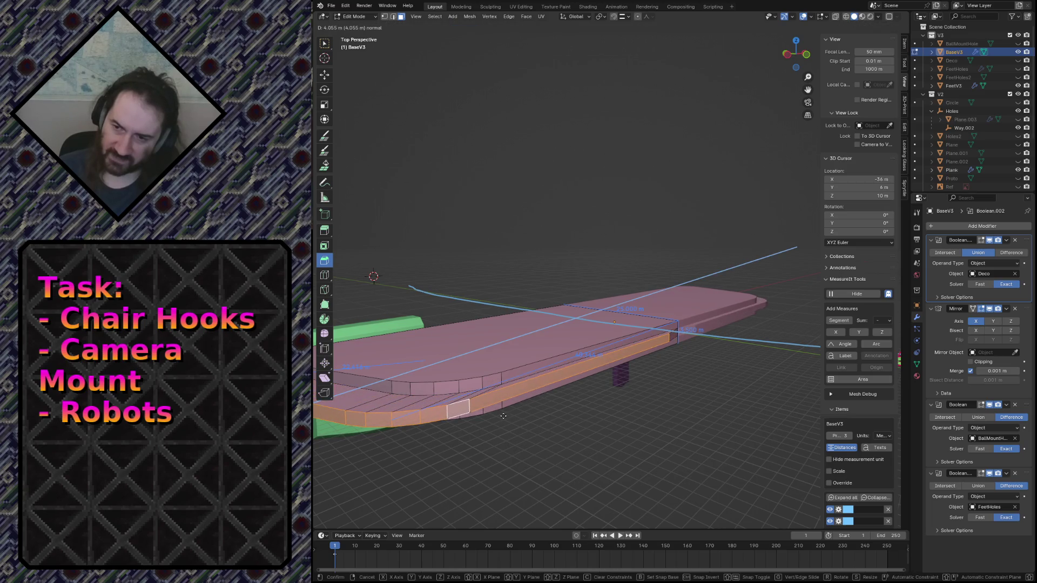
key(ctrl+z)
key(F3)
text(ex)
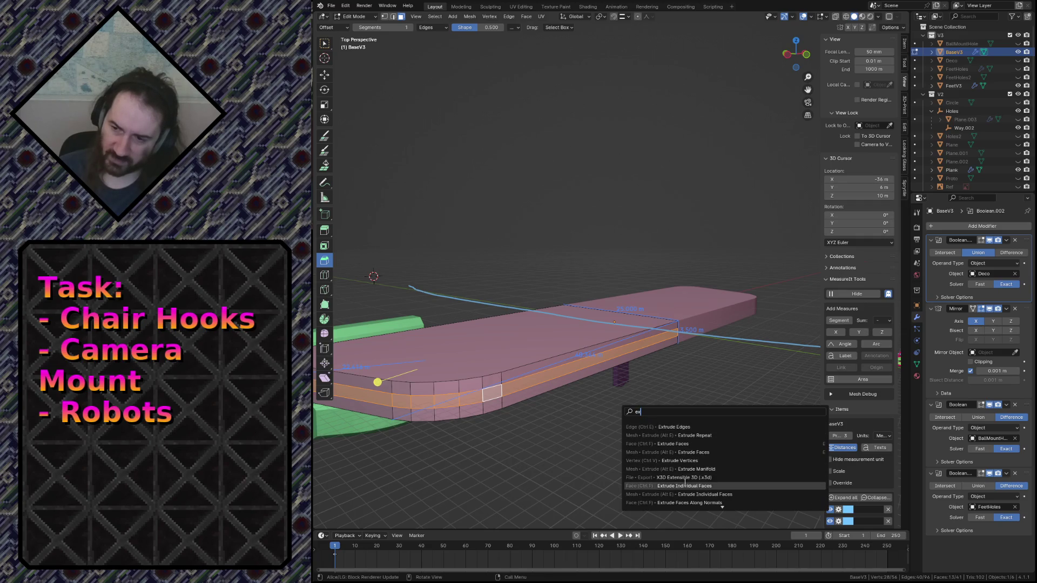
click(685, 502)
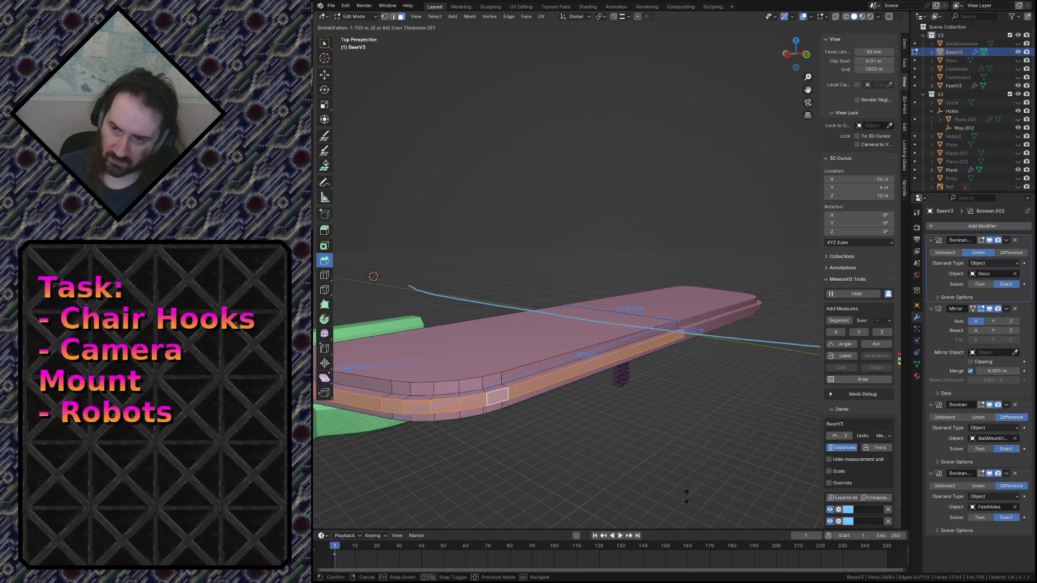
click(687, 494)
key(shift+grave)
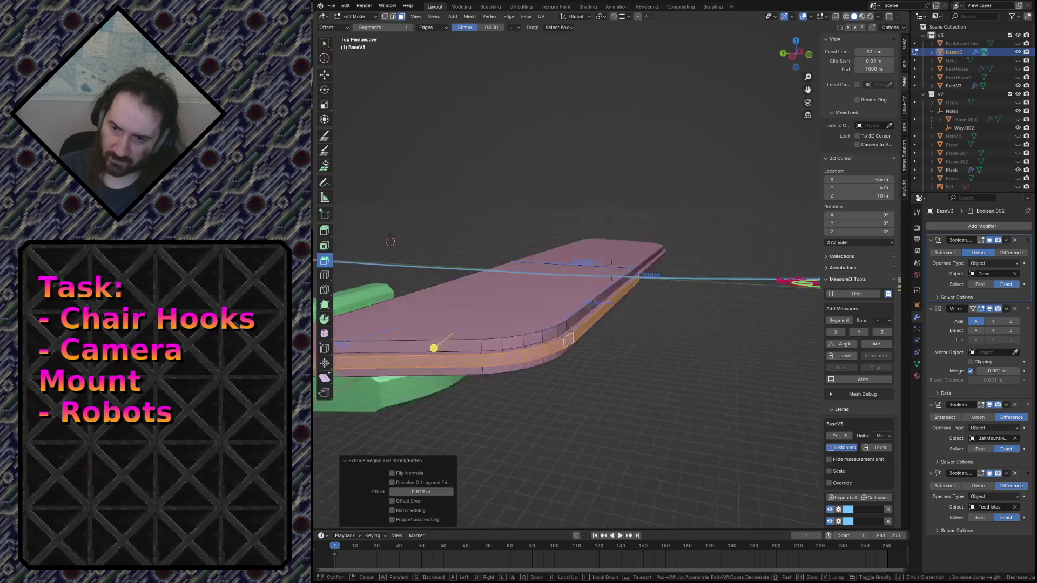
click(610, 268)
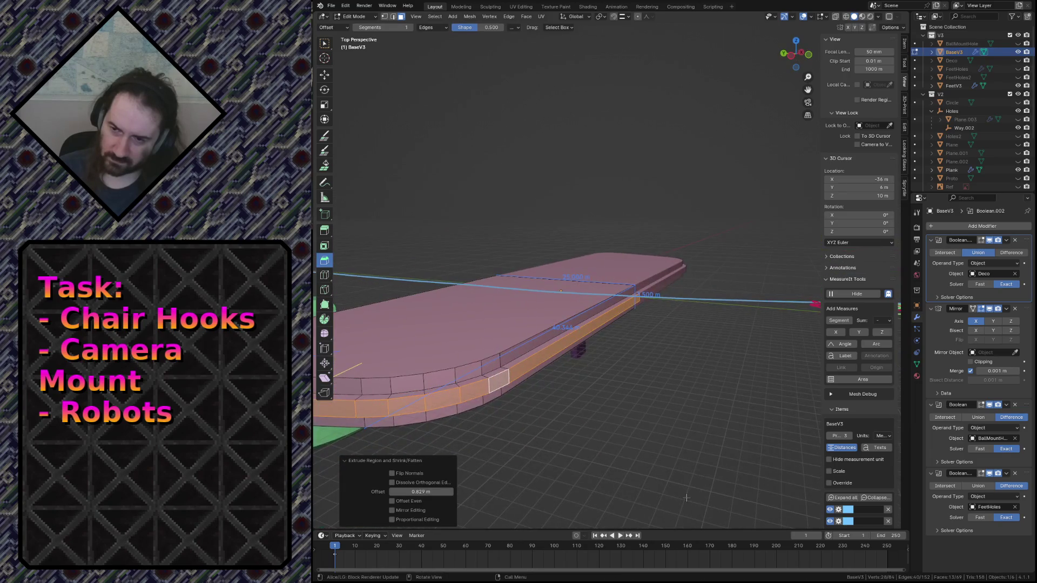
key(ctrl+z)
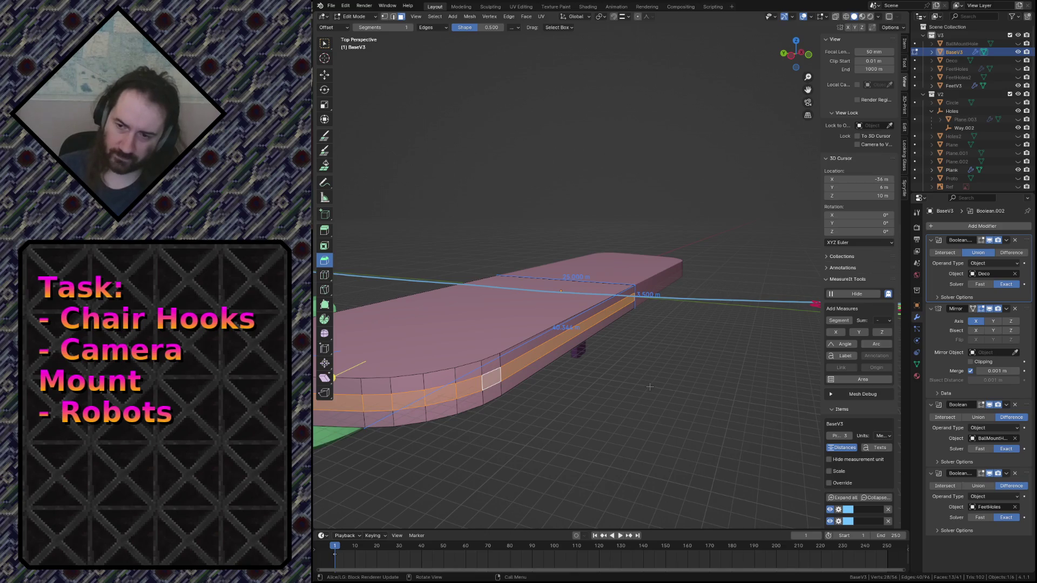
key(F3)
click(694, 403)
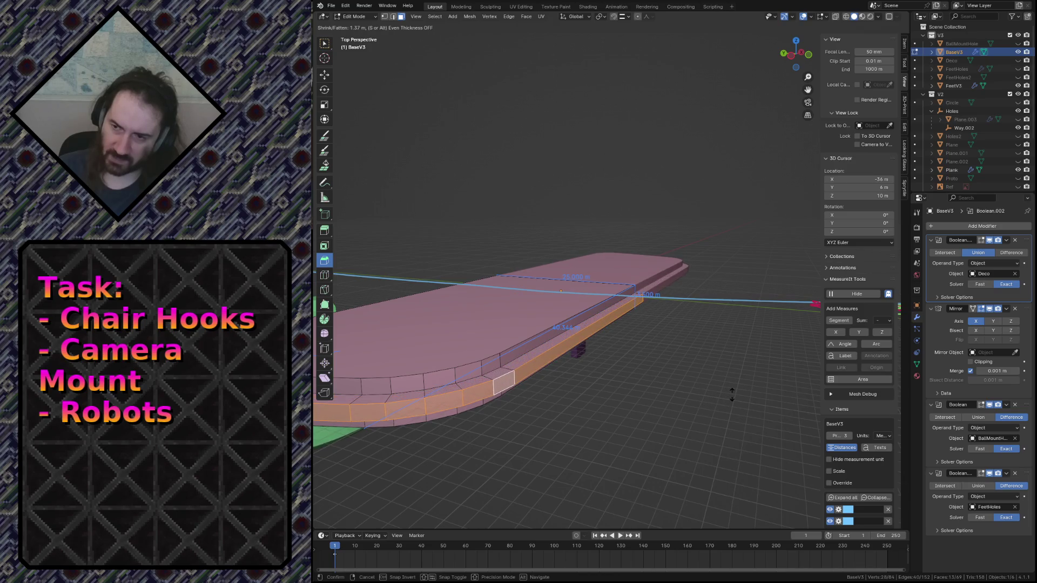
click(643, 423)
click(443, 491)
text(1)
key(Return)
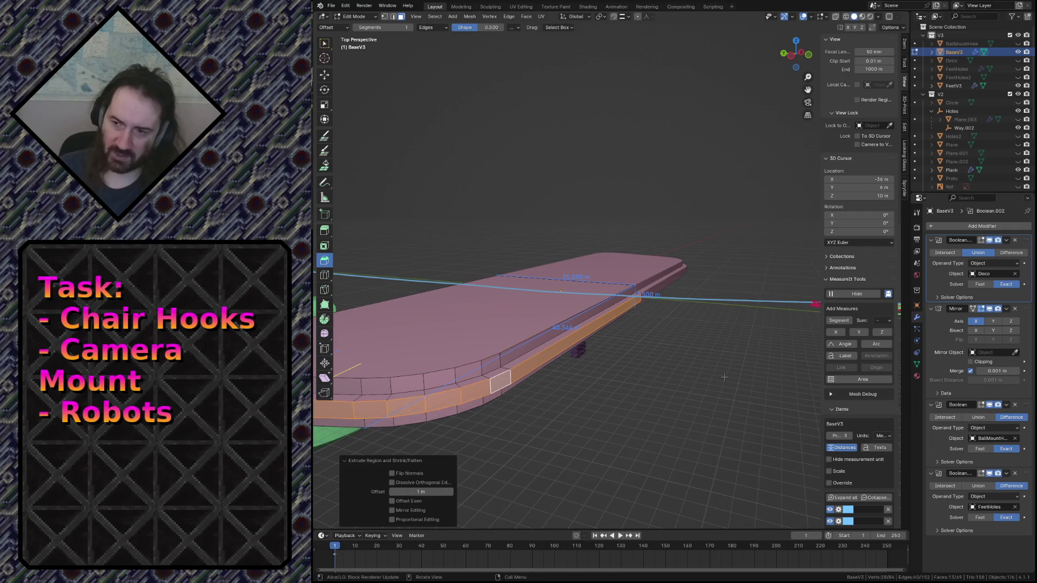
click(724, 377)
alt+click(513, 361)
middle_drag(513, 361, 517, 234)
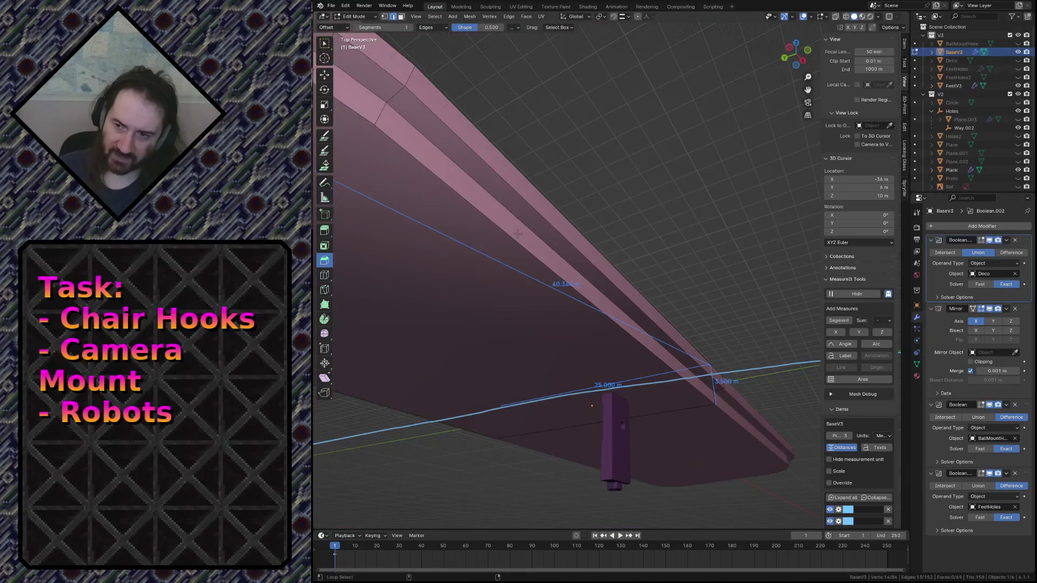
alt+shift+click(528, 230)
mouse_move(580, 191)
middle_down()
mouse_move(581, 254)
mouse_move(579, 191)
middle_up()
key(3)
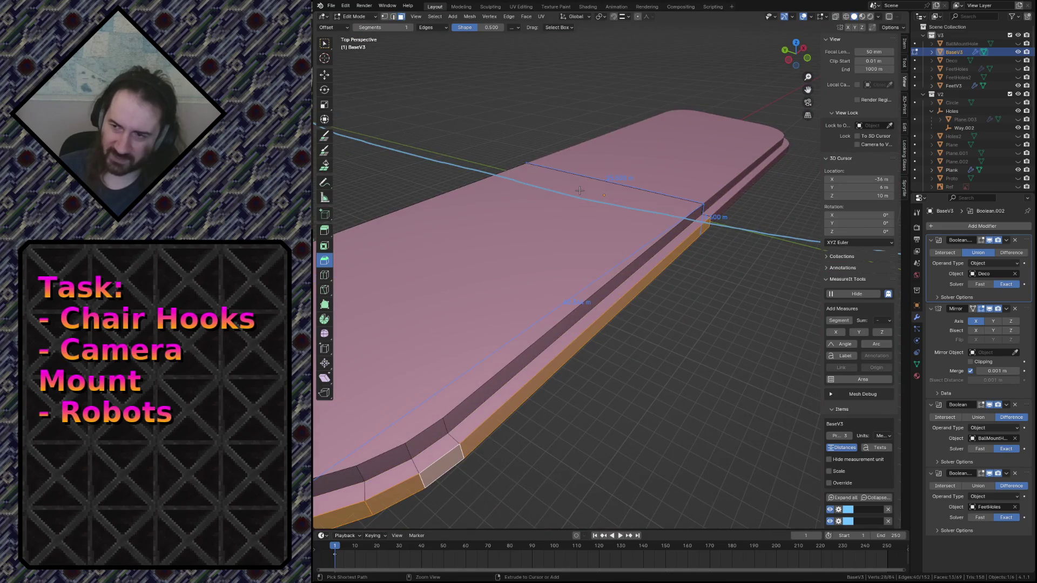
key(shift+grave)
key(s)
key(w)
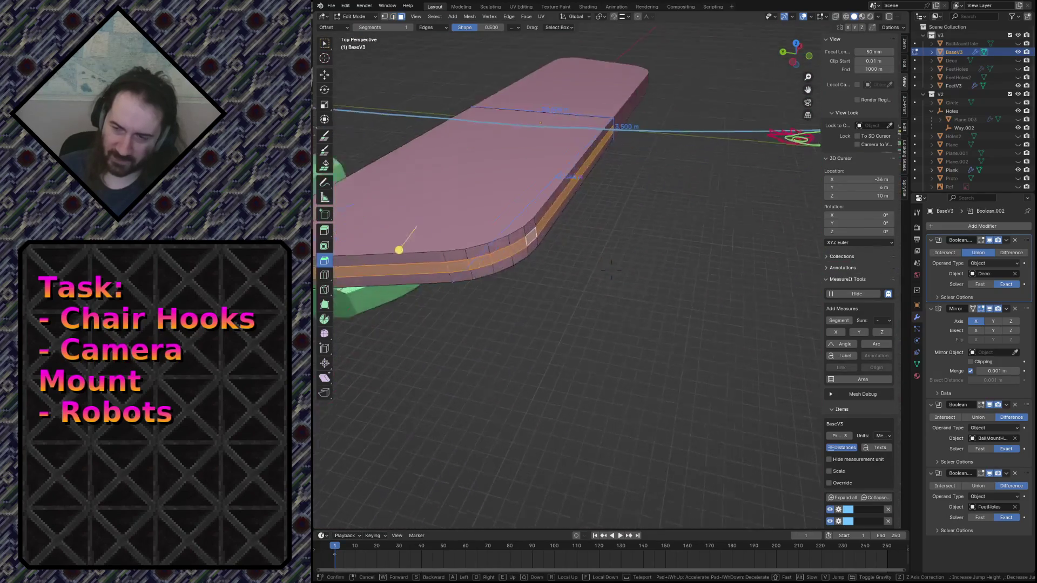
key(s)
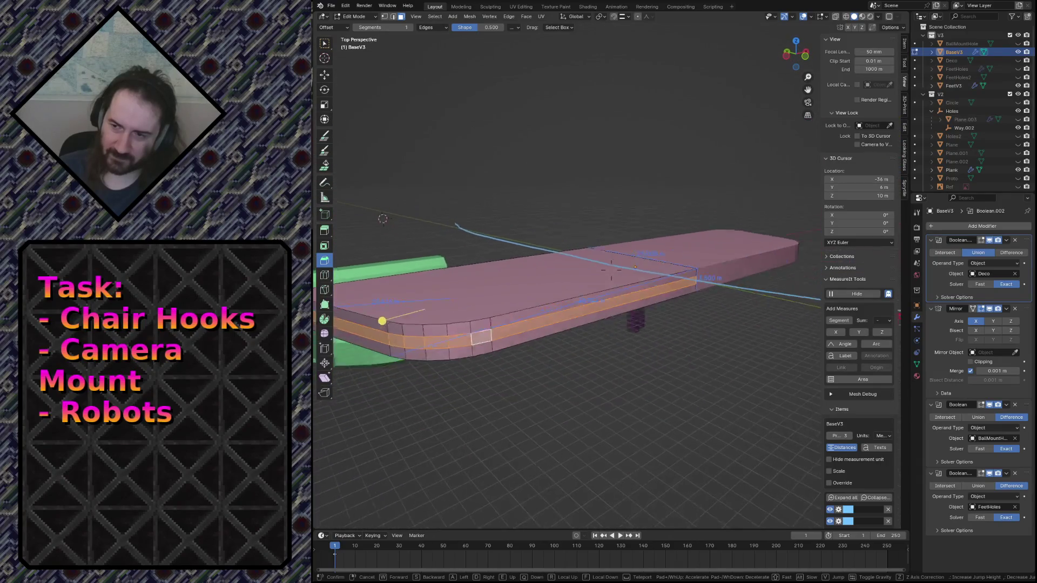
key(s)
key(w)
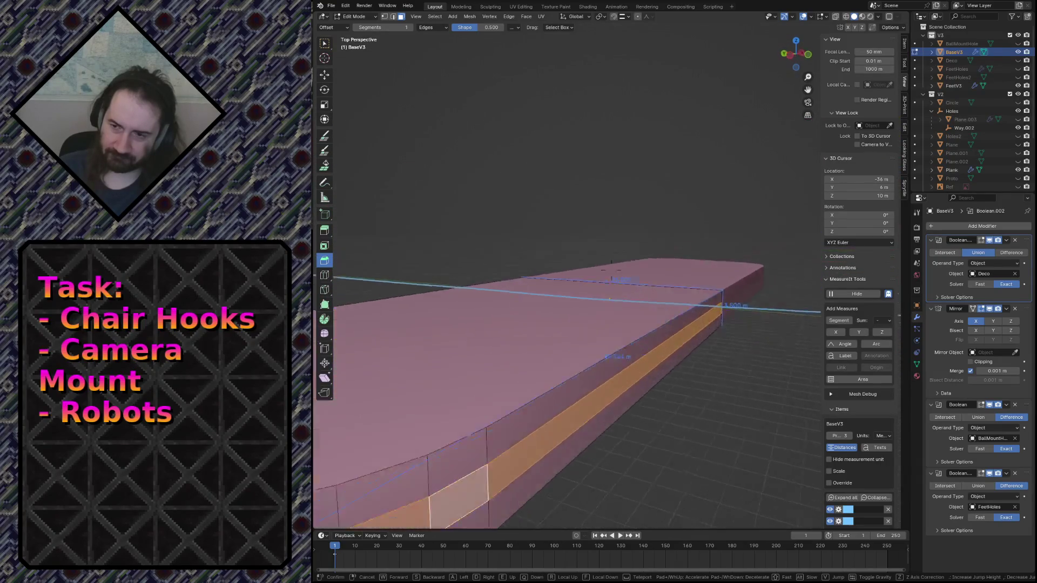
key(s)
key(Escape)
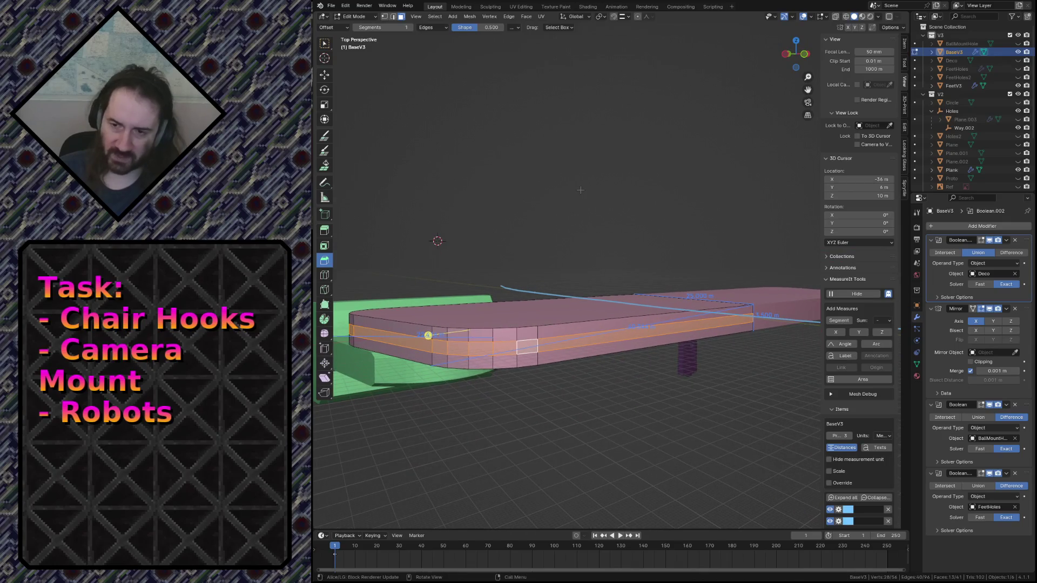
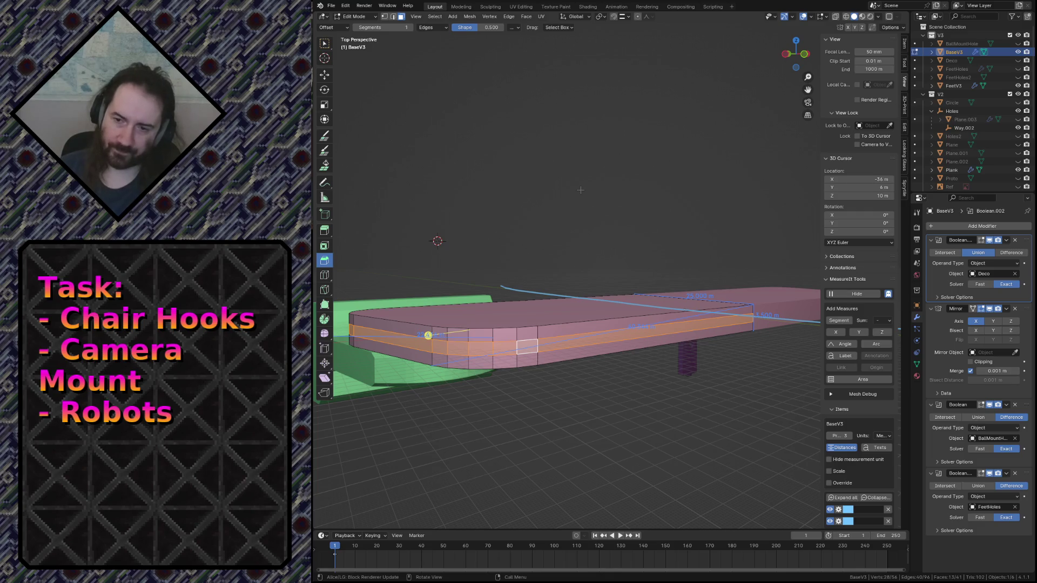
Step: Undo the side band, then try a fully rounded bevel on the outer edge loops and discard it
key(ctrl+z)
key(ctrl+z)
key(ctrl+z)
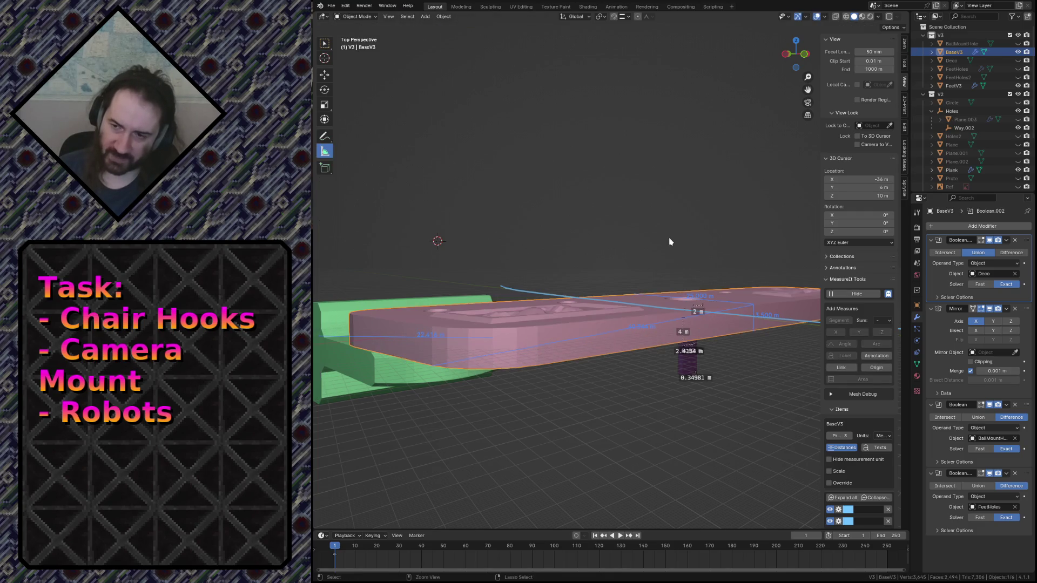
key(Tab)
alt+click(451, 298)
alt+shift+click(616, 348)
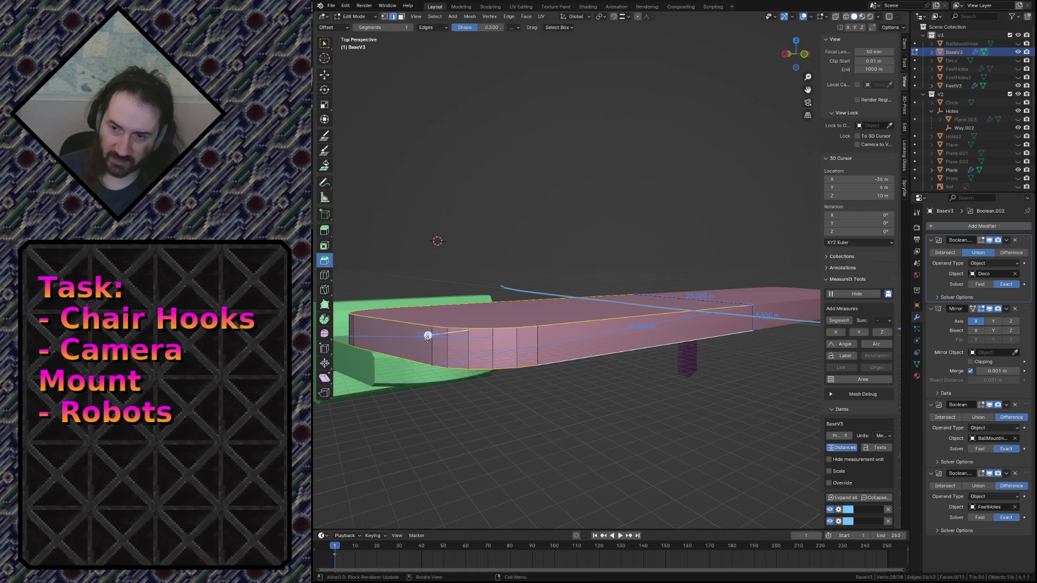
key(ctrl+b)
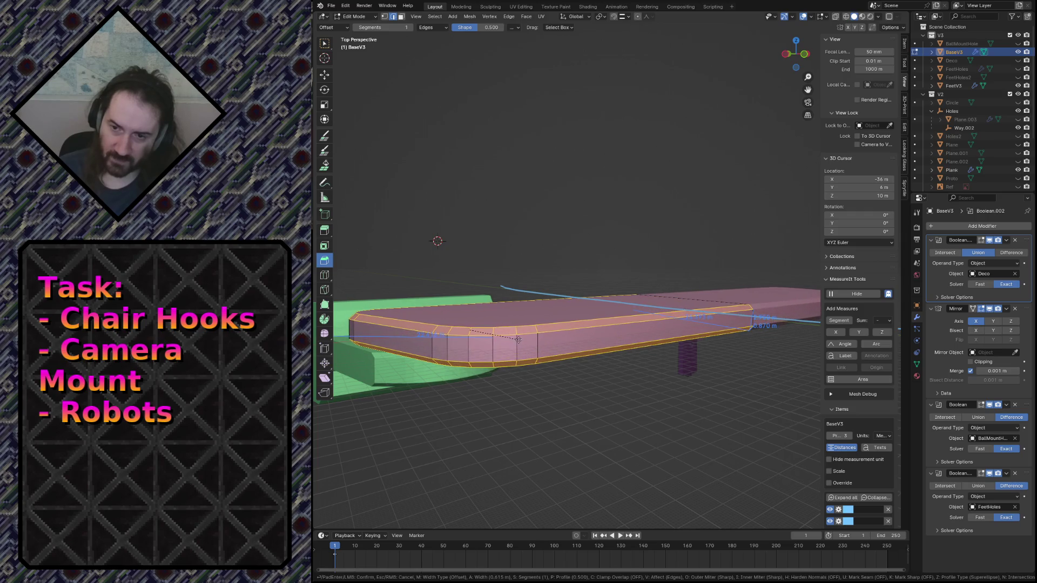
click(421, 400)
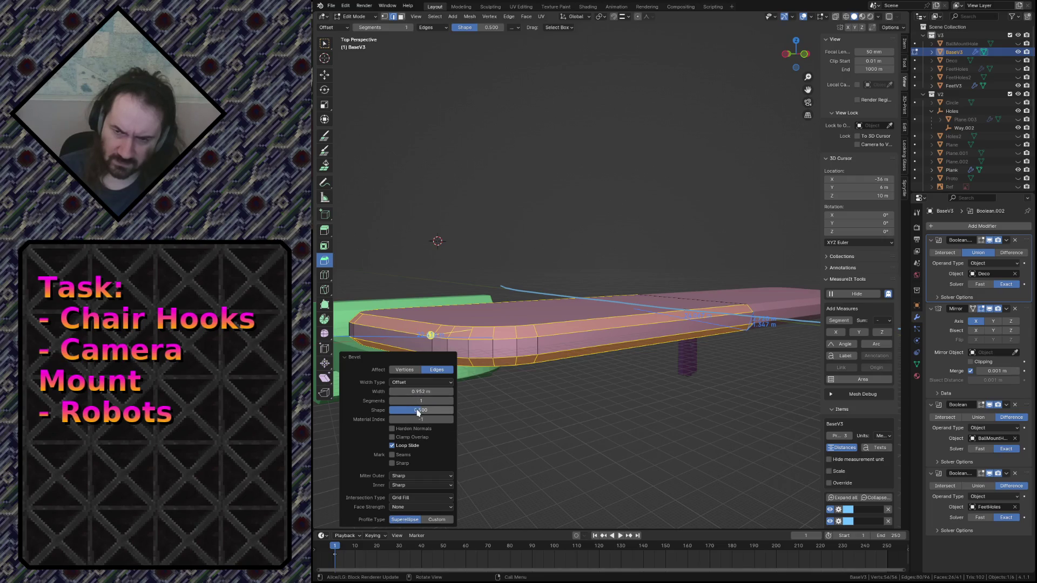
mouse_move(420, 410)
mouse_down()
mouse_move(459, 410)
mouse_move(416, 410)
mouse_up()
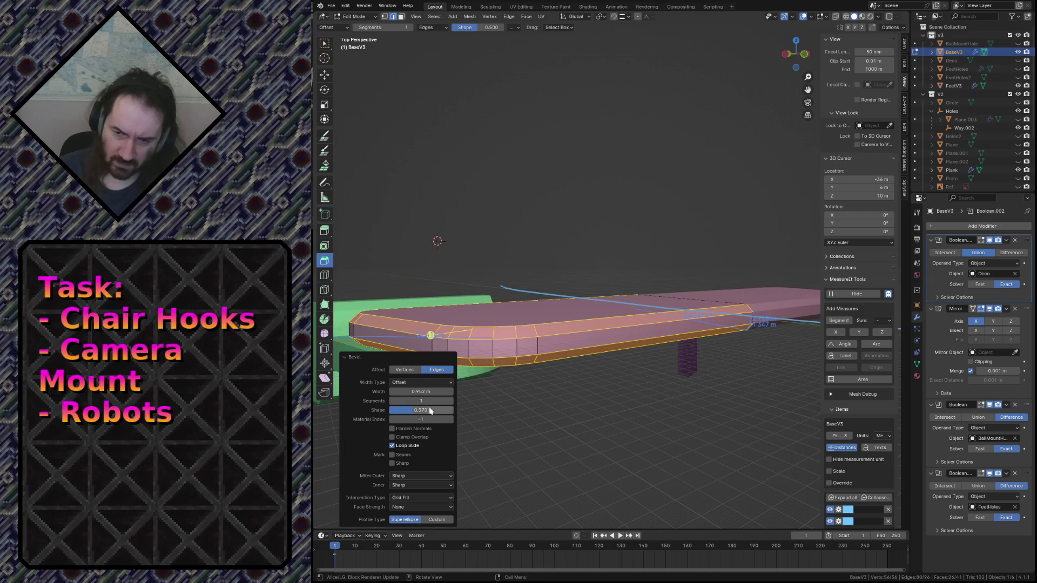
key(ctrl+z)
Step: Place a trial loop cut around the plank, undo it, and begin a new loop cut
click(564, 329)
key(ctrl+r)
click(544, 343)
click(426, 335)
key(ctrl+z)
key(ctrl+r)
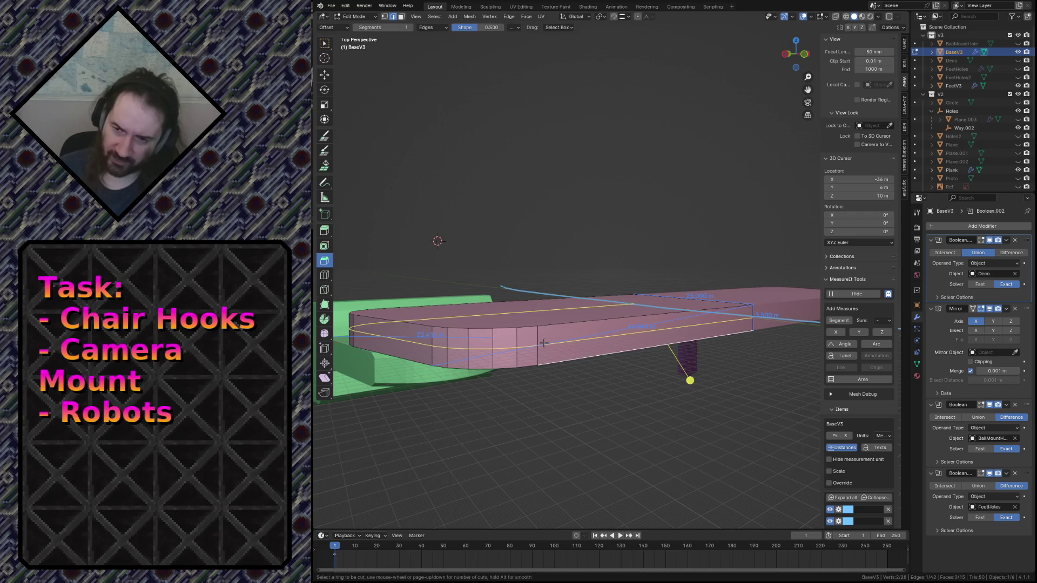
Step: Commit two loop cuts around the plank and select the face band between them
click(544, 342)
click(544, 343)
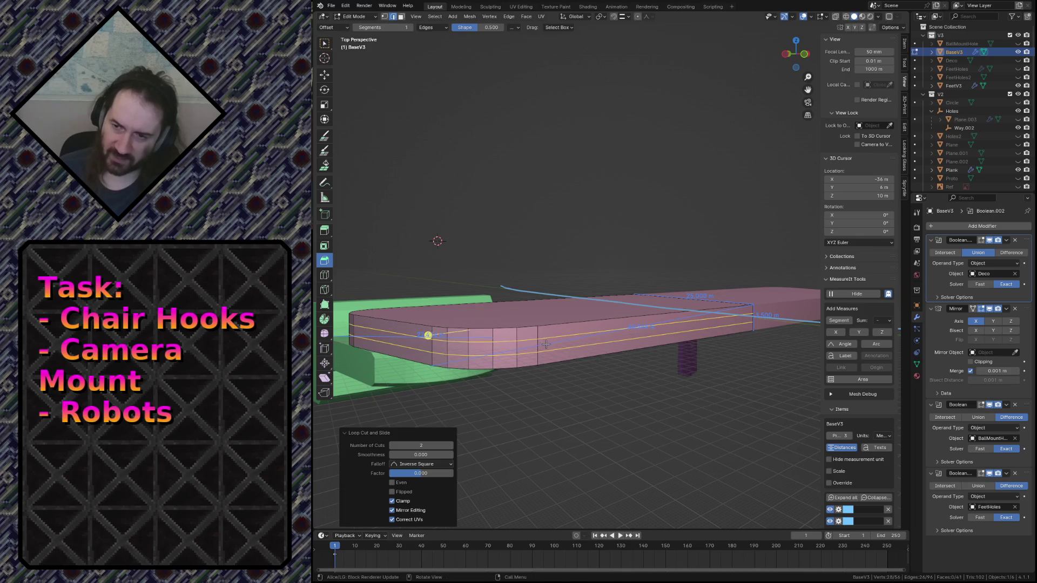
click(545, 343)
alt+click(540, 344)
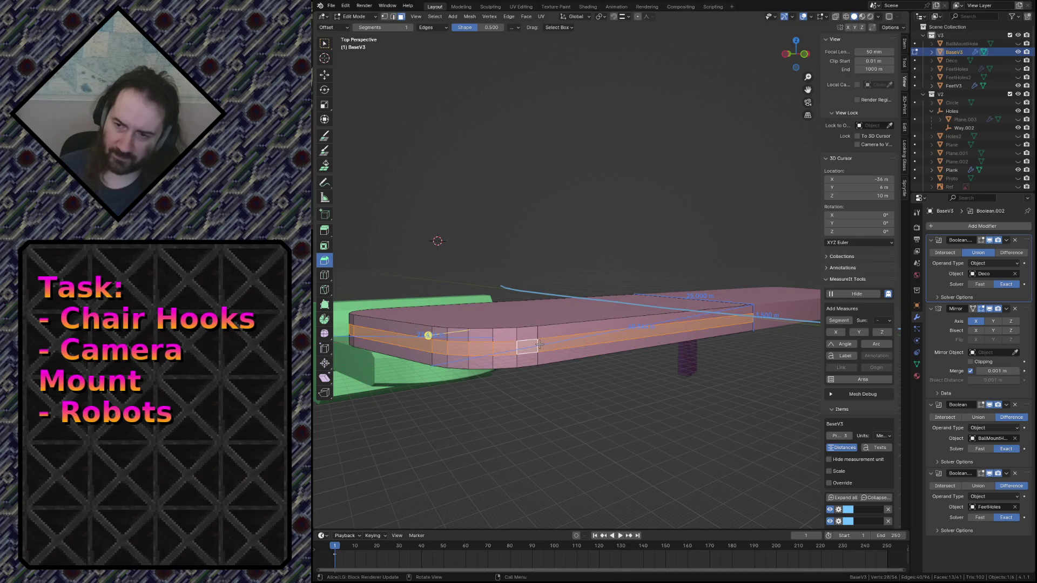
Step: Extrude the side band along its normals, then deselect all and pick an edge loop
key(F3)
key(Return)
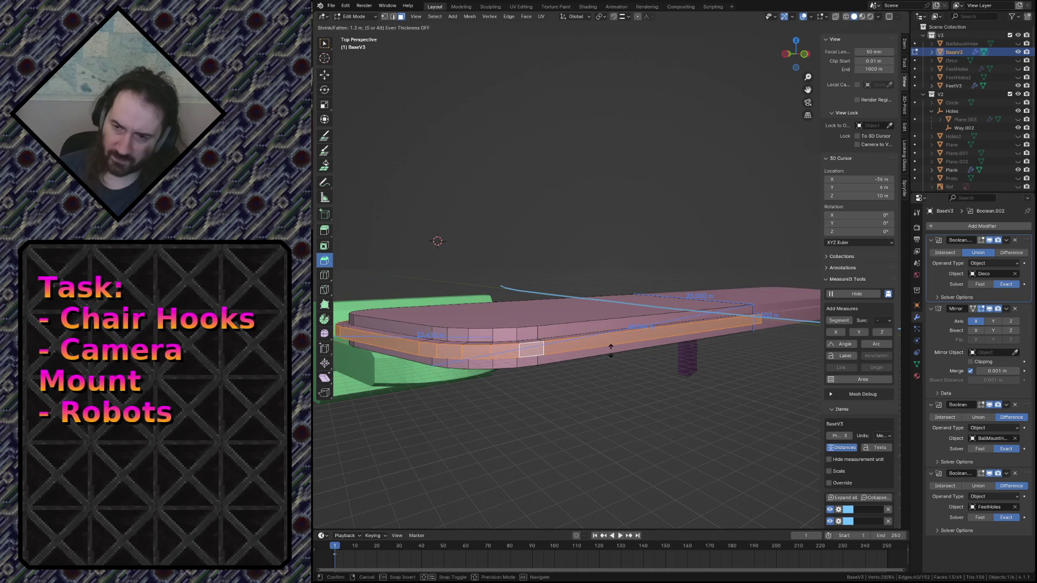
key(Escape)
key(alt+a)
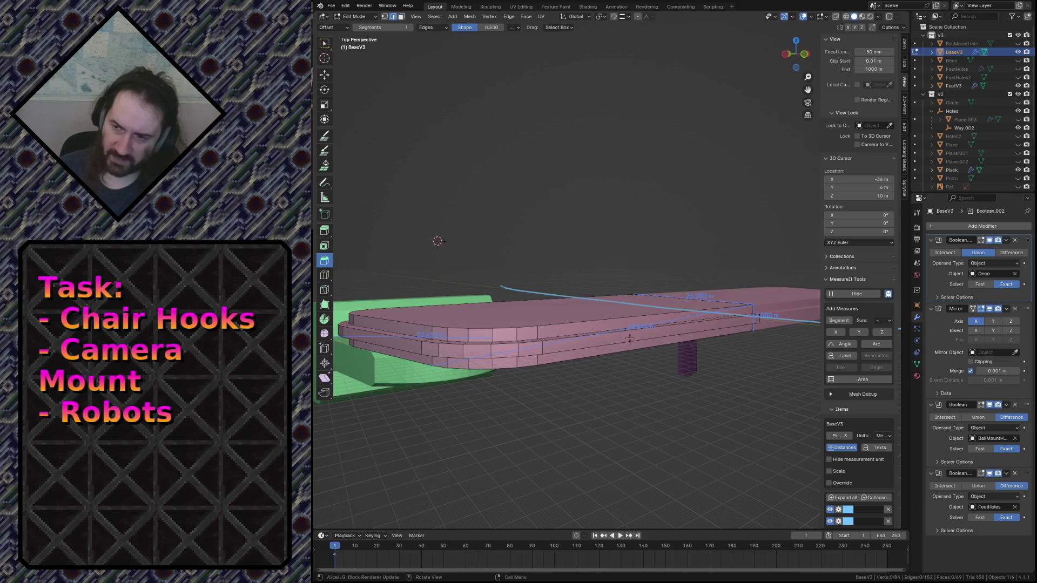
alt+click(529, 335)
Step: Delete the selected edge loop from the slab's side
key(x)
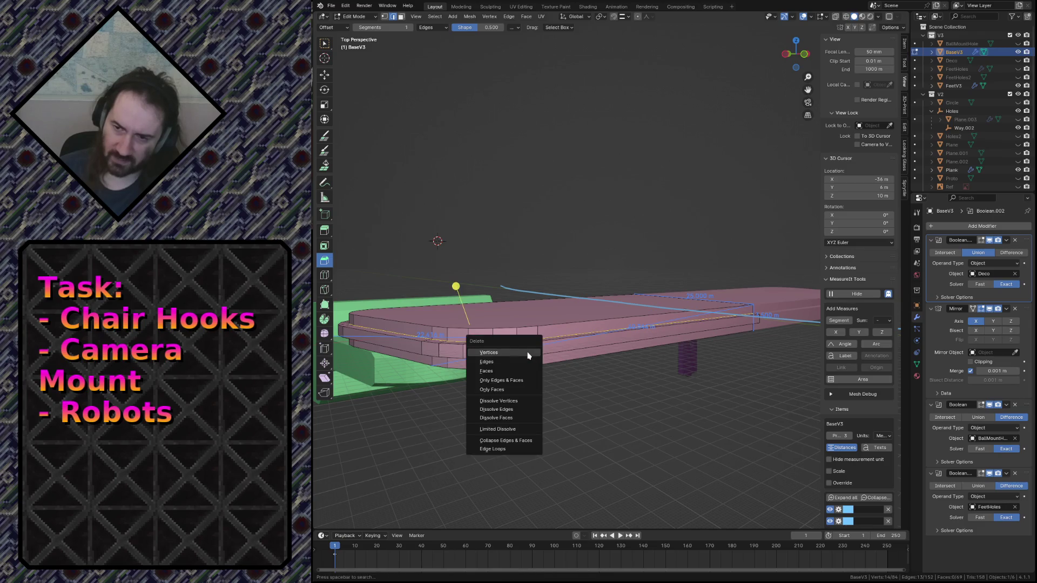
click(523, 362)
middle_drag(524, 362, 471, 350)
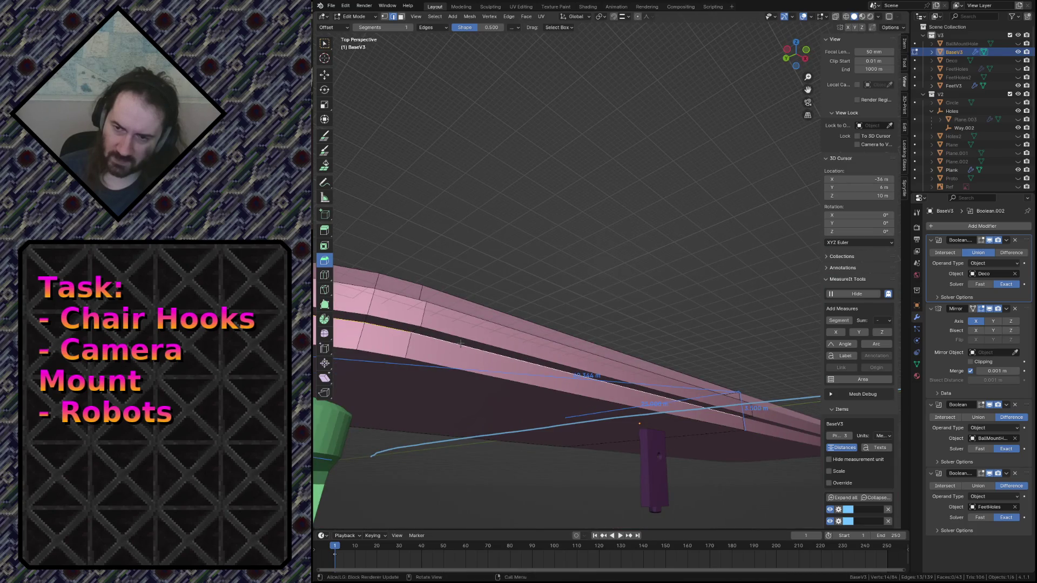
key(shift+grave)
key(e)
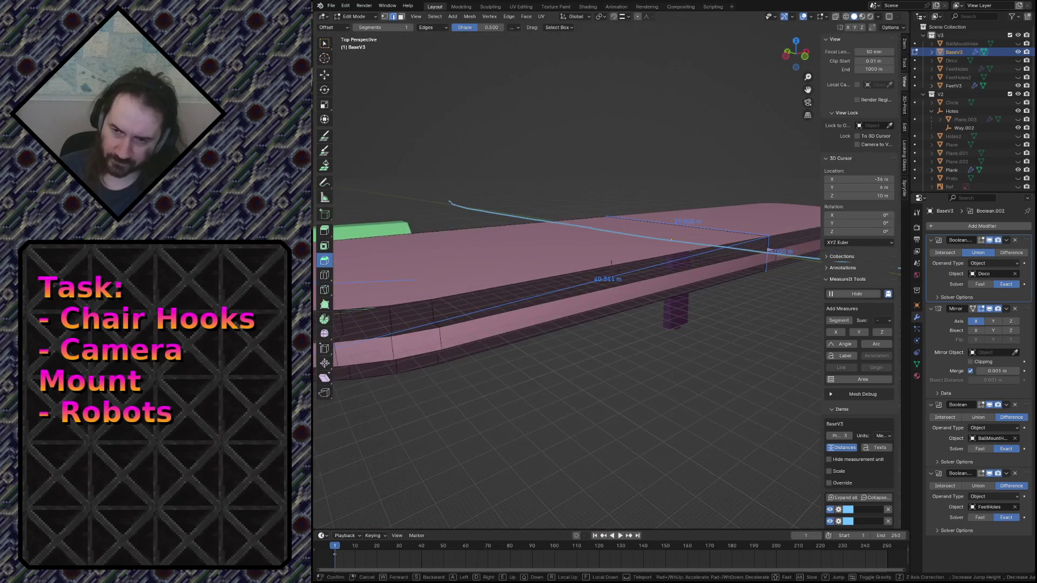
click(527, 296)
Step: Select the top boundary loop and the lower side loop and bridge them with Bridge Edge Loops
alt+click(533, 299)
alt+shift+click(581, 317)
key(shift+grave)
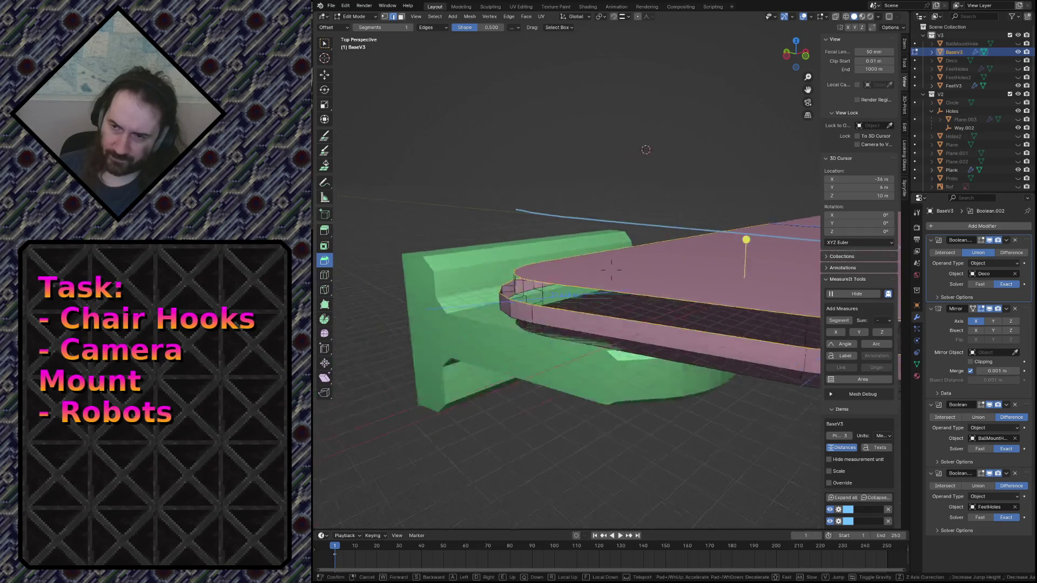
click(763, 231)
key(F3)
text(b)
click(816, 255)
Step: Undo the bridged faces and move in close to the stepped edge
middle_drag(815, 255, 760, 238)
key(ctrl+z)
middle_drag(592, 248, 518, 279)
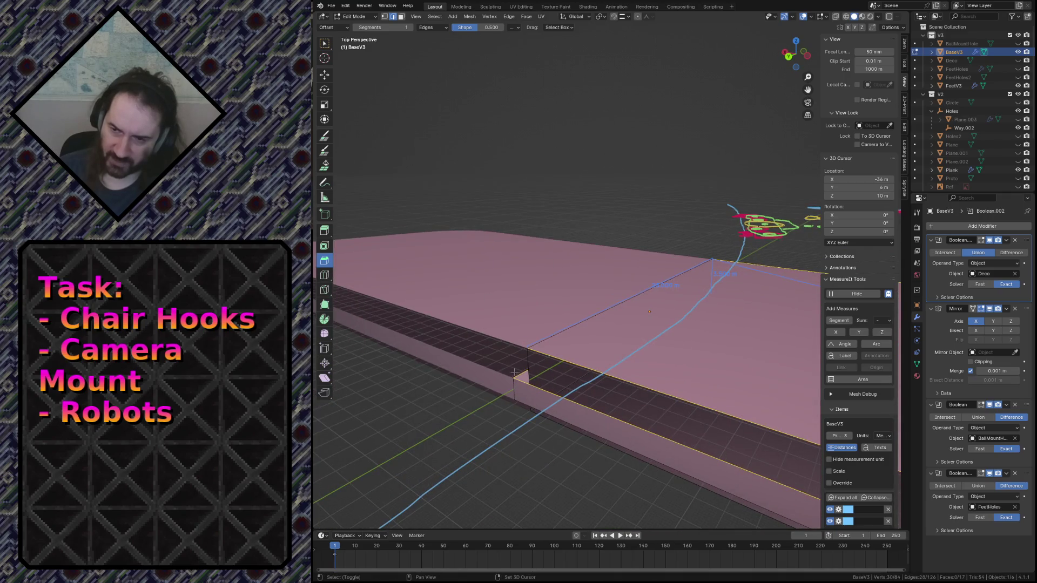
key(F3)
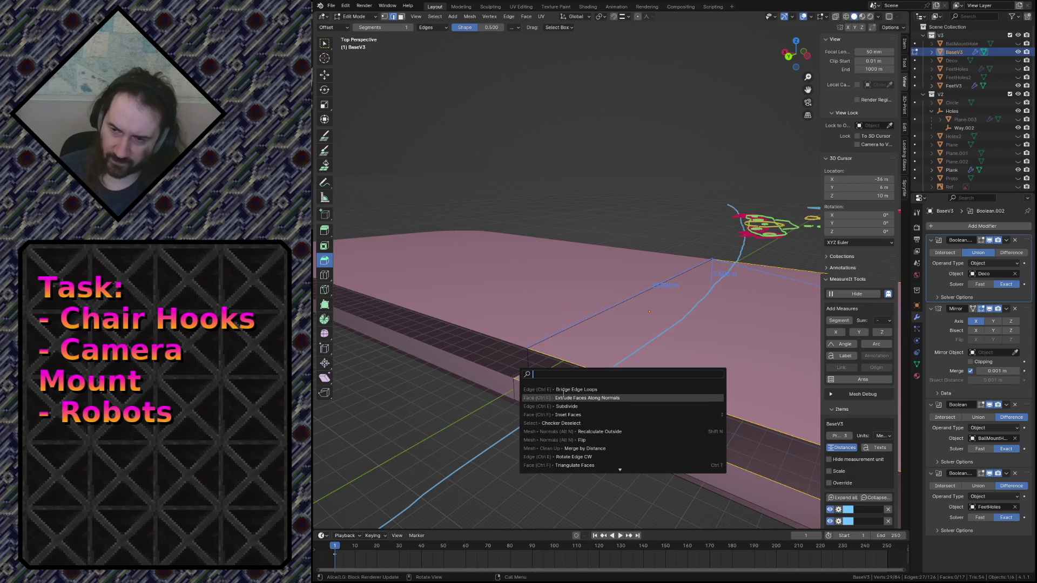
Step: Bridge the selected edge loops near the rounded corner
click(569, 389)
key(shift+grave)
key(s)
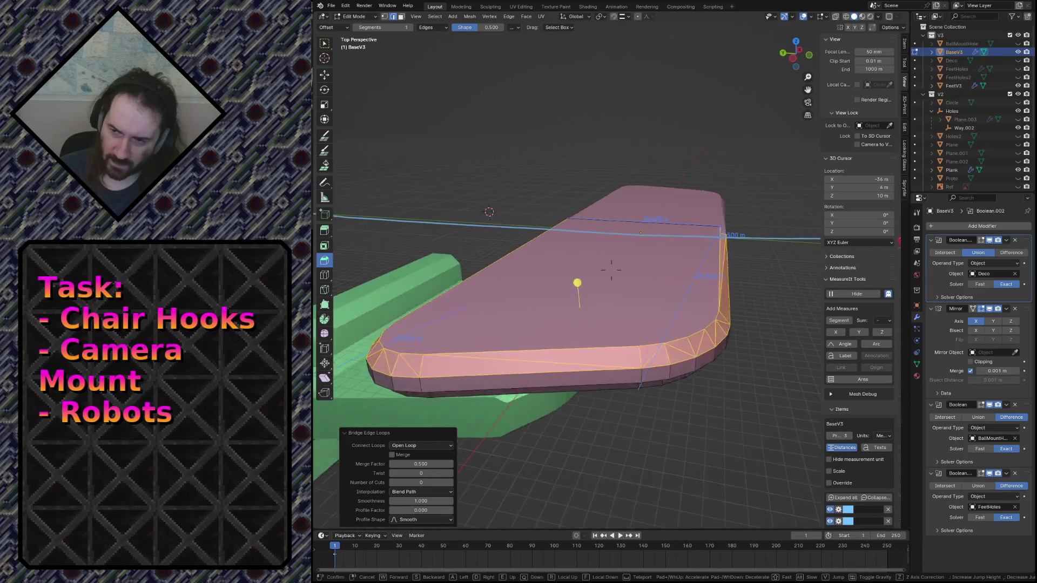
key(w)
click(611, 273)
Step: Select an edge on the slab's side and bridge the edge loops with a face
click(486, 349)
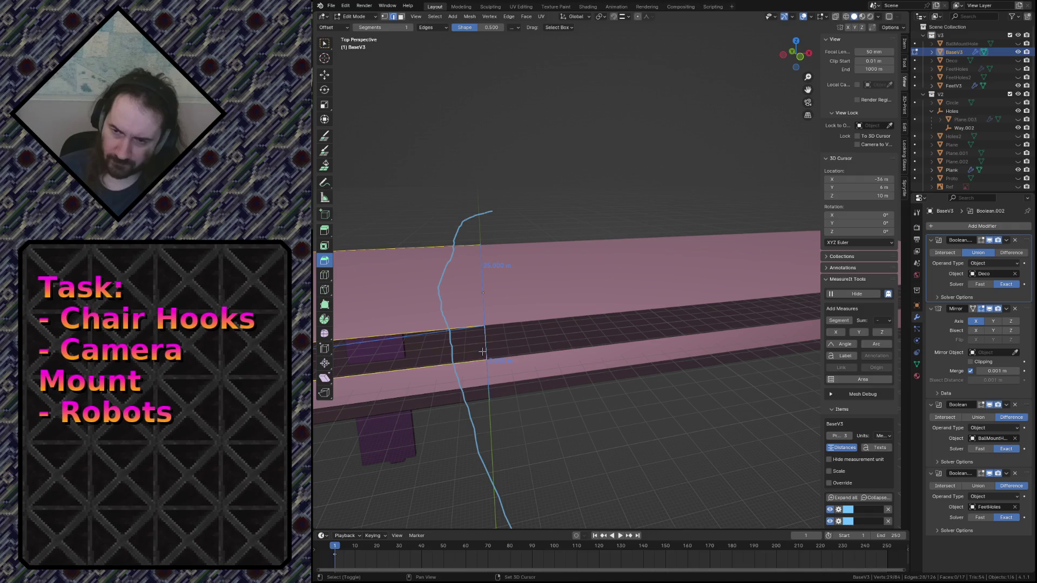
middle_drag(483, 352, 507, 411)
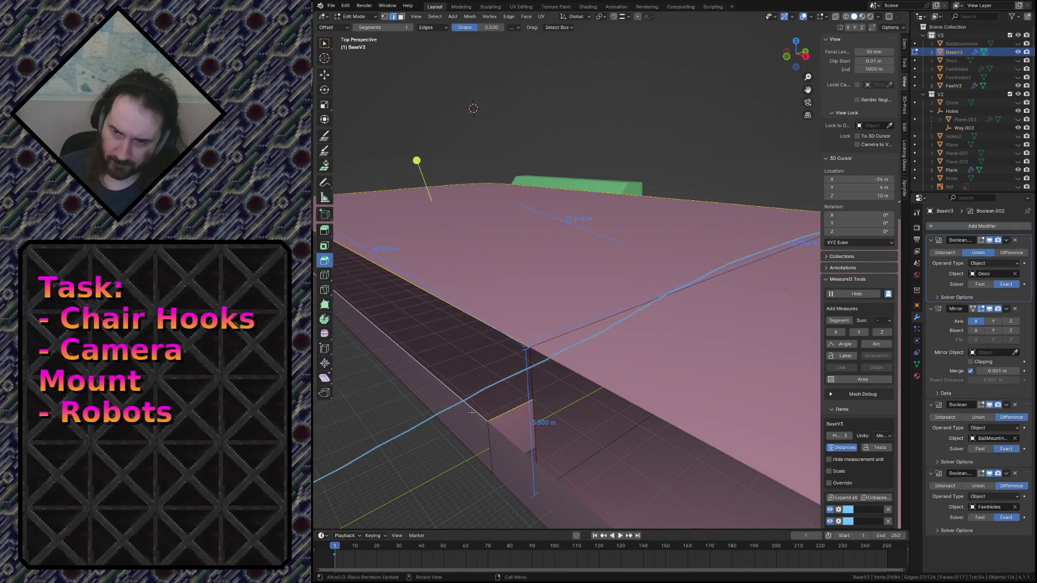
key(F3)
click(545, 426)
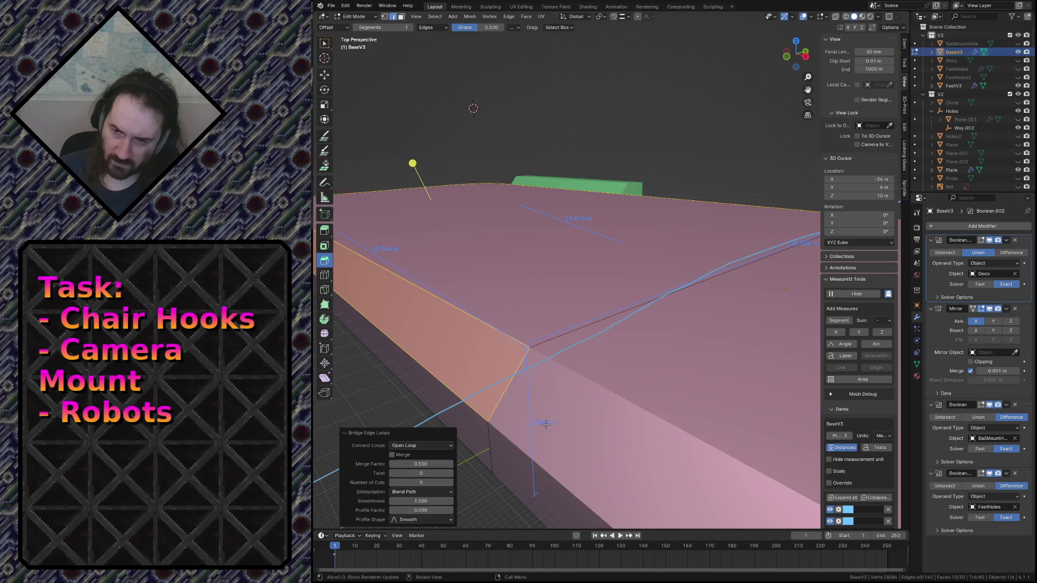
key(shift+grave)
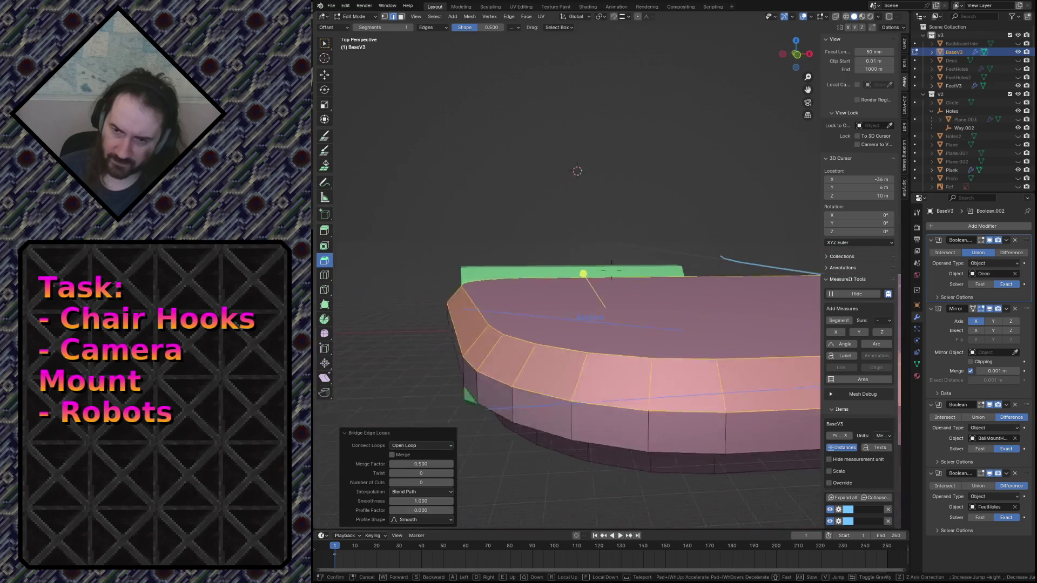
click(616, 338)
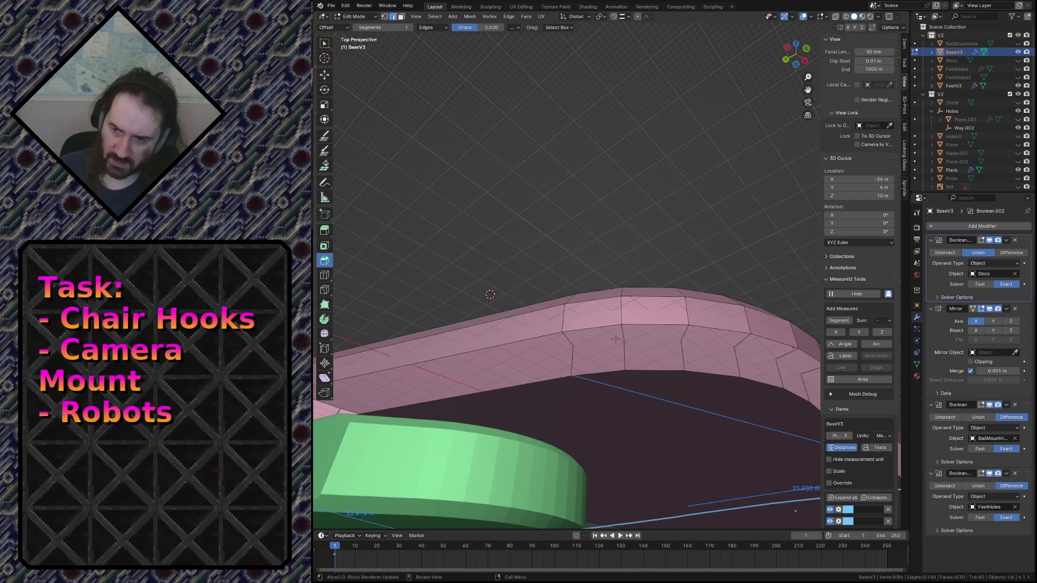
key(shift+grave)
click(423, 293)
Step: Delete the linked left chunk of the edge, then undo to restore the plate's faces
key(1)
click(382, 288)
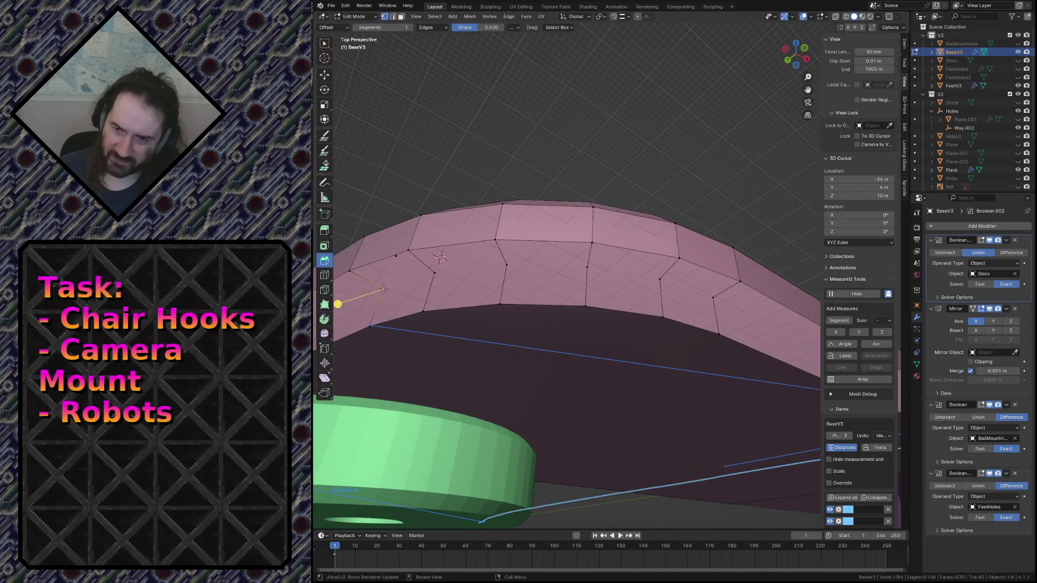
middle_drag(425, 279, 429, 279)
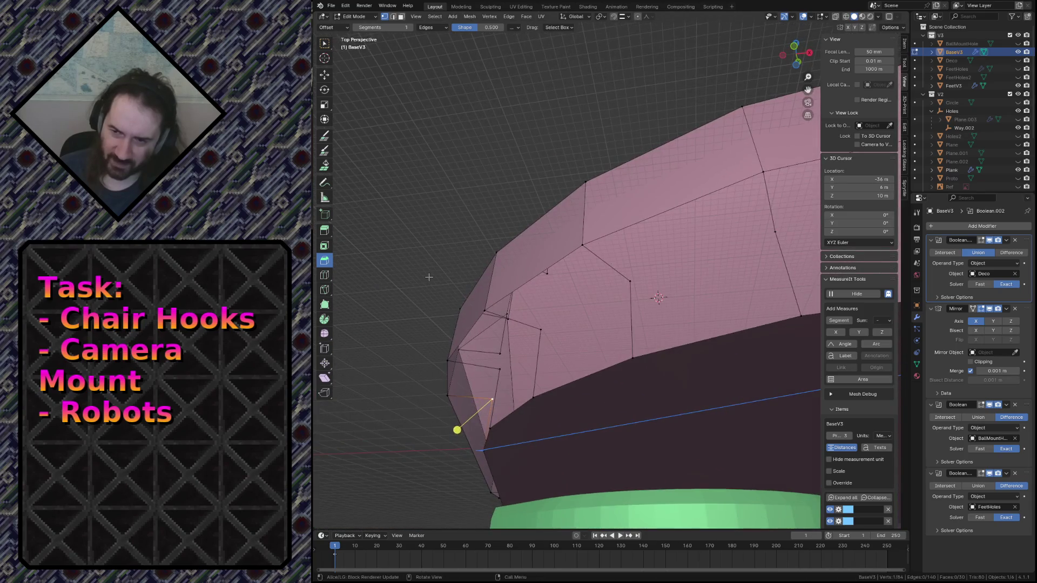
key(2)
key(ctrl+l)
key(x)
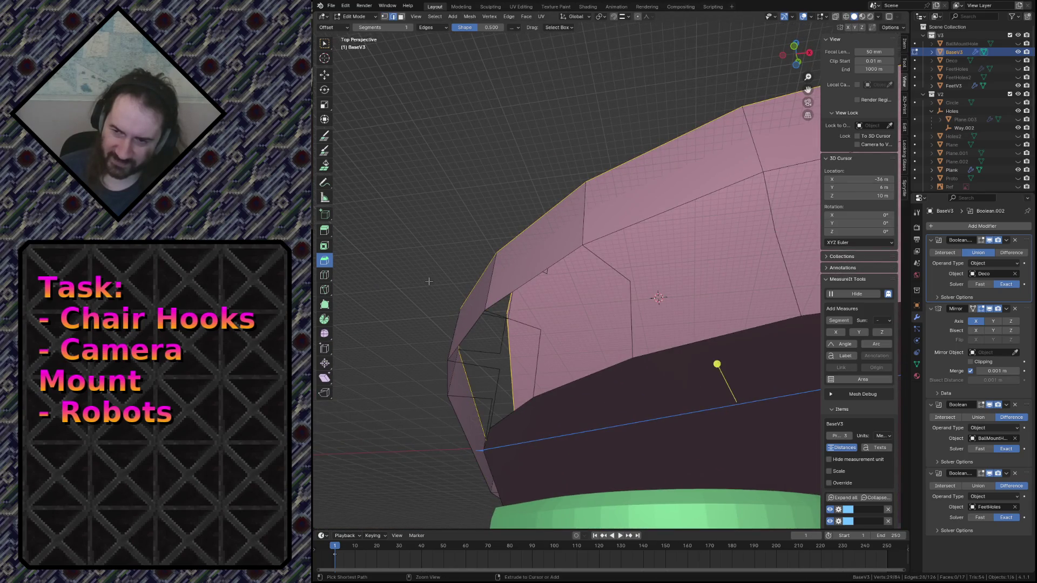
key(ctrl+z)
key(ctrl+z)
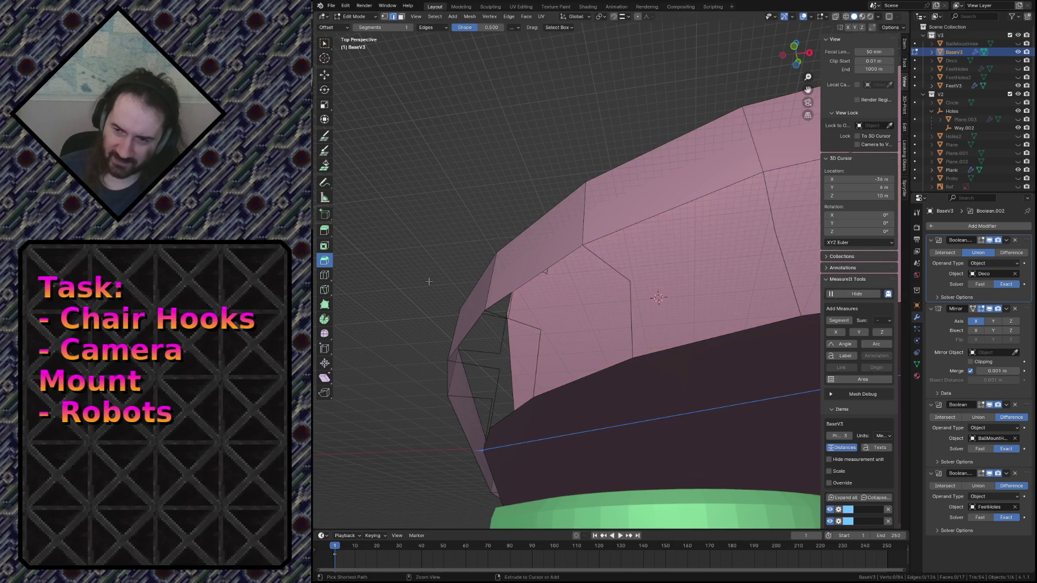
key(shift+grave)
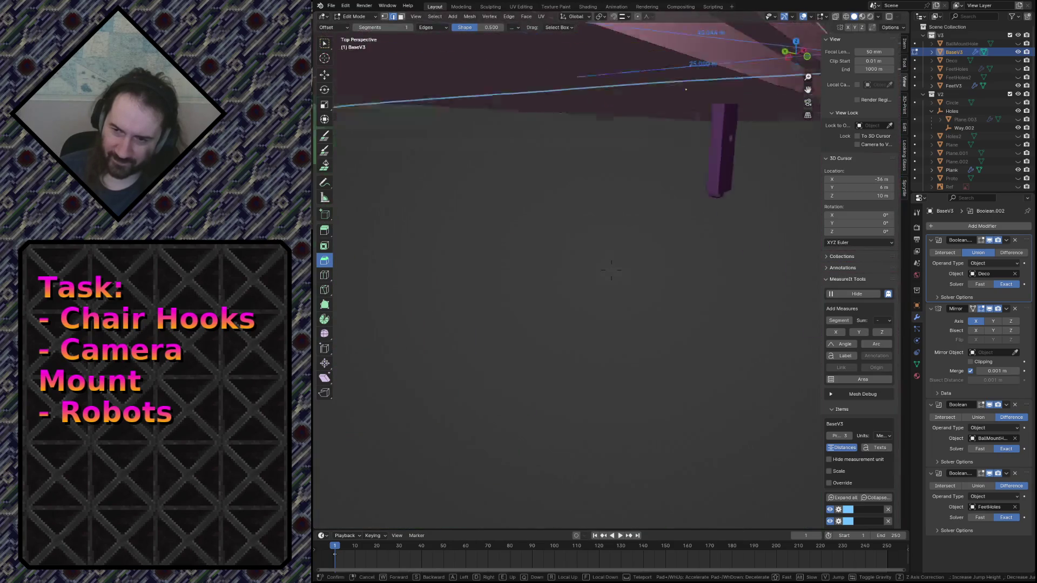
click(500, 317)
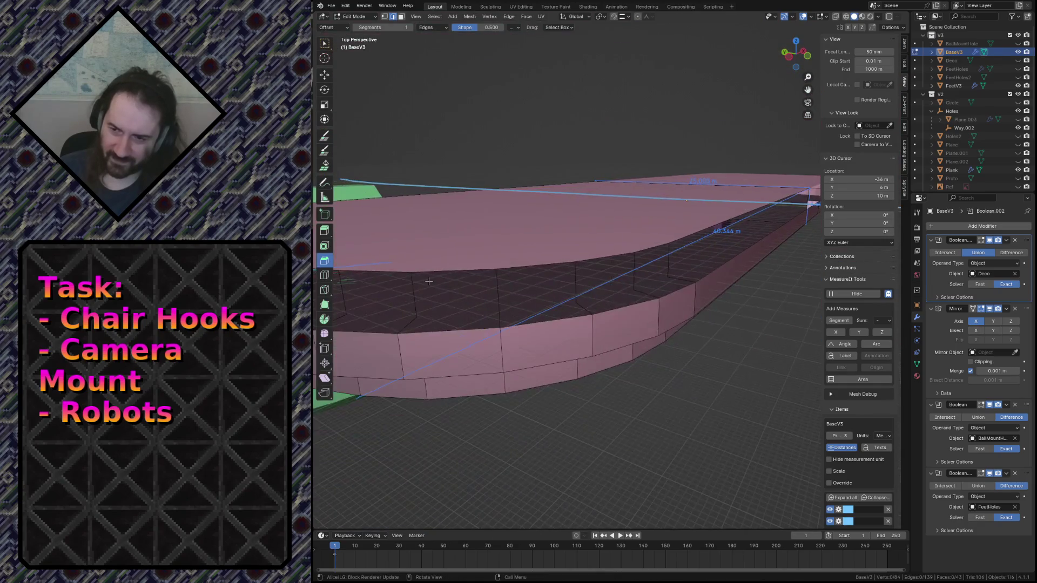
Step: Select the edge loop along the plate's top edge and bridge it with new faces
middle_drag(535, 378, 533, 330)
right_click(533, 330)
key(shift+grave)
key(q)
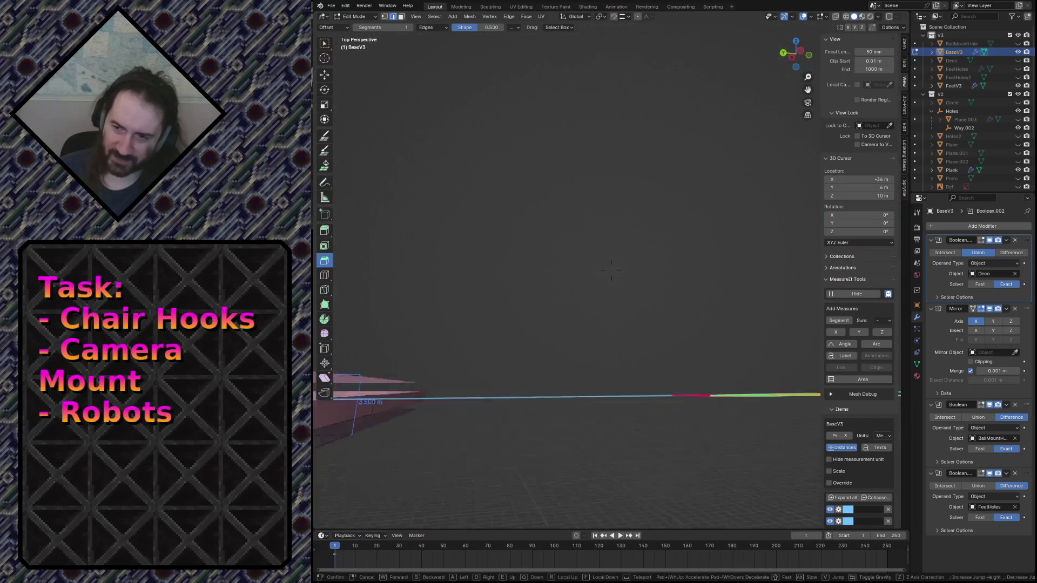
key(e)
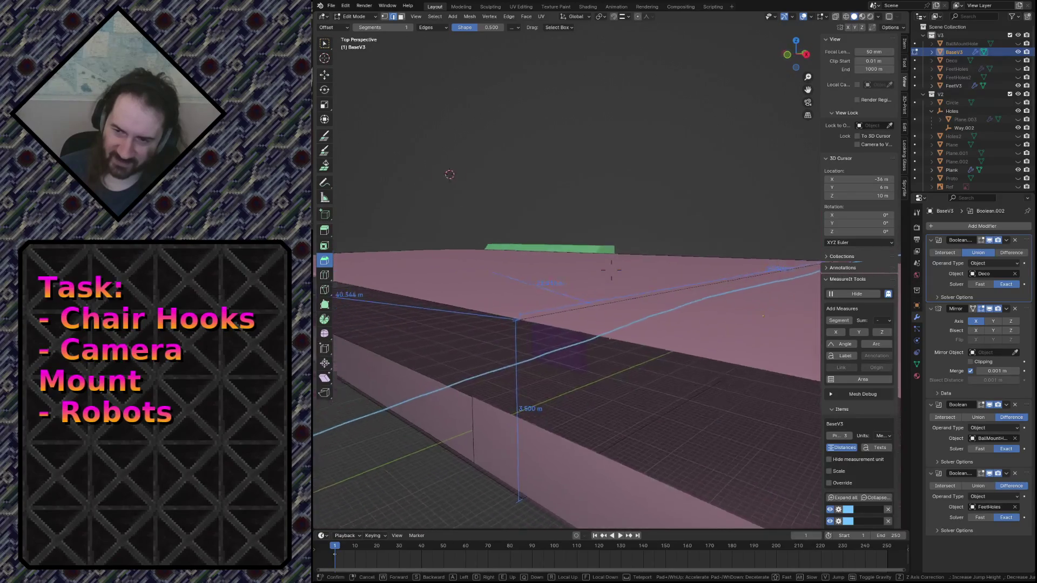
key(e)
click(528, 310)
alt+click(532, 240)
alt+shift+click(551, 216)
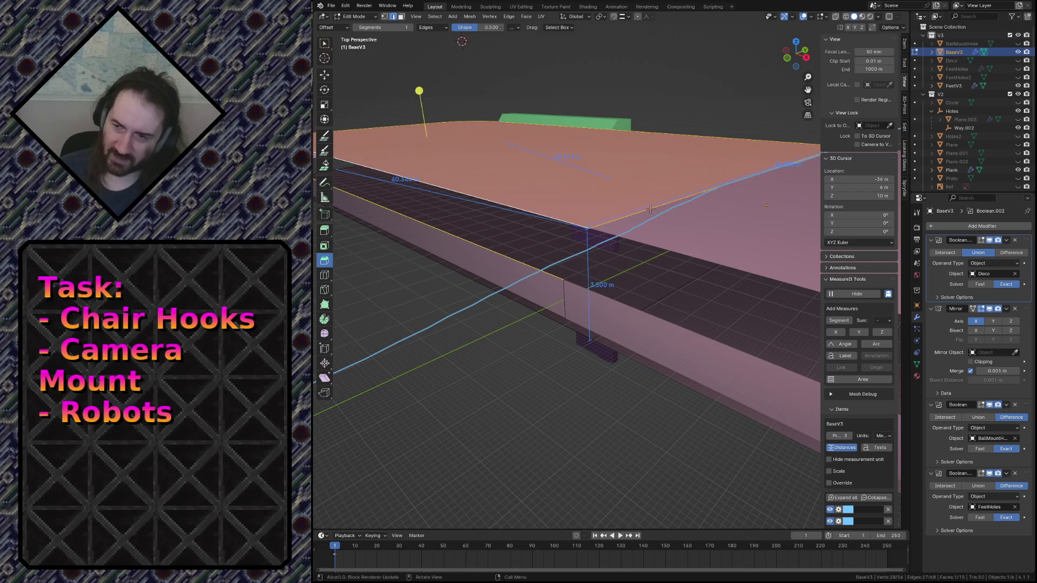
shift+click(650, 209)
key(F3)
click(699, 223)
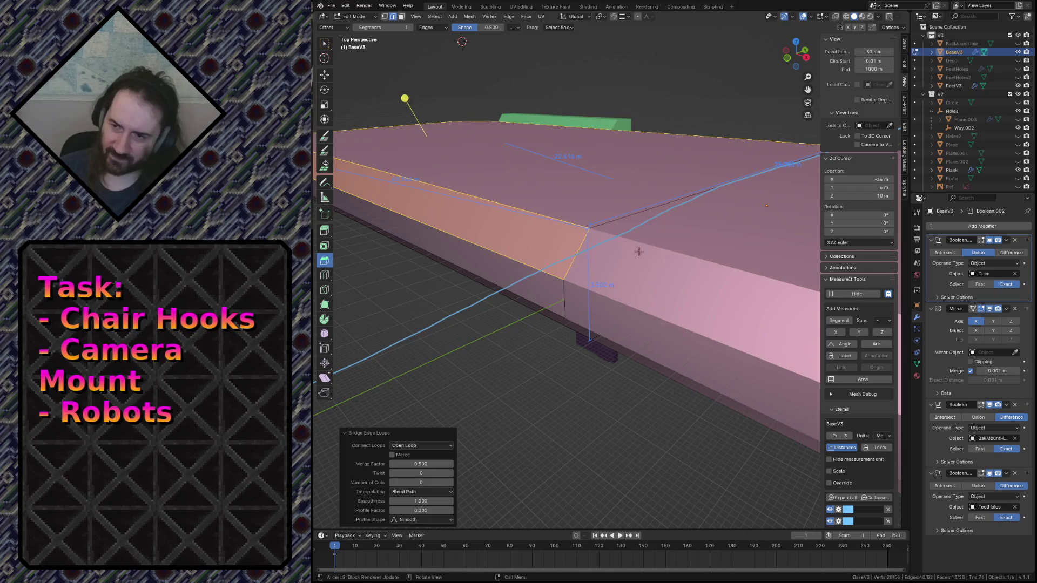
Step: Run Bridge Edge Loops again along the purple wall side
key(shift+grave)
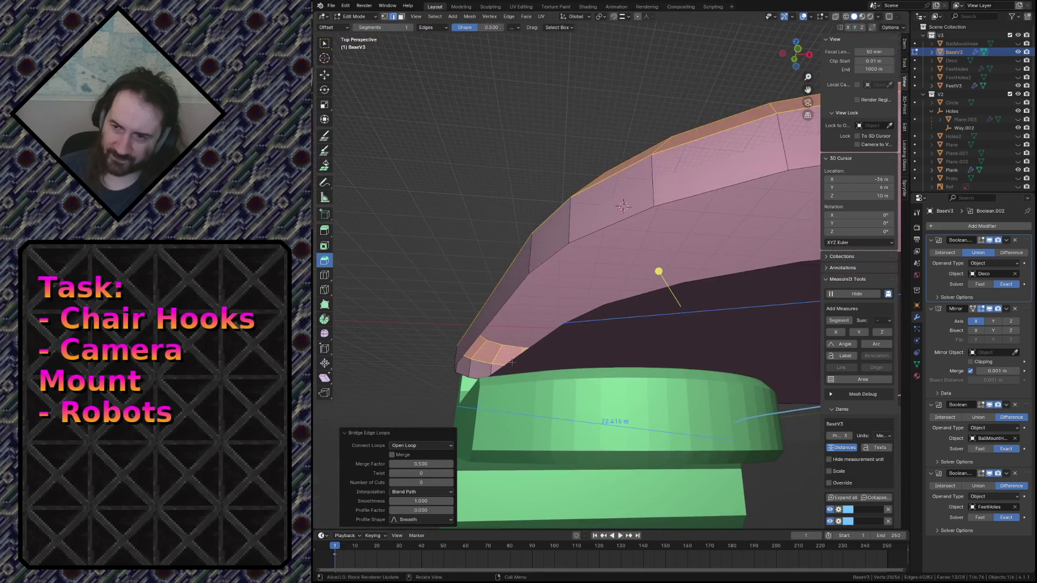
click(548, 320)
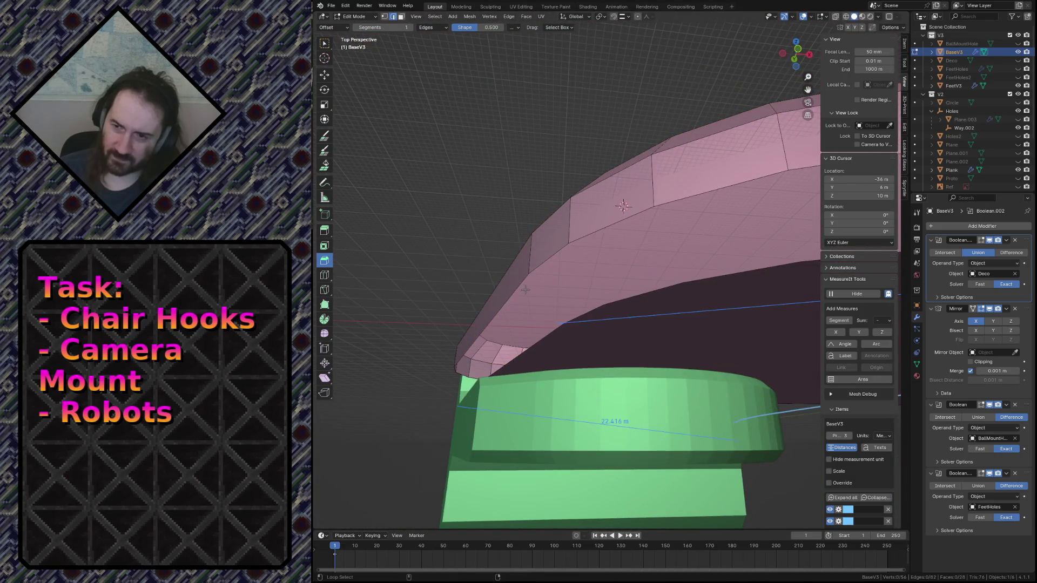
key(shift+grave)
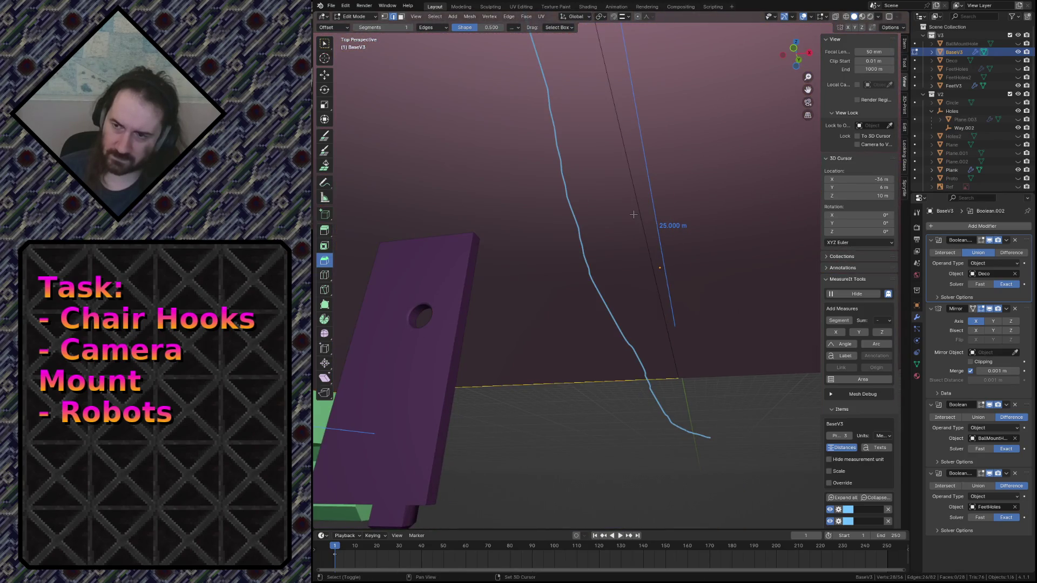
click(612, 270)
key(F3)
key(Return)
Step: Review the whole plate from above and save it as camera_mount.blend
key(shift+grave)
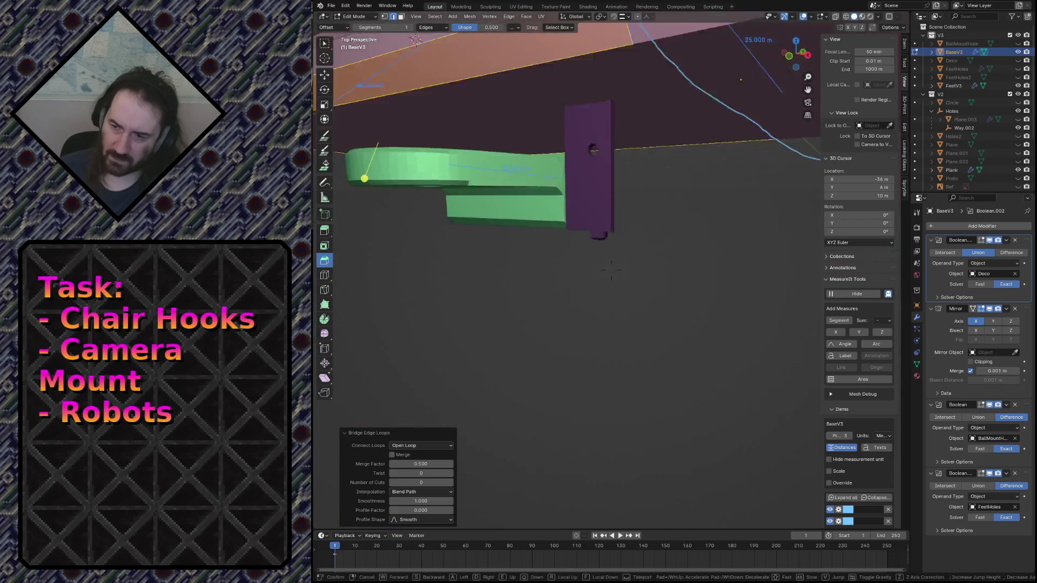
key(w)
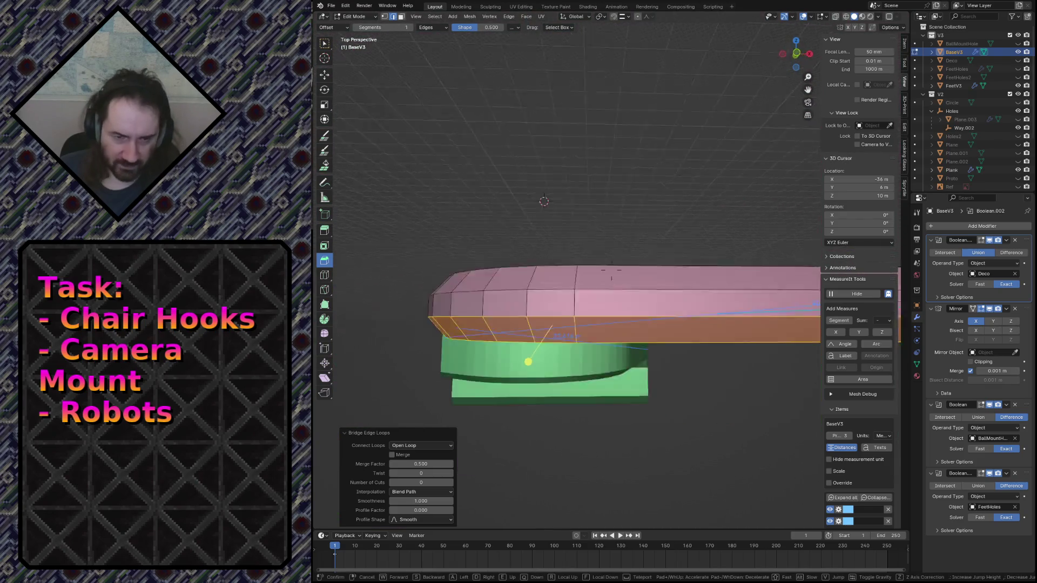
key(s)
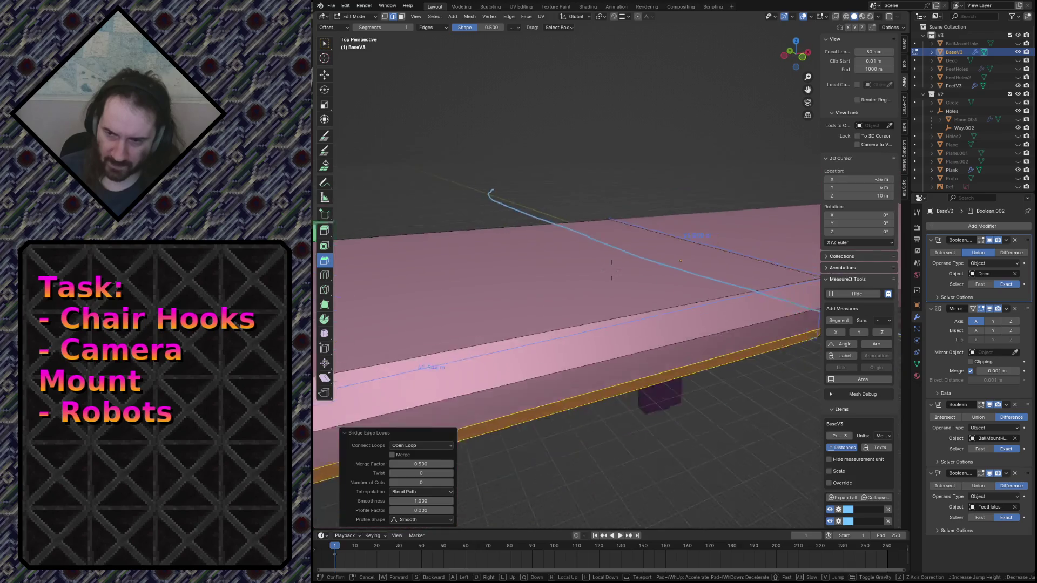
click(634, 146)
key(shift+grave)
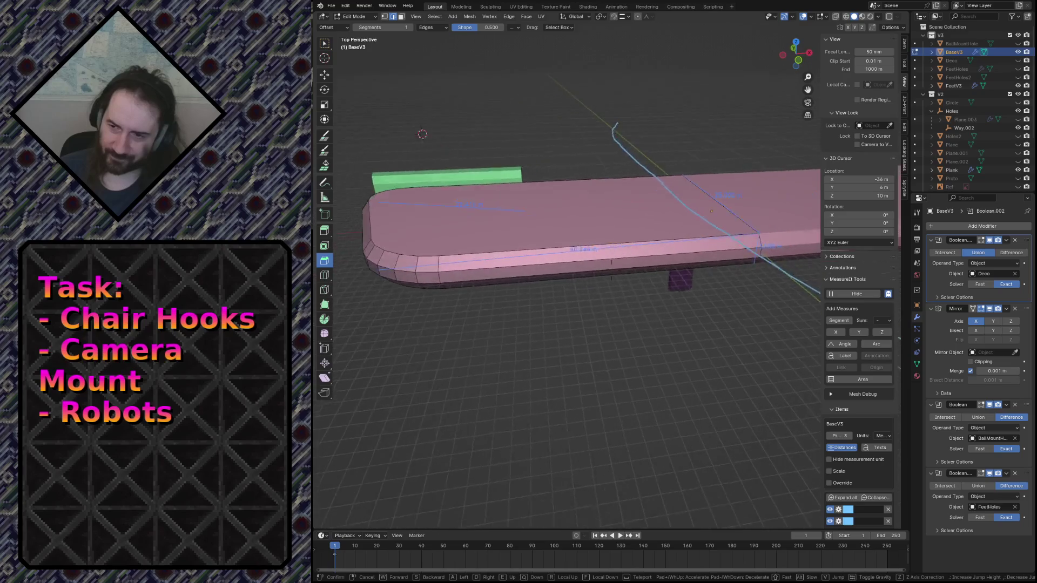
click(594, 299)
key(ctrl+s)
Step: Add 14 centred loop cuts across the plate's long side
key(ctrl+r)
scroll(561, 254, up, 13)
click(561, 254)
right_click(562, 250)
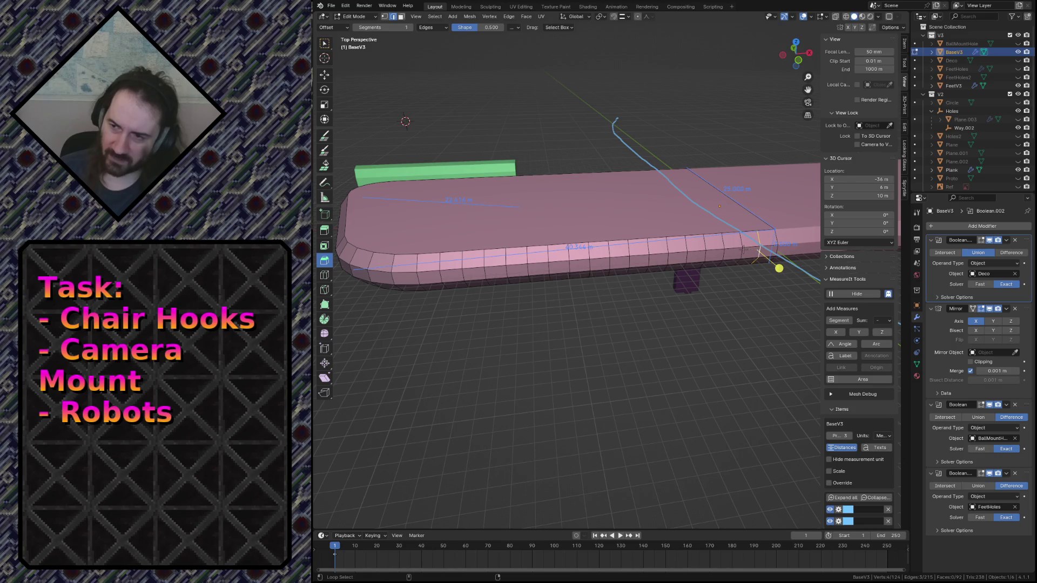
Step: Select the edge loop at the rounded corner, dropping the one near the plate's end
alt+shift+click(721, 254)
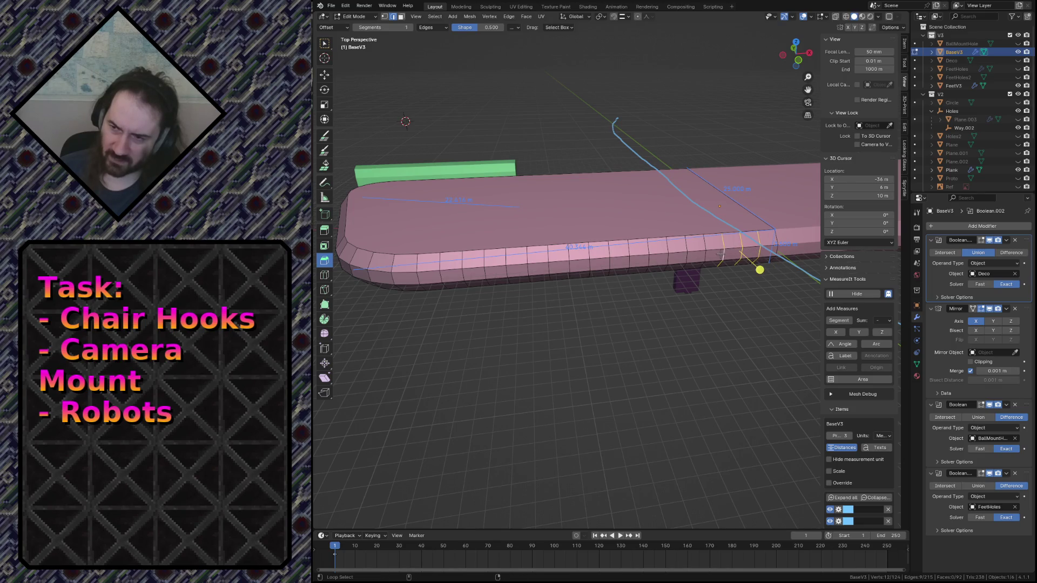
alt+shift+click(721, 254)
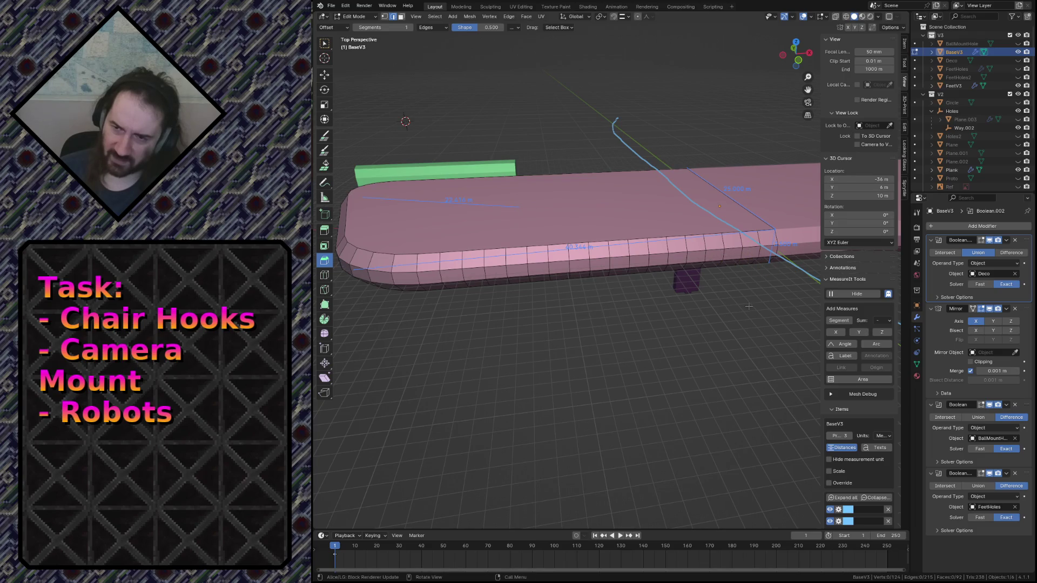
alt+shift+click(351, 266)
Step: From a level side view, brush-select two side vertices and an edge on the plate's side
key(shift+grave)
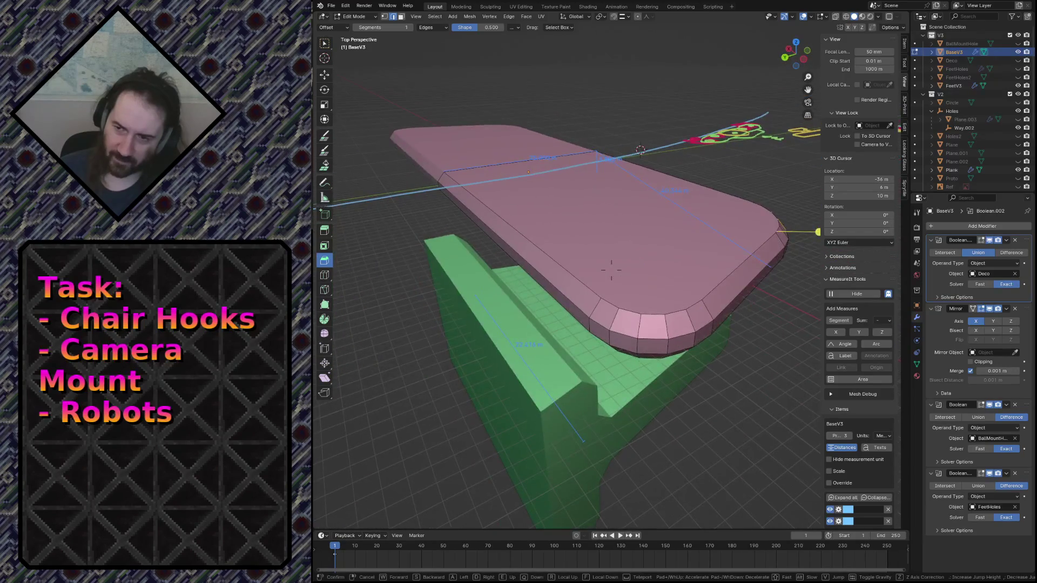
key(q)
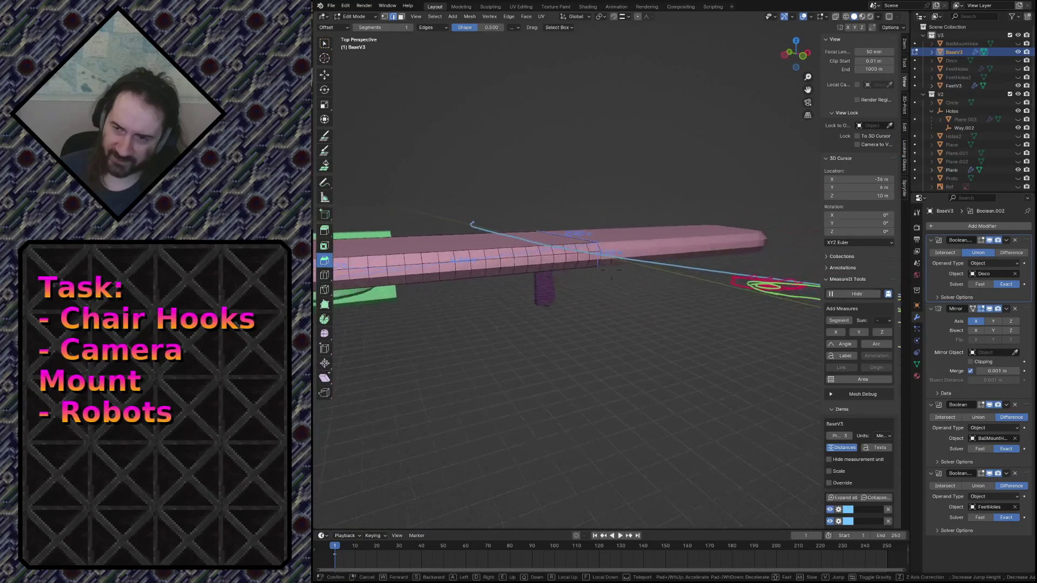
click(610, 270)
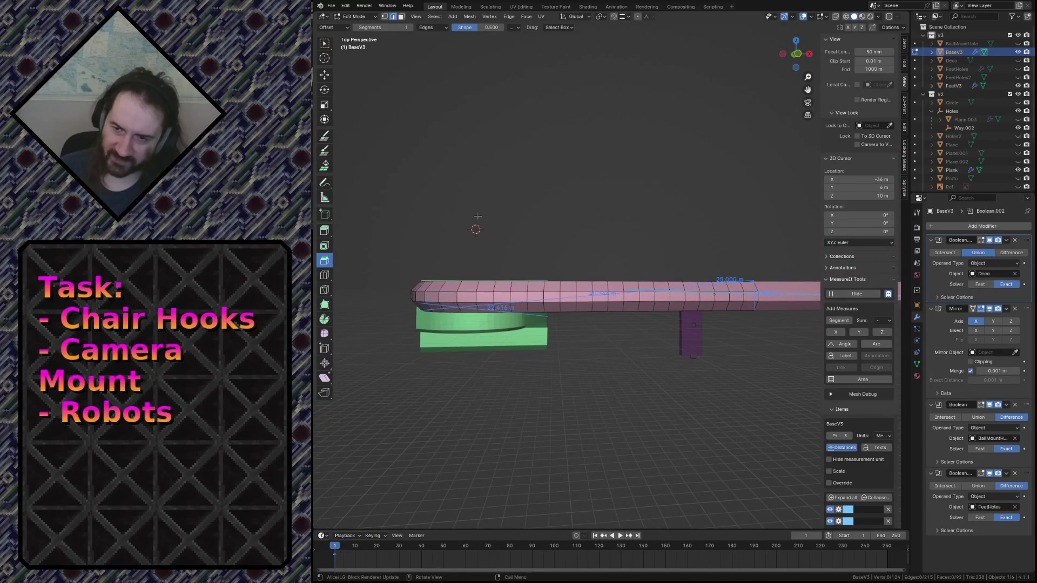
key(c)
click(480, 296)
right_click(492, 297)
shift+click(511, 297)
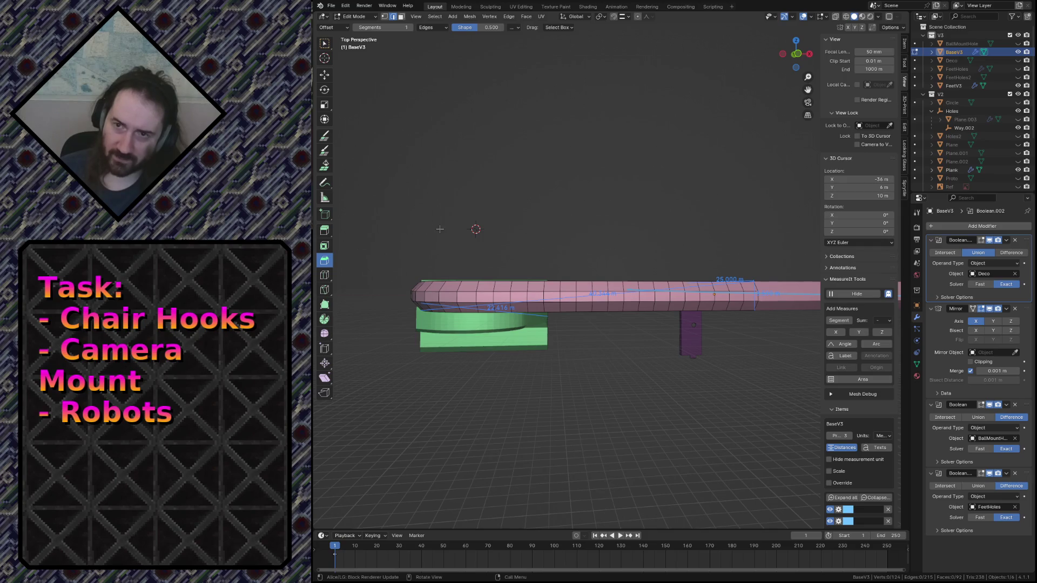
Step: Brush-select the row of edges along the plate's side, undoing the extra selections
key(c)
drag(723, 299, 769, 303)
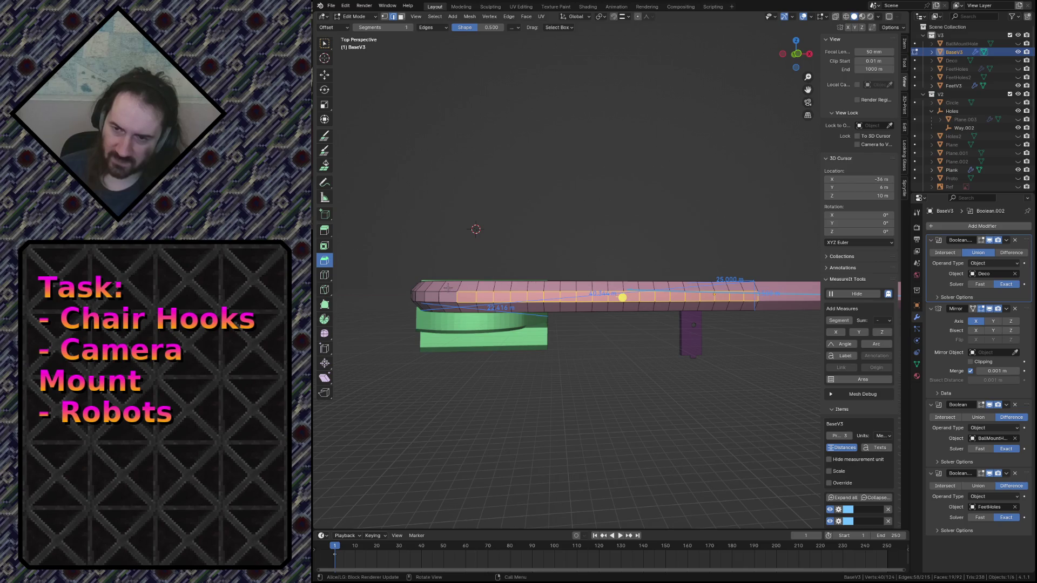
shift+drag(456, 285, 802, 292)
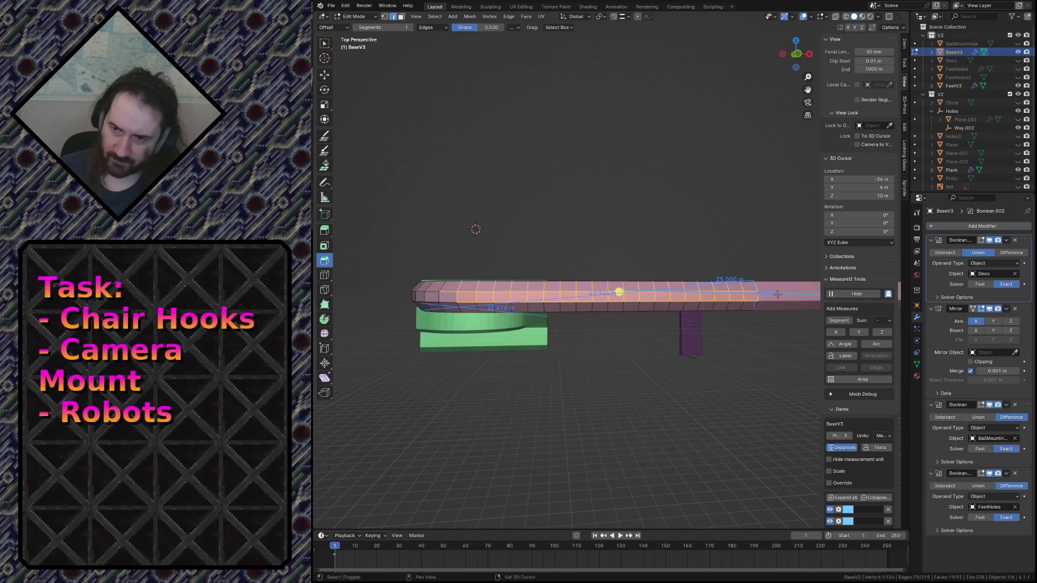
key(ctrl+z)
key(b)
key(Escape)
key(ctrl+z)
ctrl+drag(456, 299, 768, 304)
Step: Checker-deselect the side edges and move the alternating ones 0.7114 m in Z for a zigzag
key(F3)
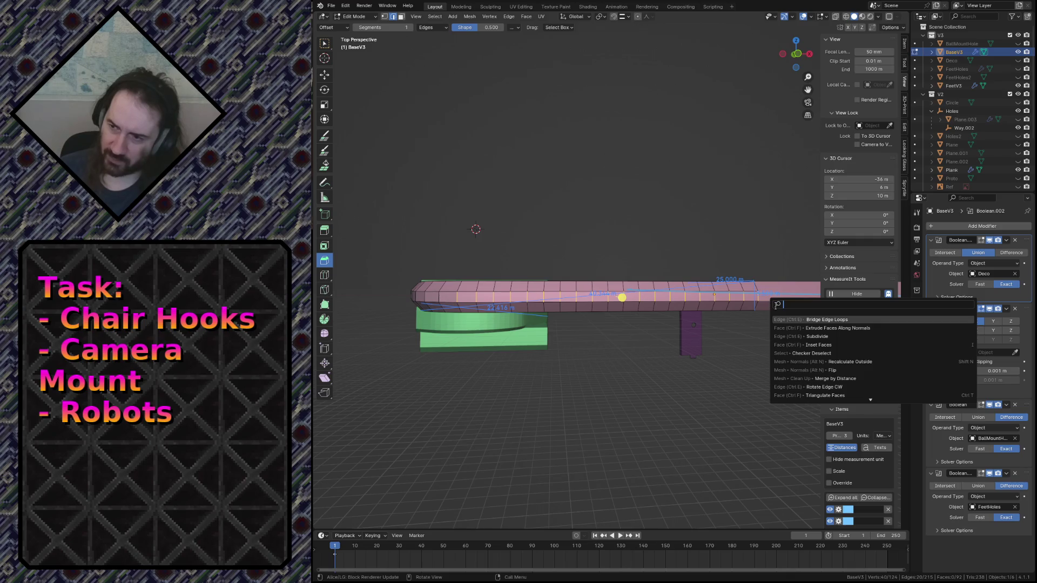
key(Down)
key(Down)
key(Down)
key(Return)
key(g)
key(z)
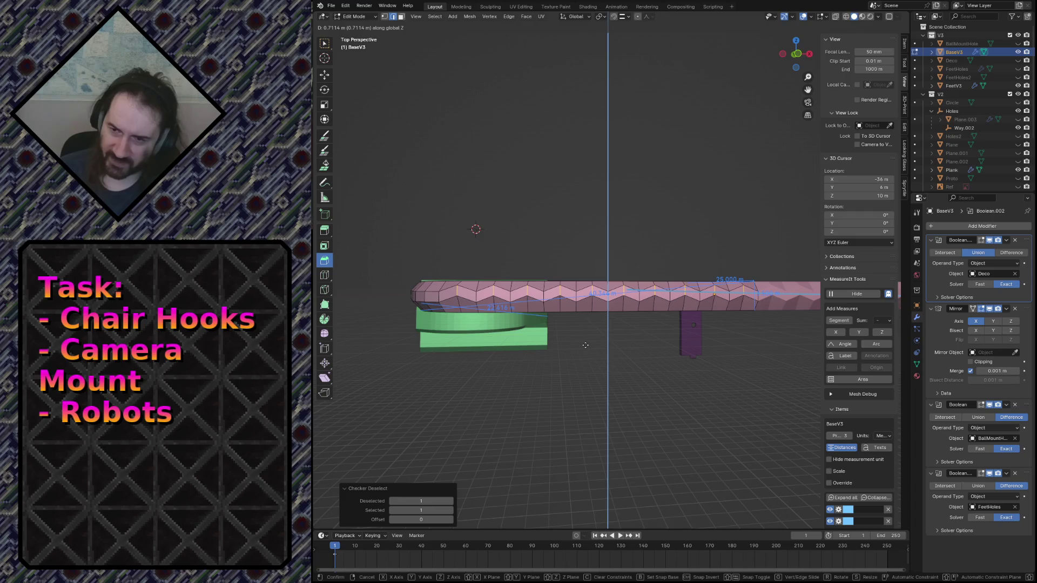
click(585, 346)
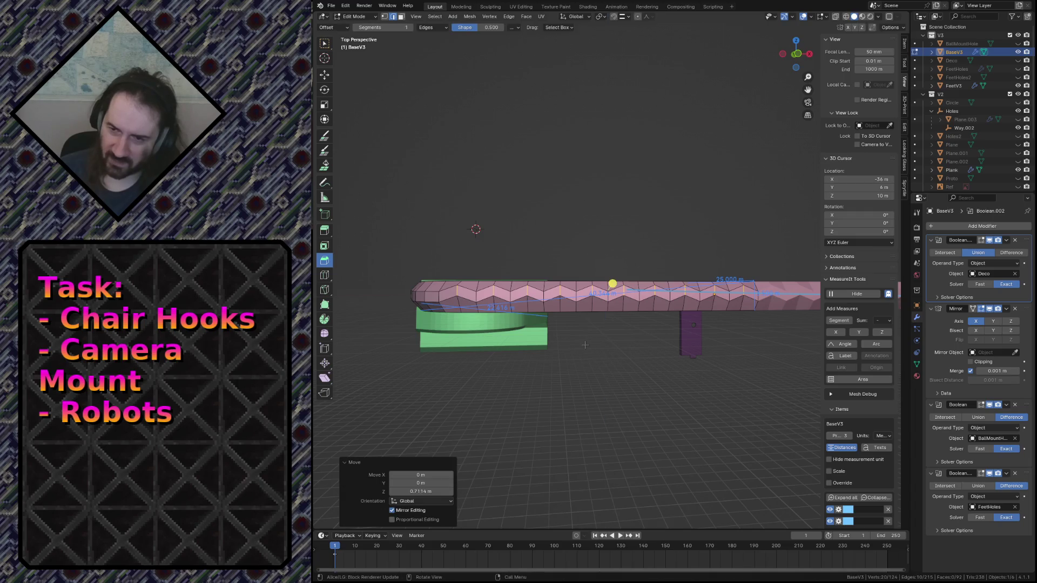
Step: Select the run of vertical zigzag edges along the side, one edge after another
click(474, 297)
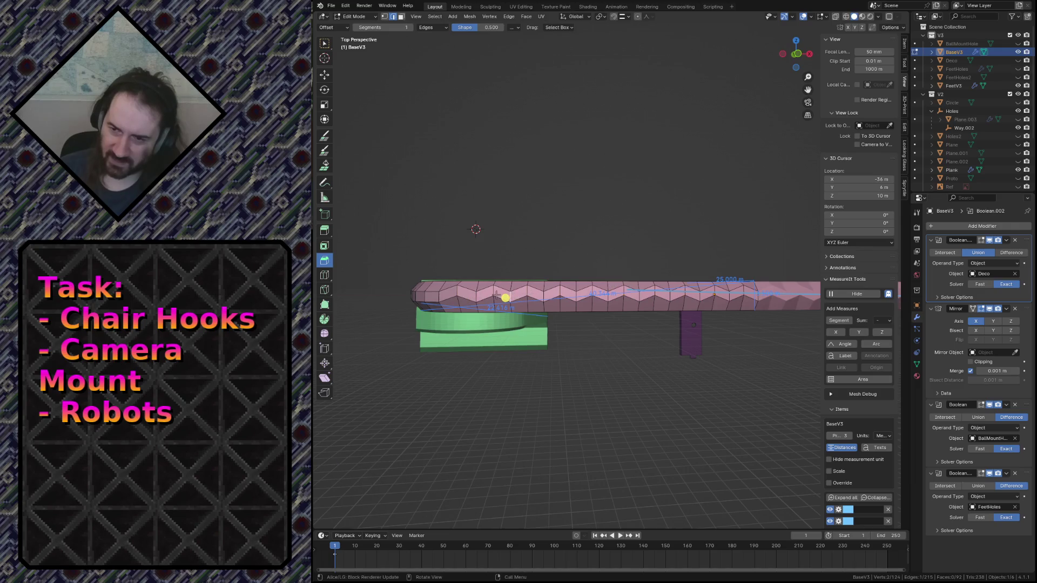
shift+click(476, 295)
shift+click(510, 297)
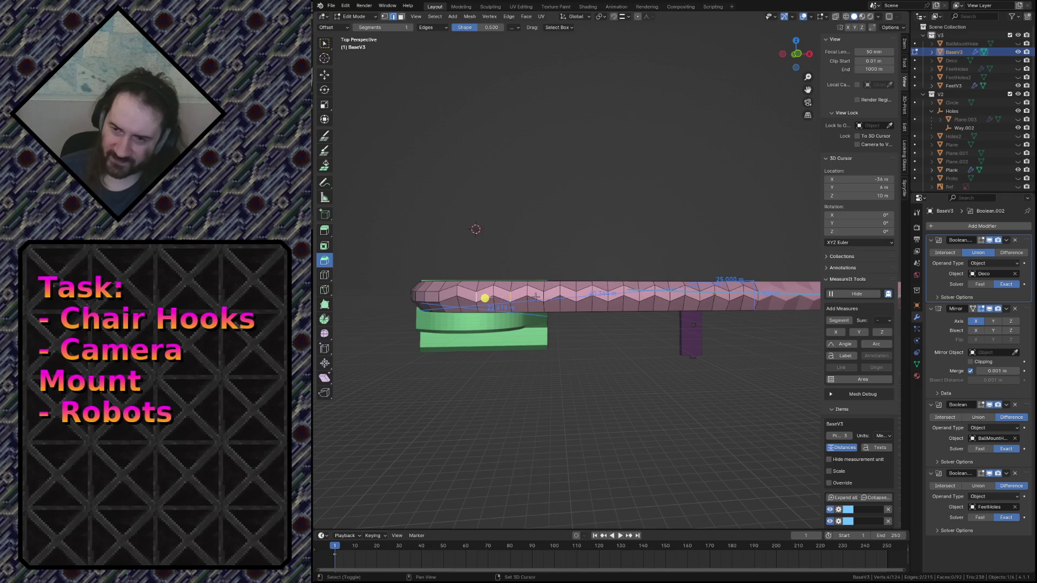
shift+click(542, 295)
shift+click(575, 296)
shift+click(608, 294)
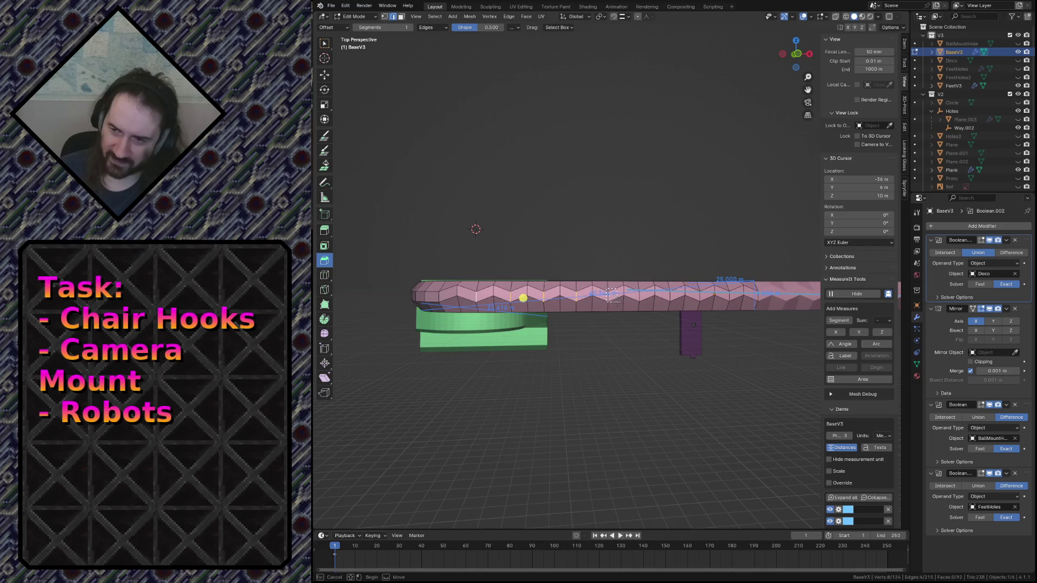
shift+click(640, 294)
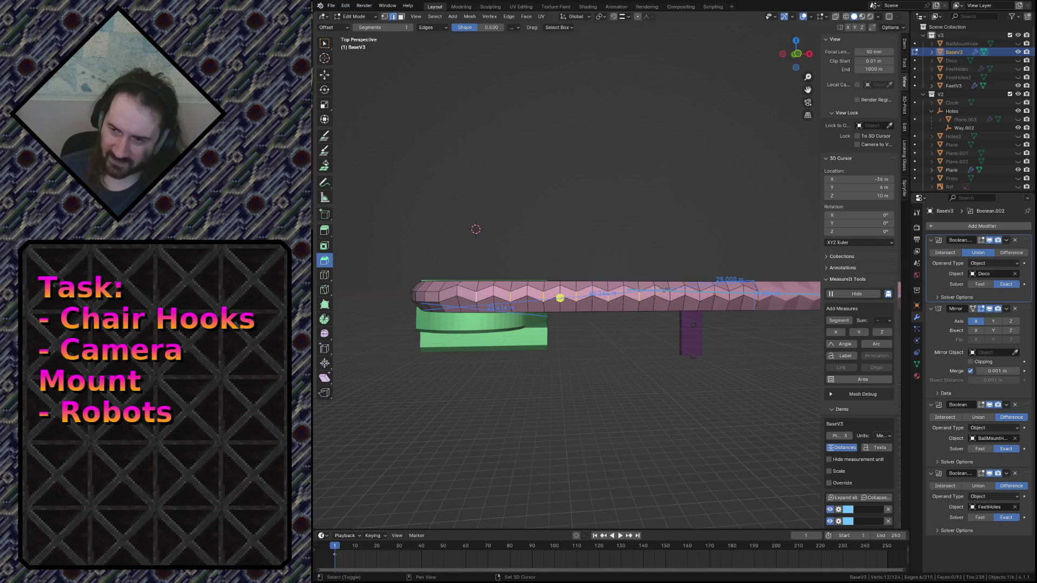
ctrl+click(684, 300)
Step: Circle-deselect the stray edges, then lower the chosen zigzag edges 0.44331 m along Z
key(c)
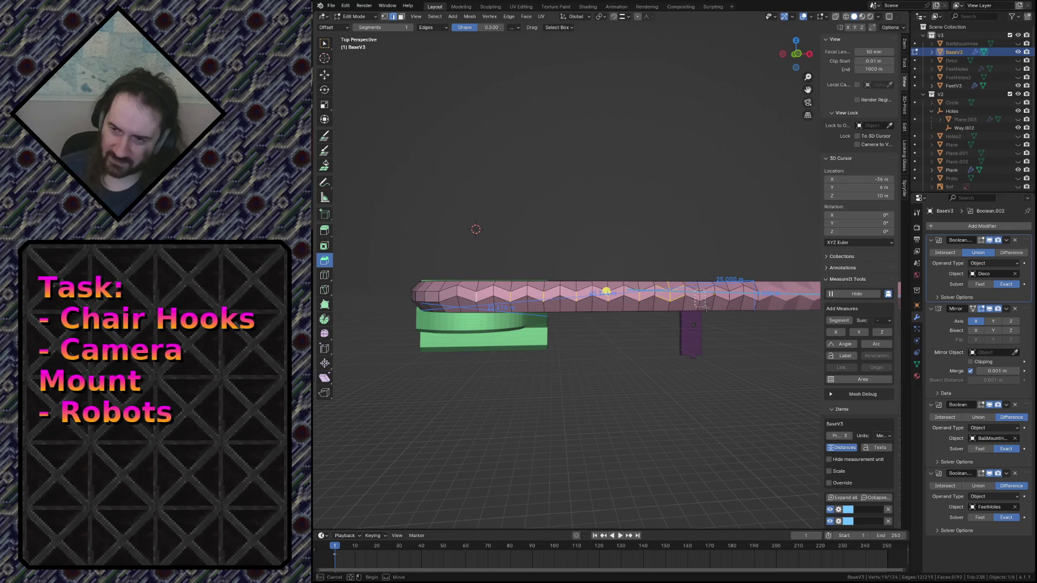
click(669, 286)
mouse_move(648, 283)
middle_down()
mouse_move(653, 294)
mouse_move(669, 274)
mouse_move(714, 288)
middle_up()
right_click(730, 279)
scroll(718, 283, up, 3)
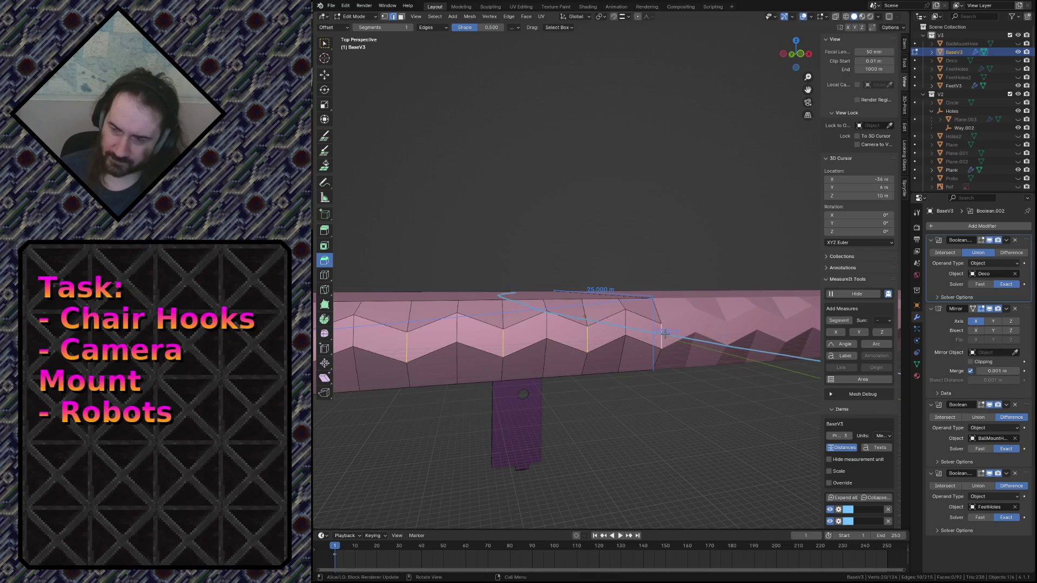
key(g)
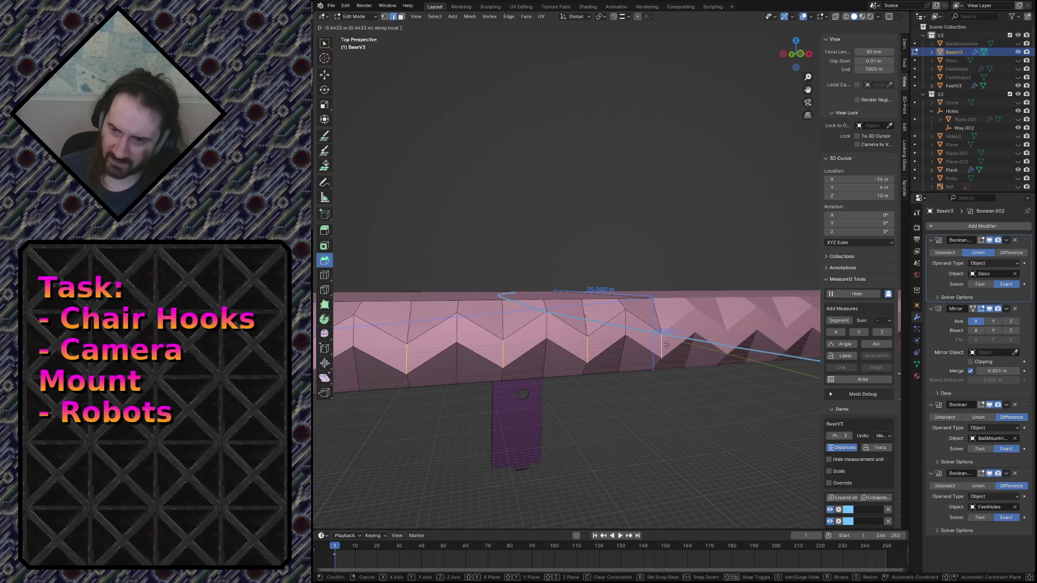
click(666, 345)
Step: Inspect the lowered zigzag side by walking around it and orbiting in Object Mode
key(shift+grave)
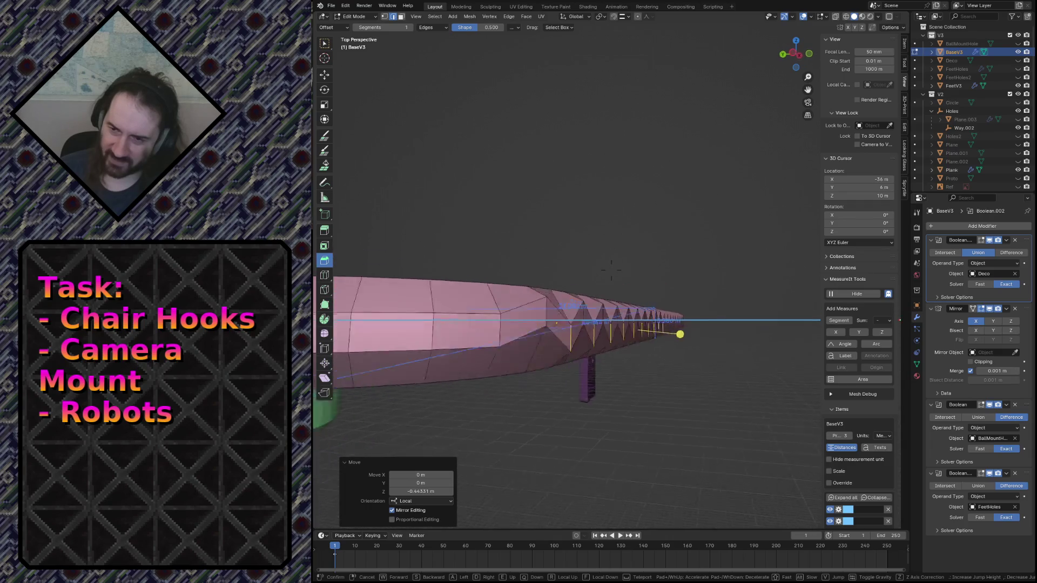
key(w)
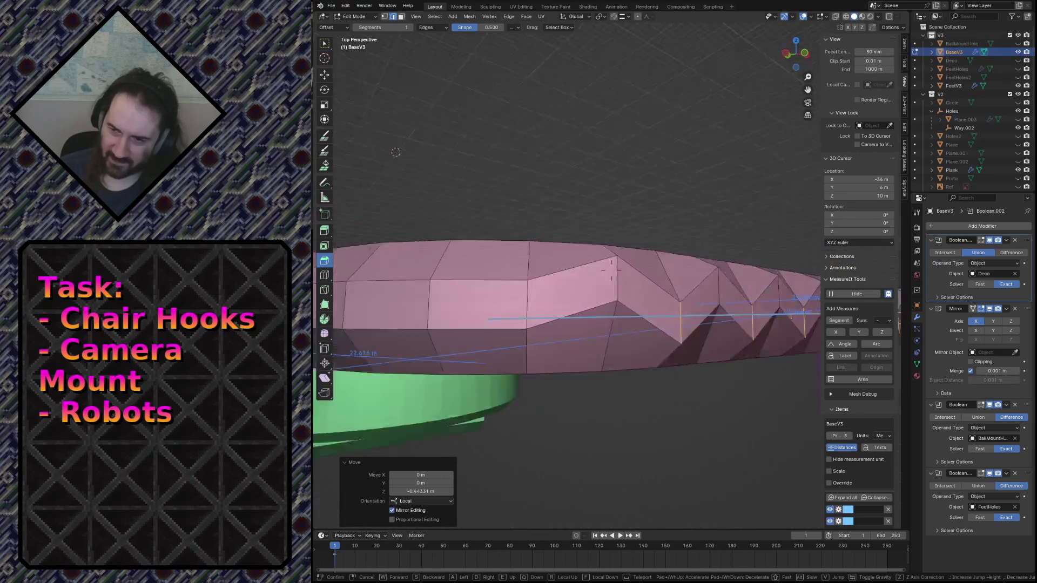
key(w)
key(w)
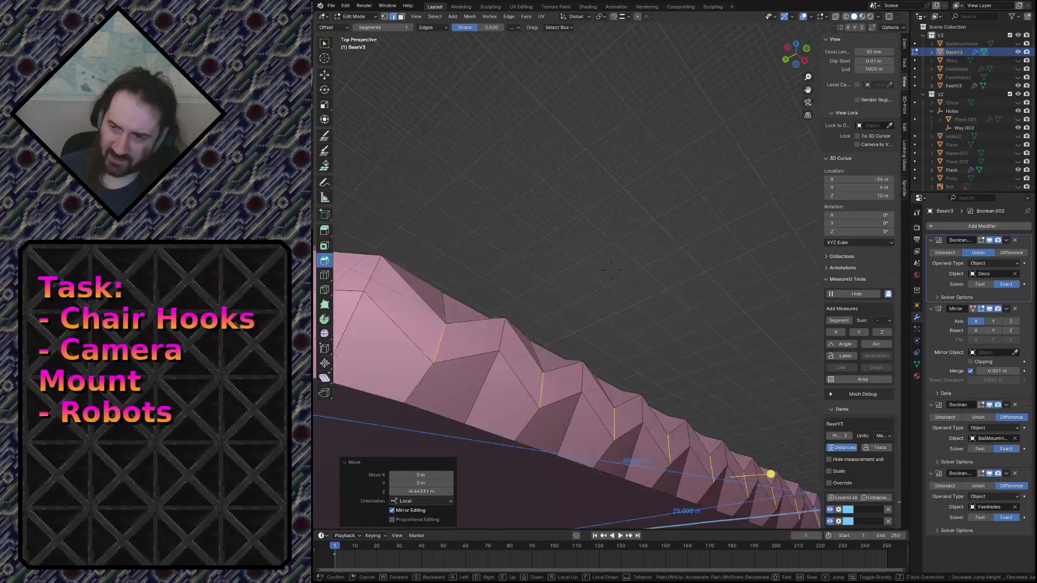
key(w)
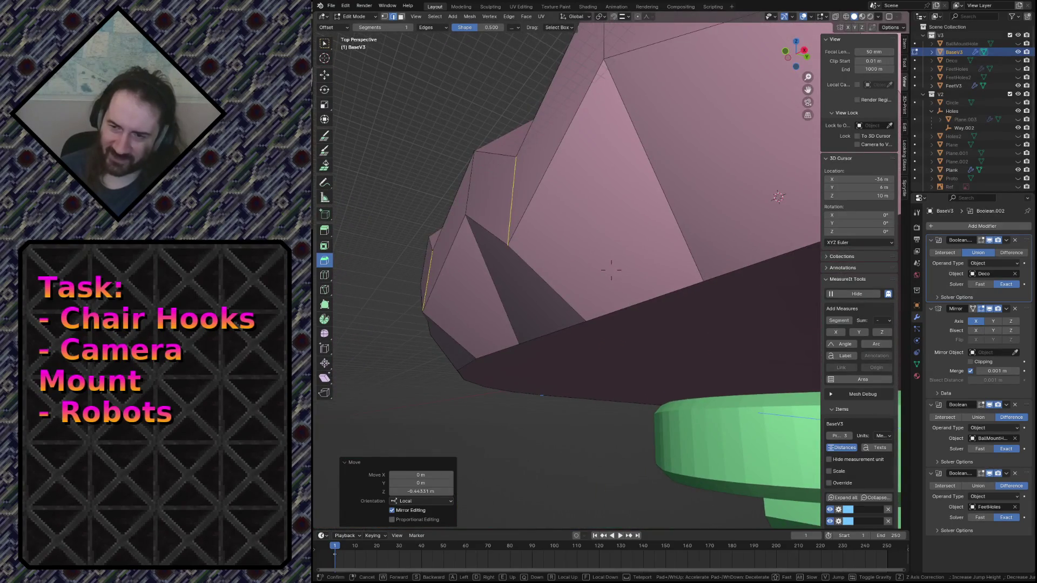
key(w)
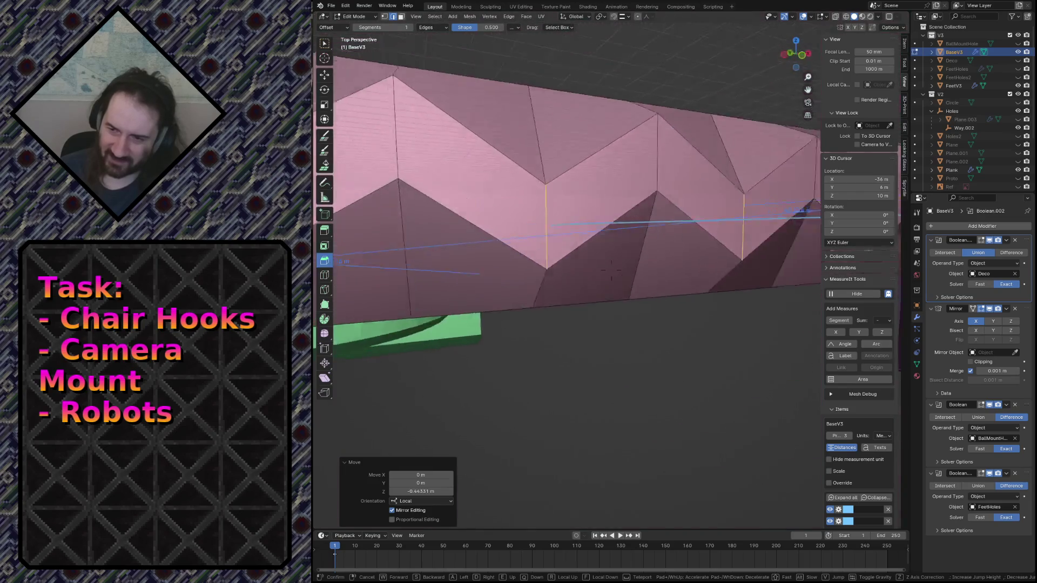
key(w)
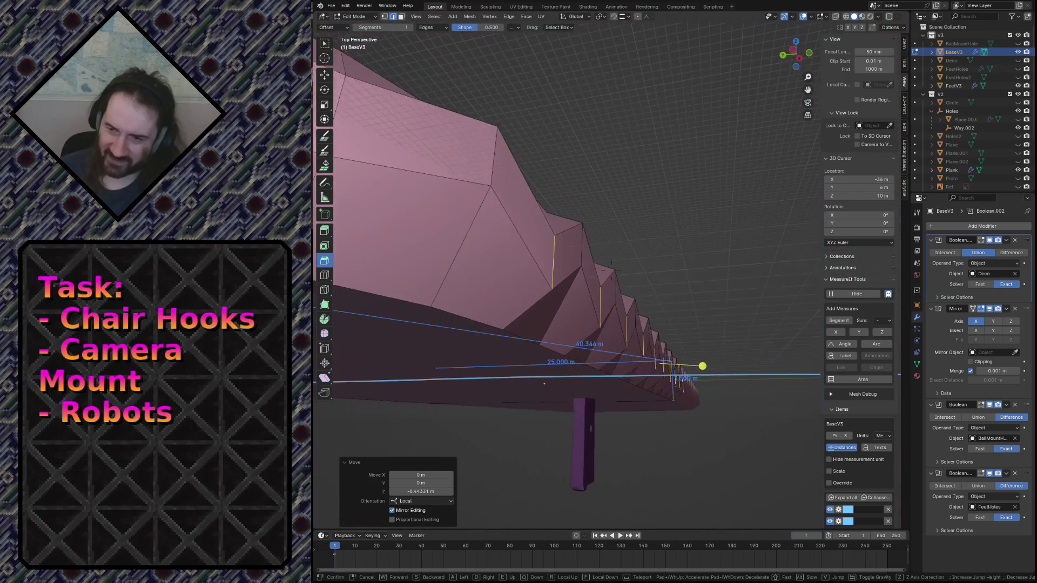
key(w)
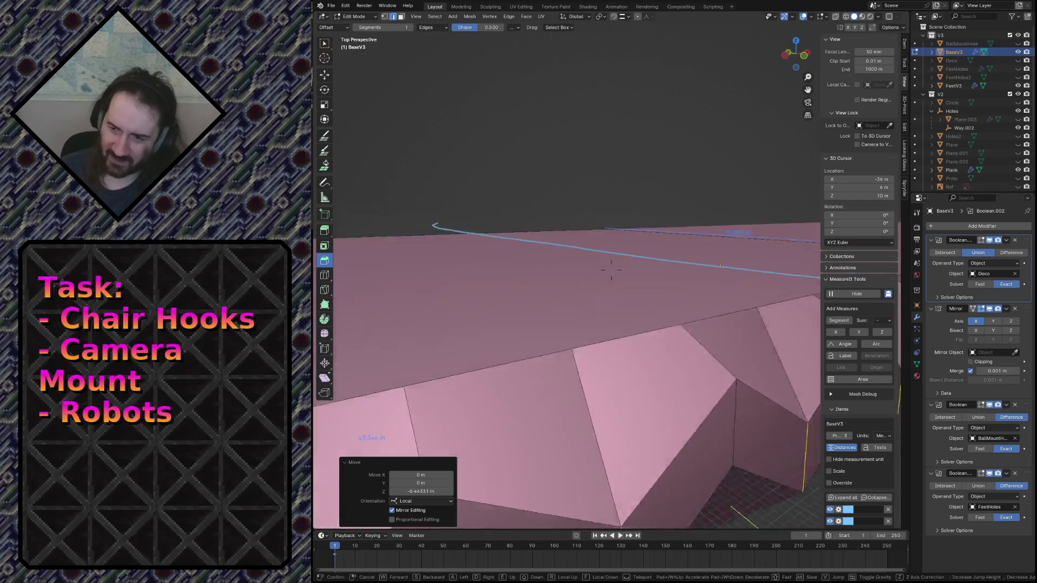
key(Escape)
key(Tab)
middle_drag(625, 394, 555, 324)
key(Tab)
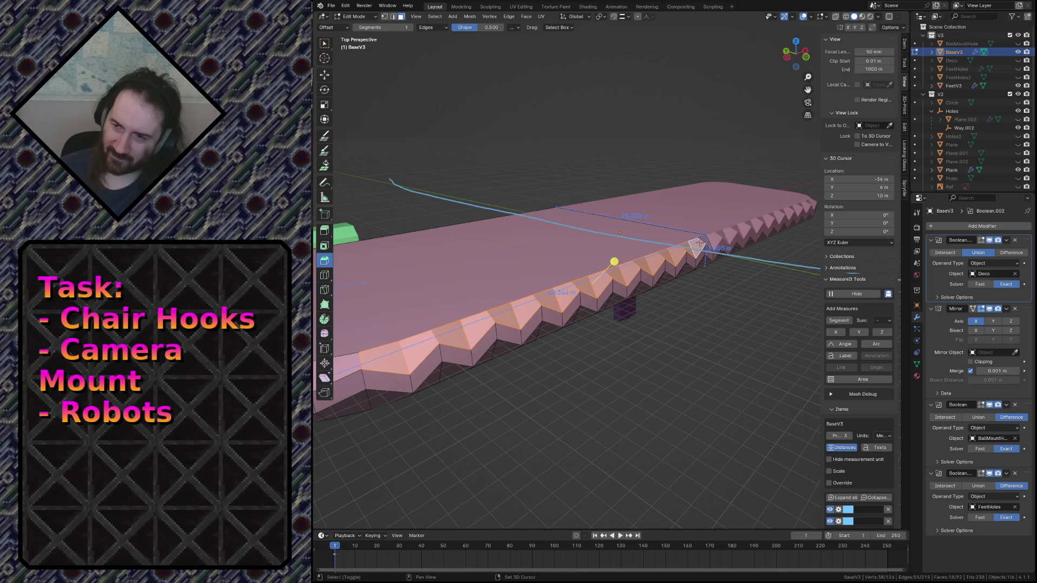
Step: Fly in and back out to inspect the serrated edge, then bring up command search
key(shift+grave)
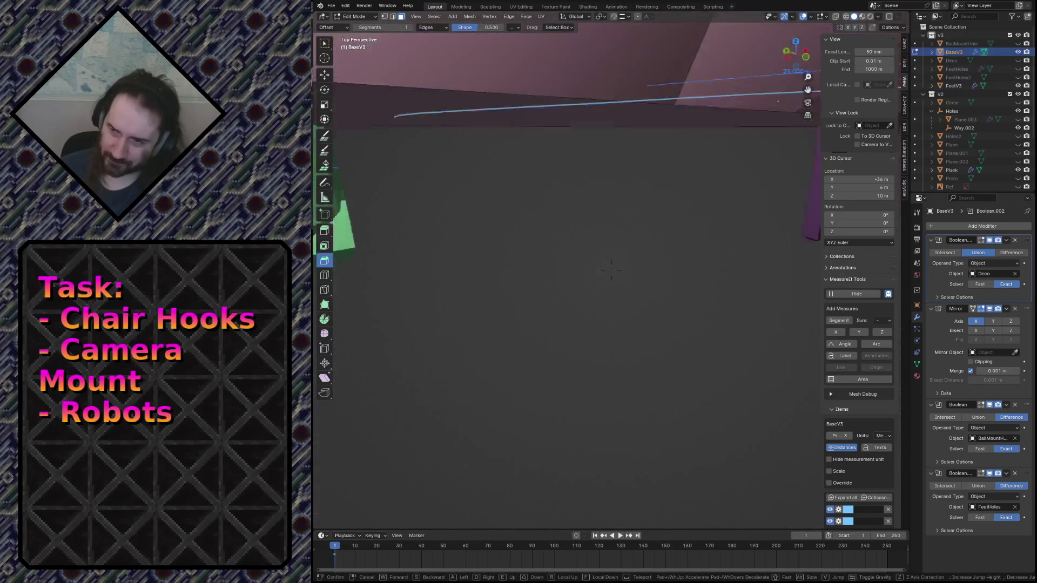
key(s)
click(727, 237)
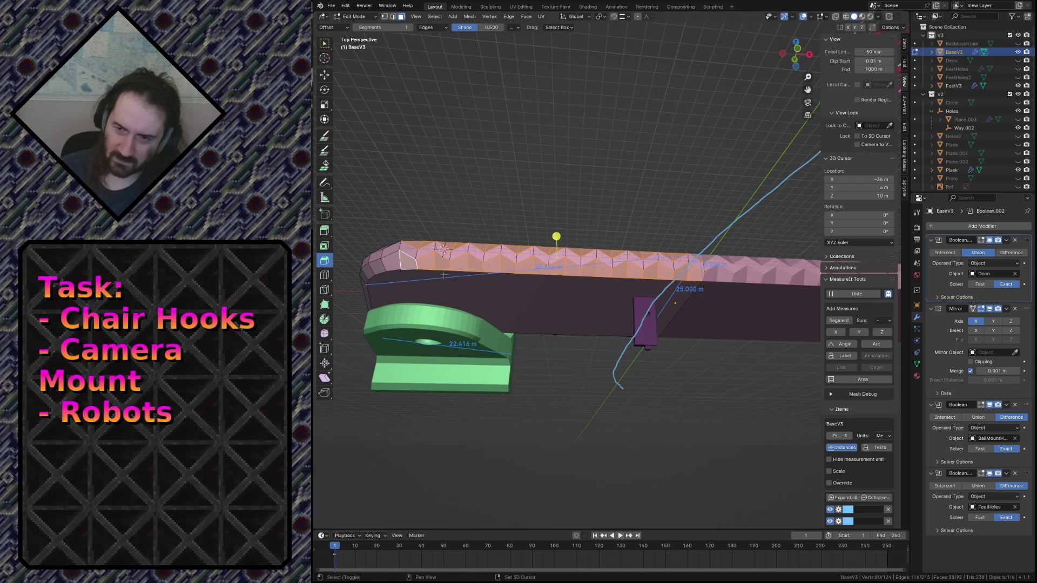
key(F3)
Step: Triangulate the selected faces via the 'tr' search and fly in to check the mesh
text(tr)
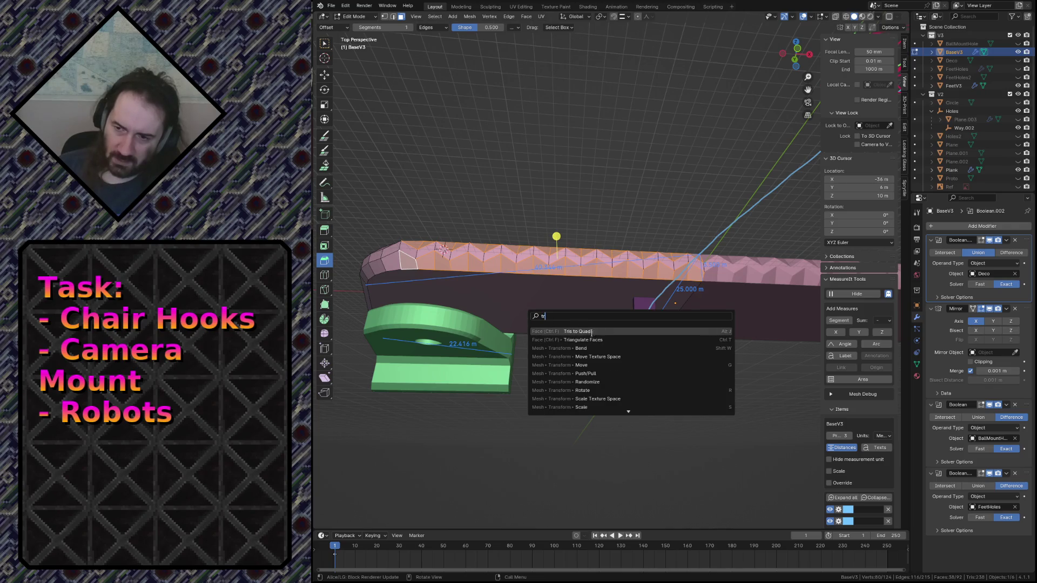
click(604, 339)
key(shift+grave)
key(w)
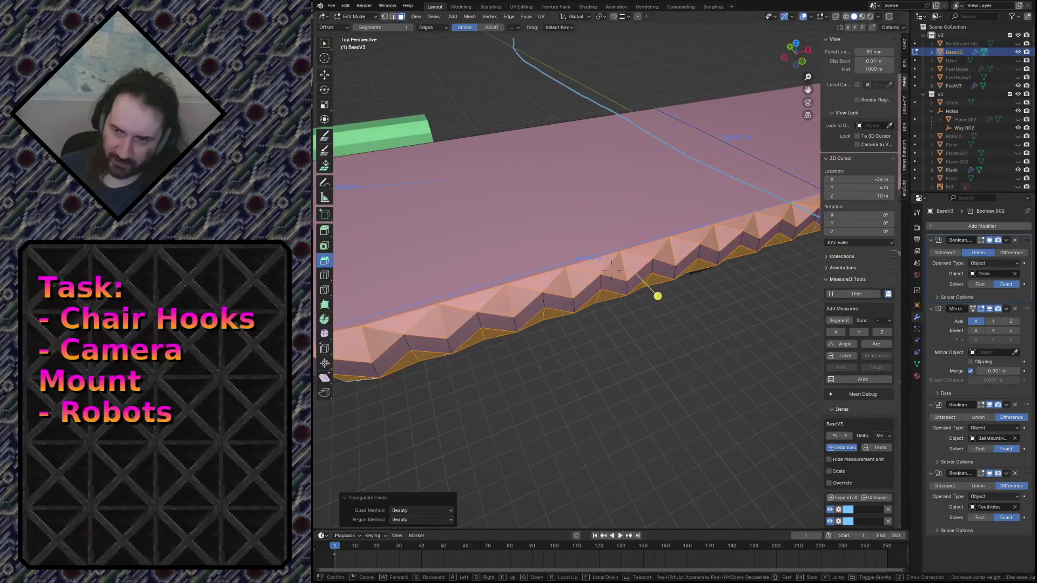
click(616, 387)
Step: In Object Mode, fly low along the jagged edge and pull back to view the plate
key(Tab)
key(shift+grave)
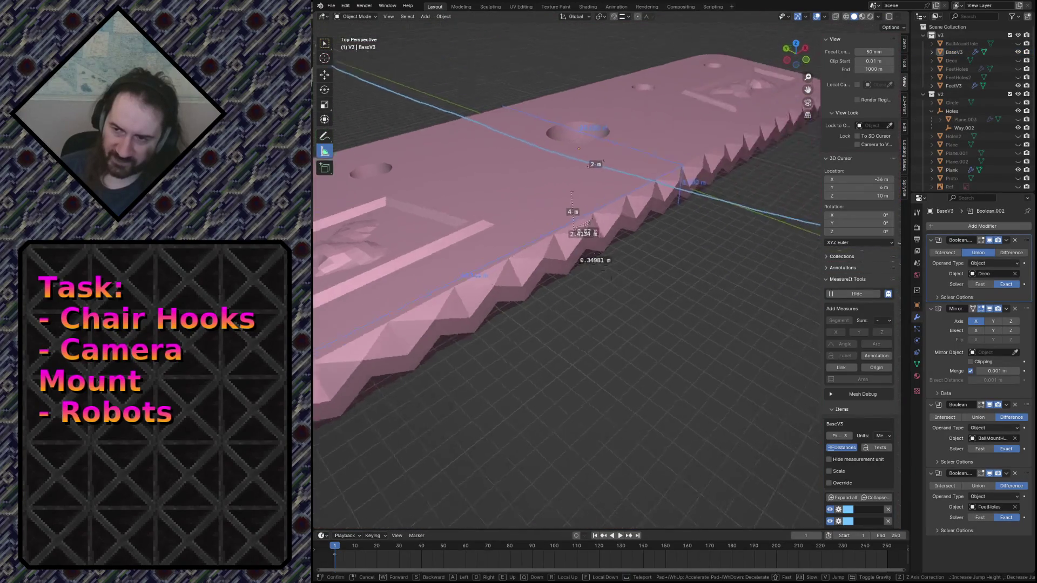
key(w)
key(s)
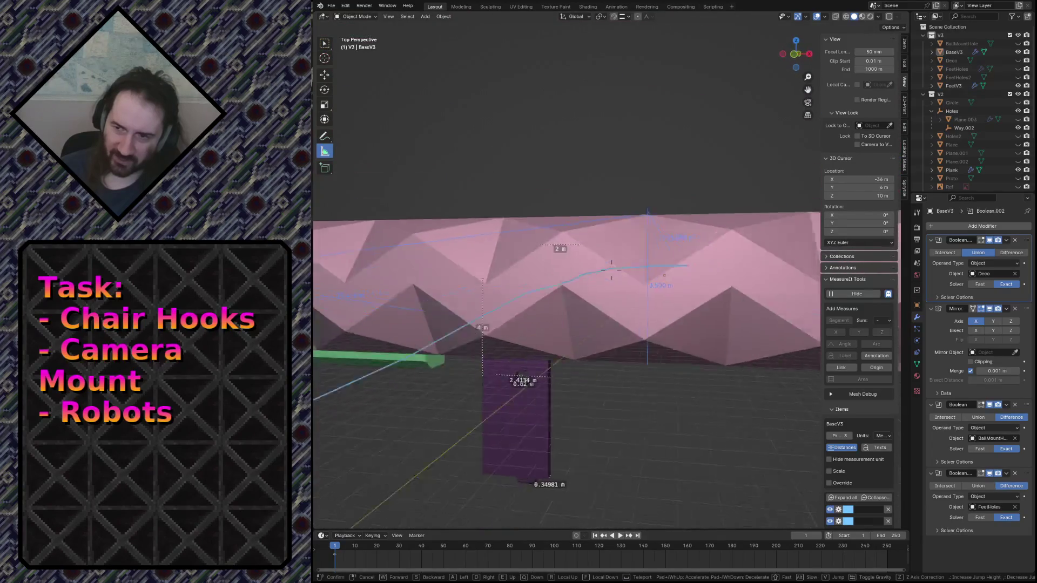
key(w)
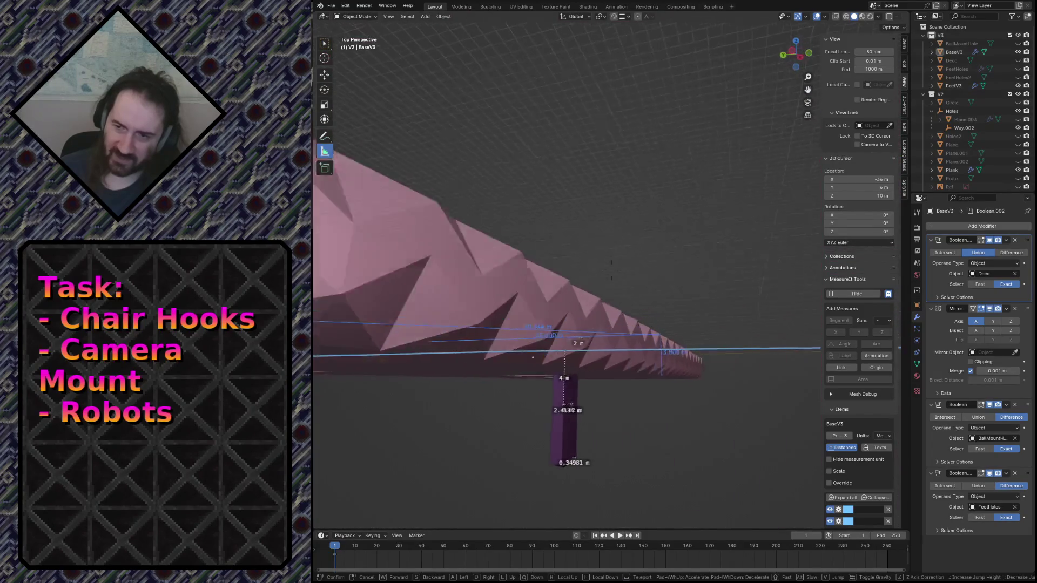
key(s)
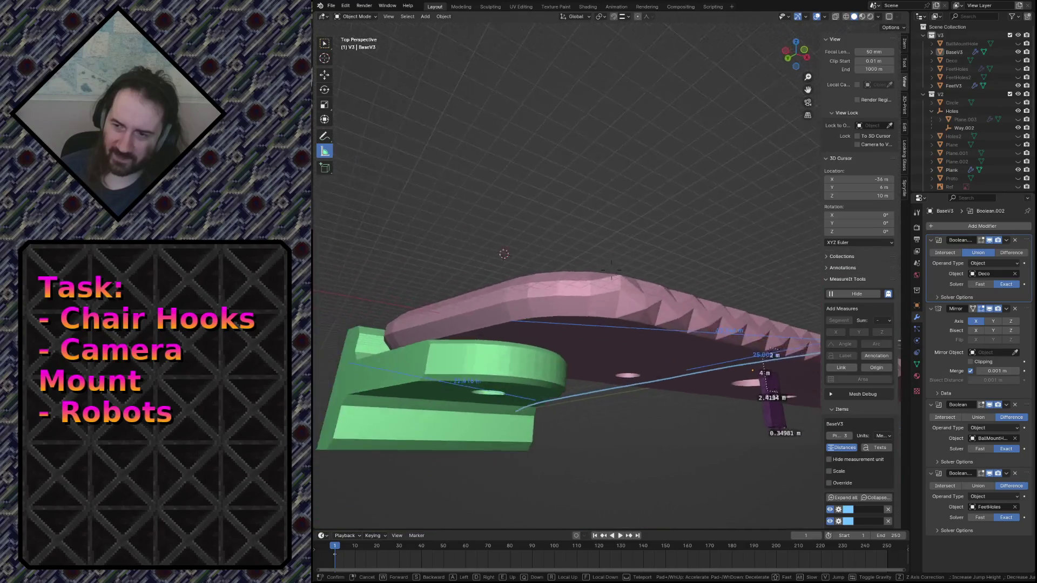
key(w)
key(s)
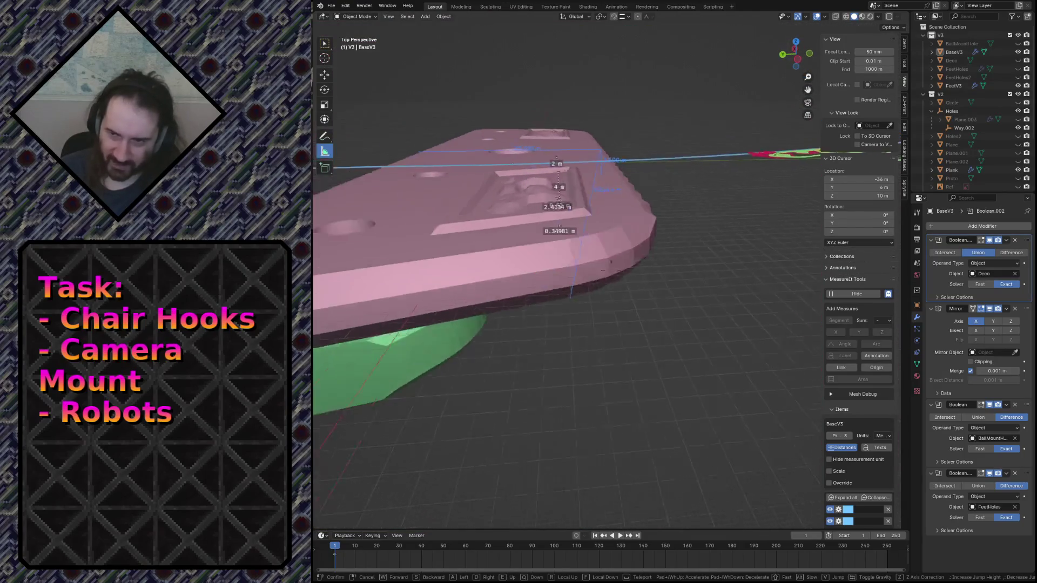
click(591, 283)
Step: Fly in again over the jagged plate edge, sliding past it, then return to the overall view
key(shift+grave)
key(w)
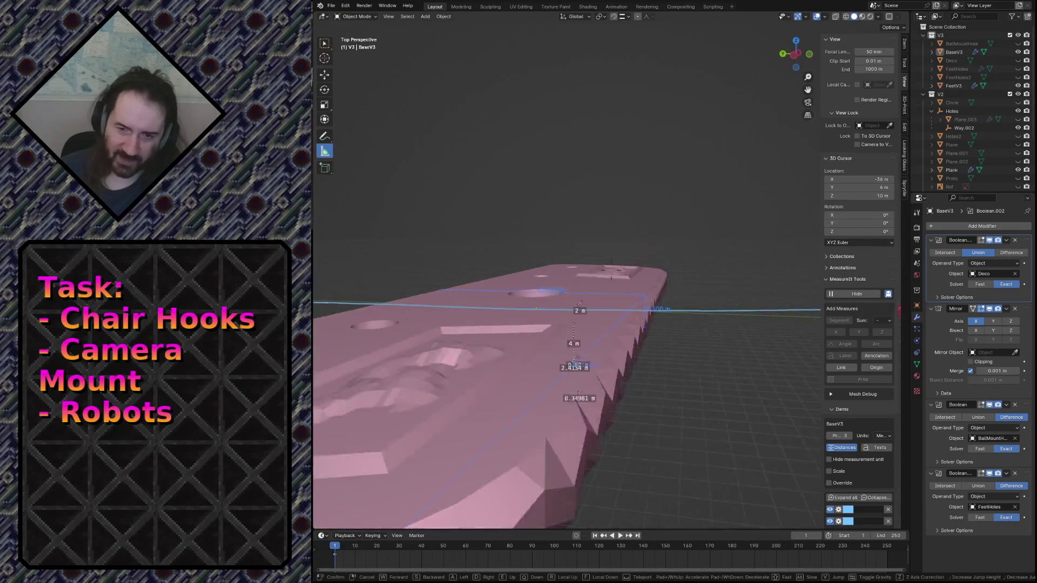
key(s)
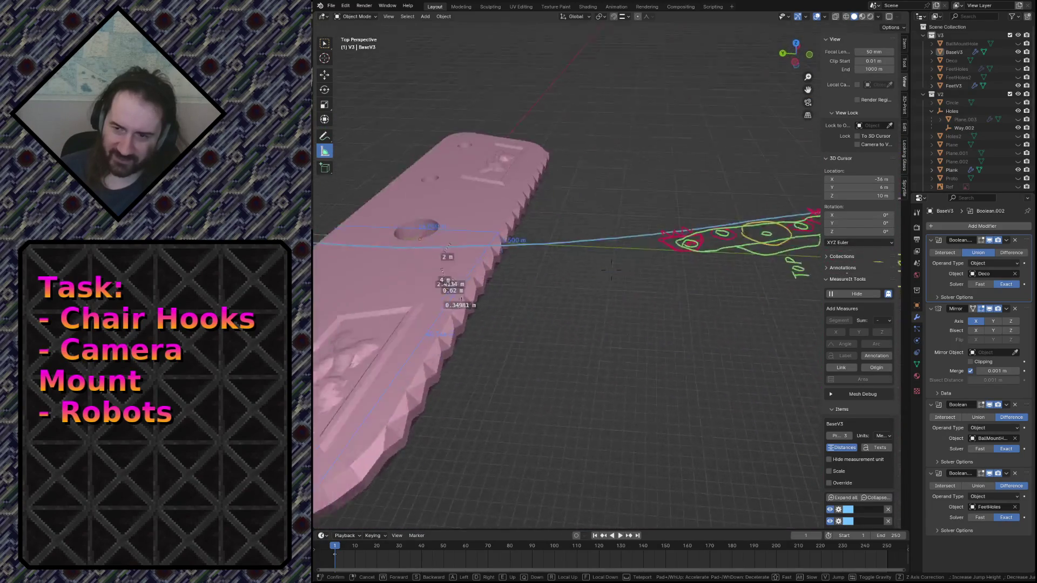
key(a)
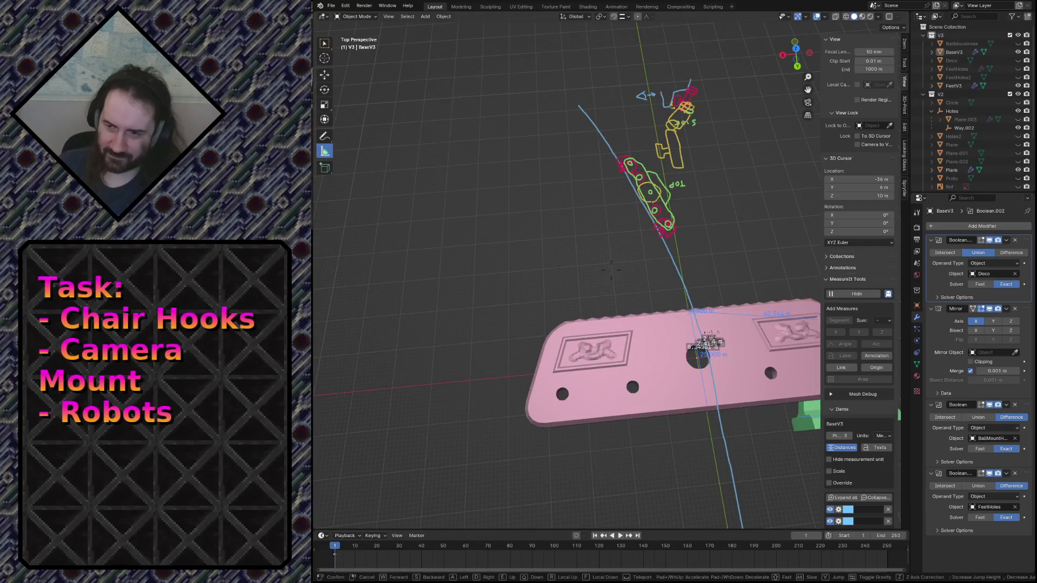
key(w)
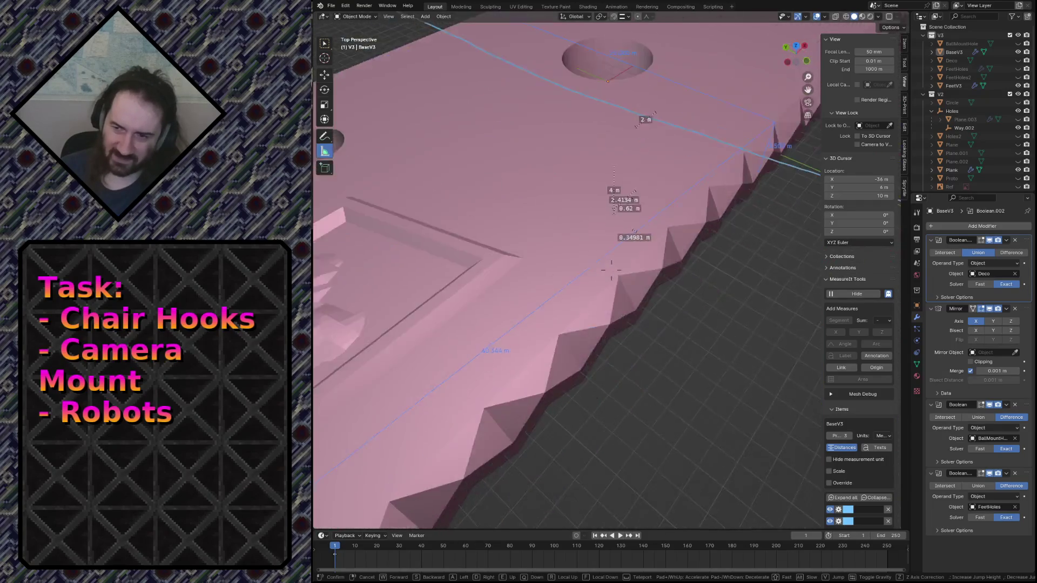
key(Escape)
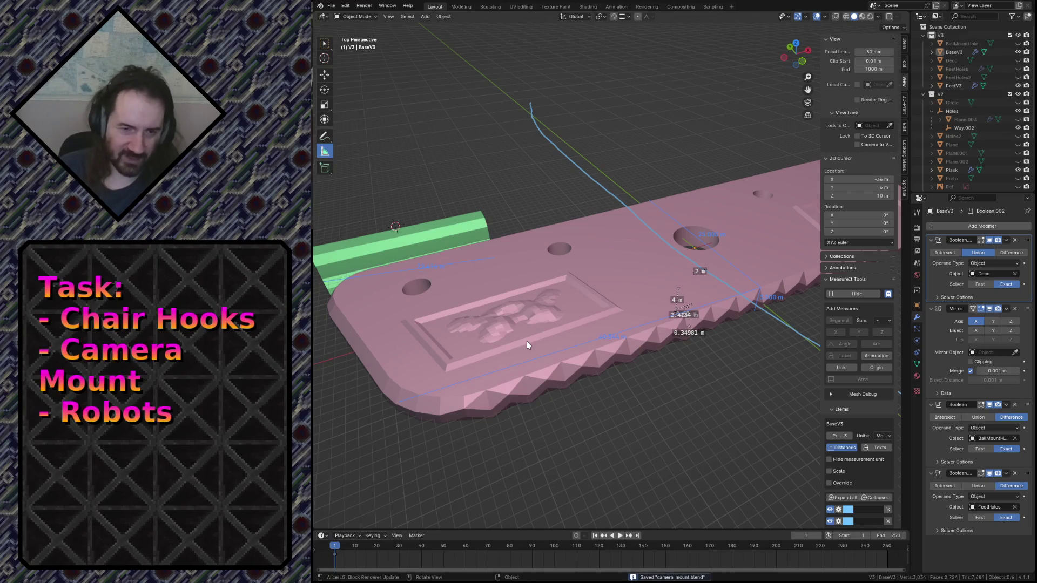
Step: Fly around the finished plate, viewing its edge, oblique top and underside
key(shift+grave)
key(s)
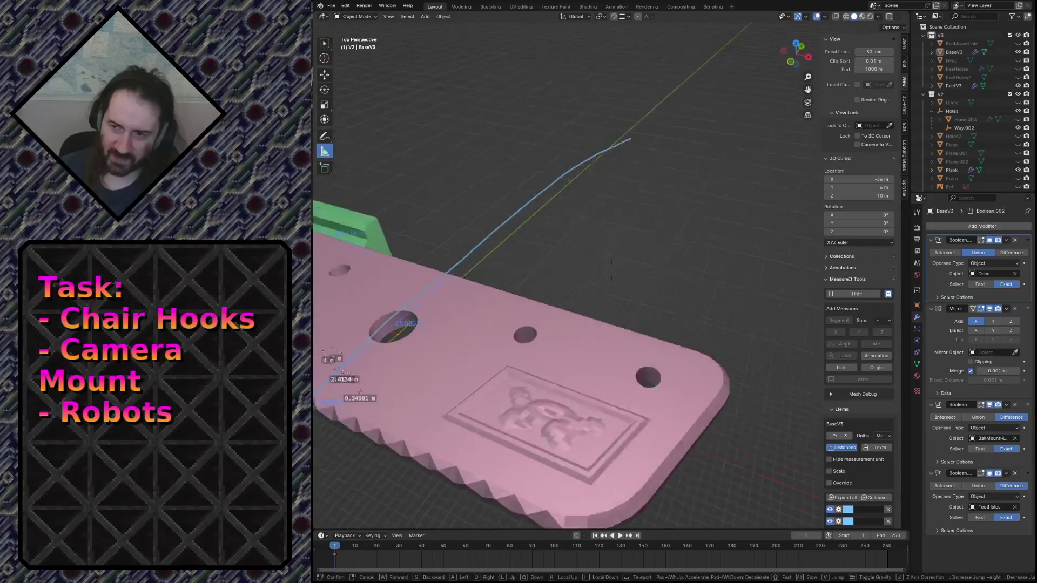
key(w)
key(w)
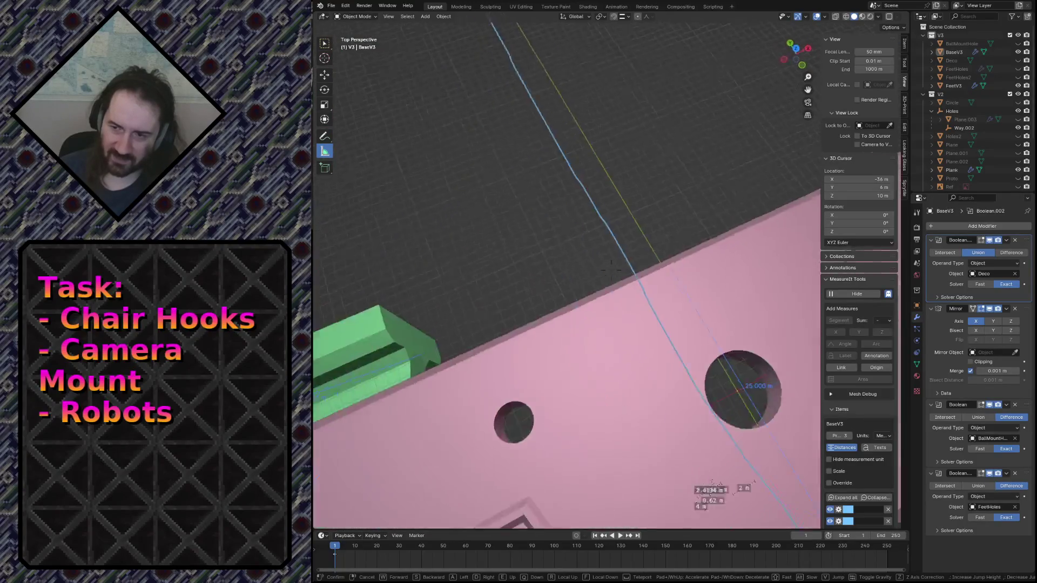
key(s)
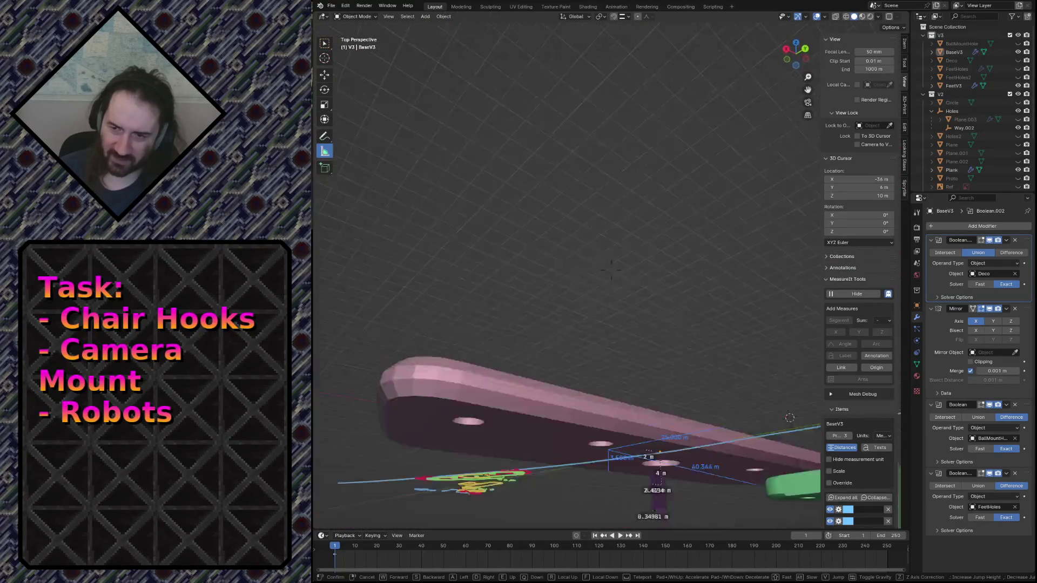
key(w)
key(s)
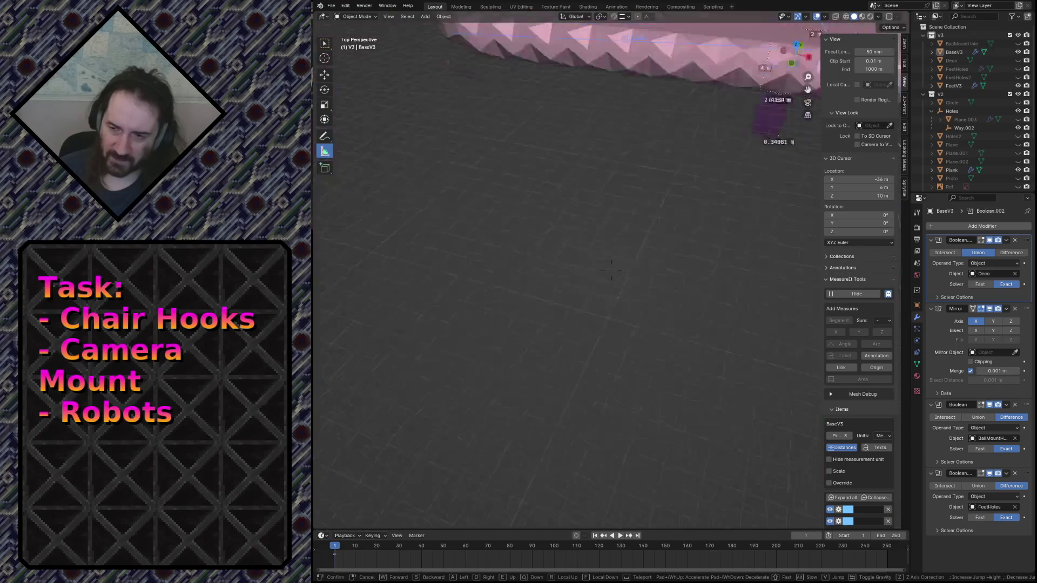
key(w)
Step: Keep the oblique top view and switch to the browser's TensorBoard tab
click(539, 352)
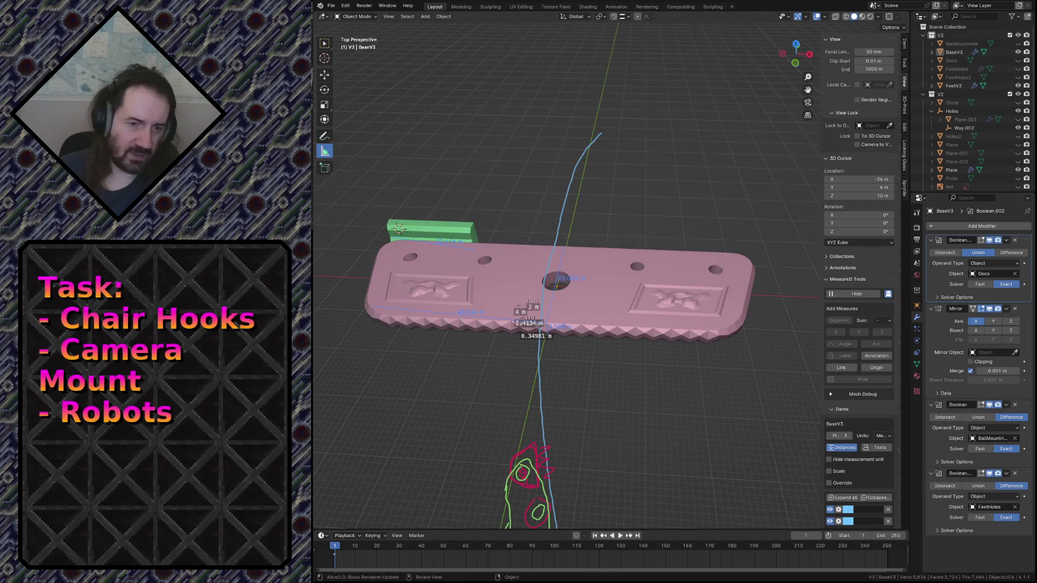
key(alt+Tab)
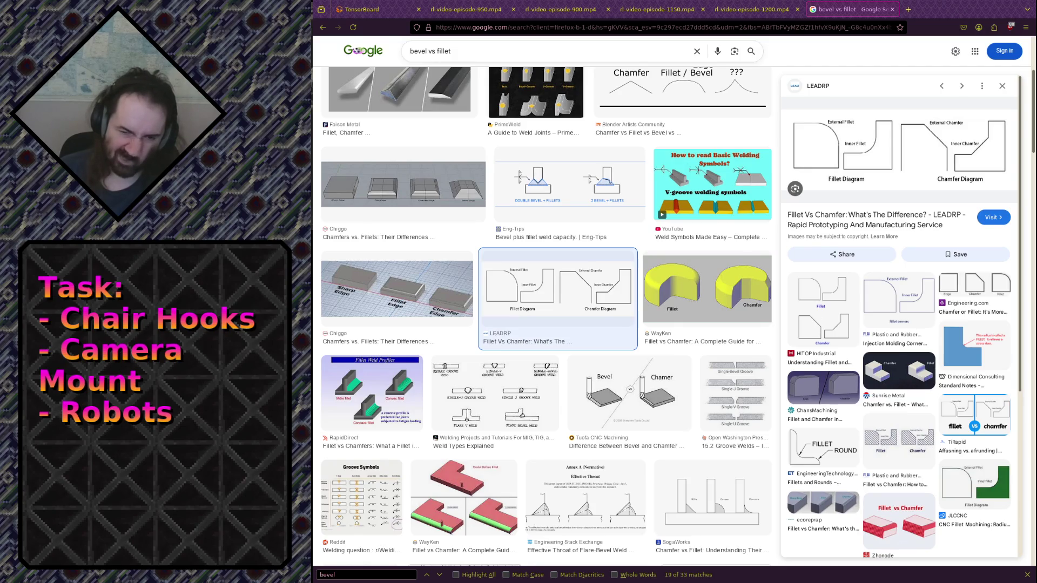
click(372, 10)
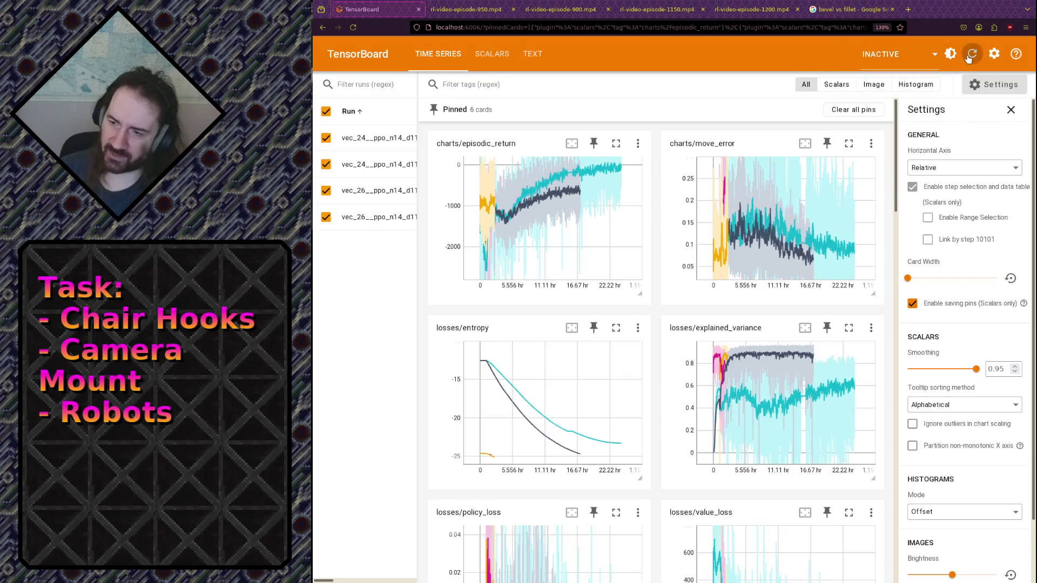
Step: Box-zoom the move_error chart, resetting and refining until it spans roughly the first 8.8 hours
mouse_move(720, 217)
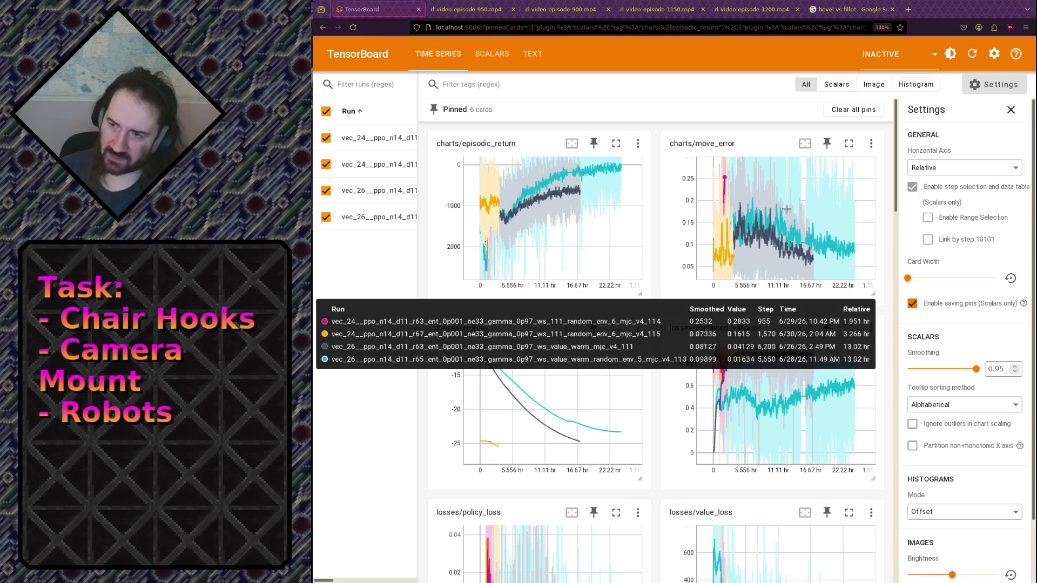
drag(721, 217, 750, 272)
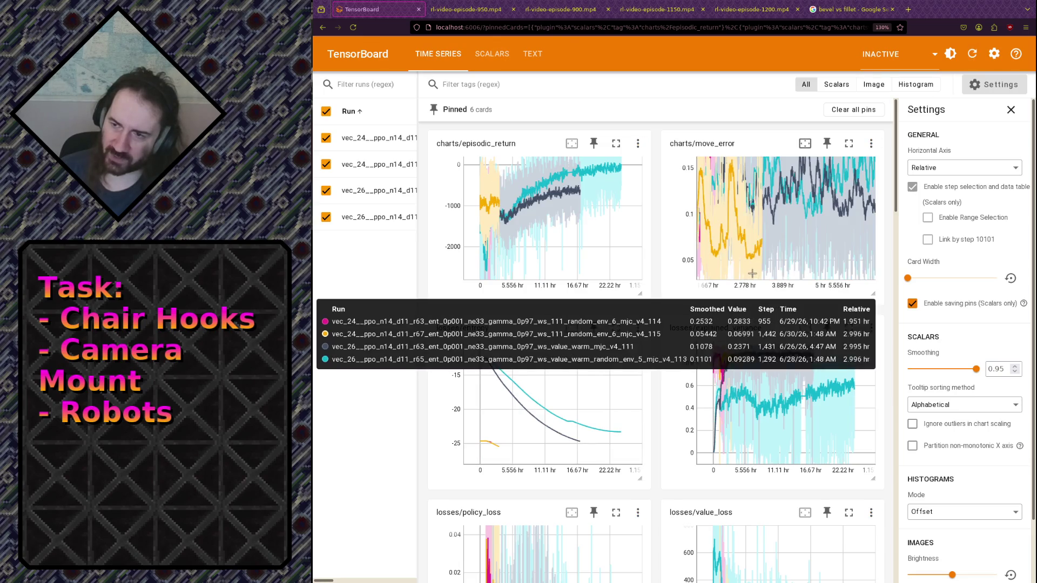
double_click(784, 254)
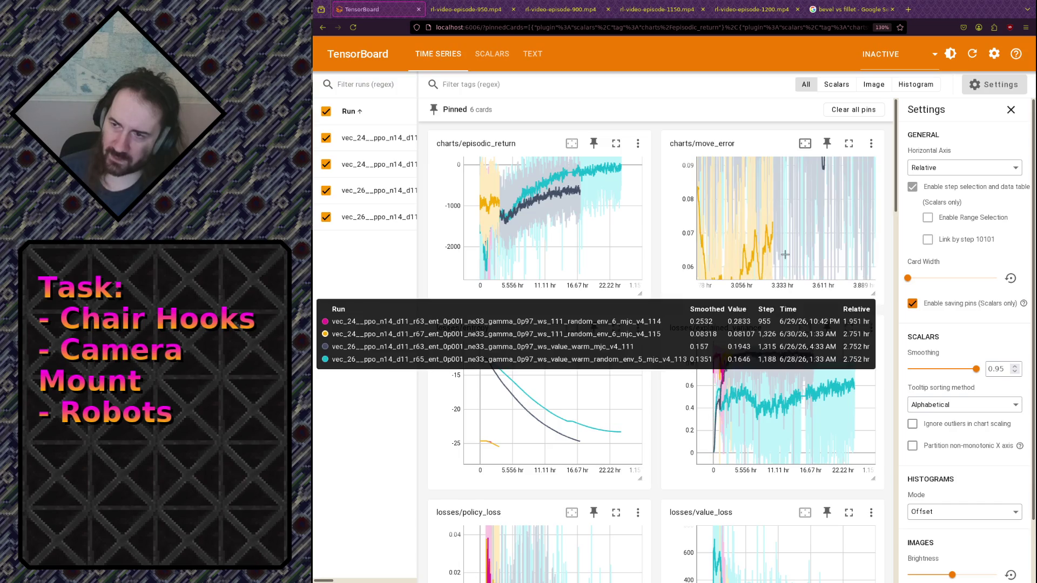
drag(711, 214, 763, 264)
drag(736, 197, 795, 263)
double_click(794, 263)
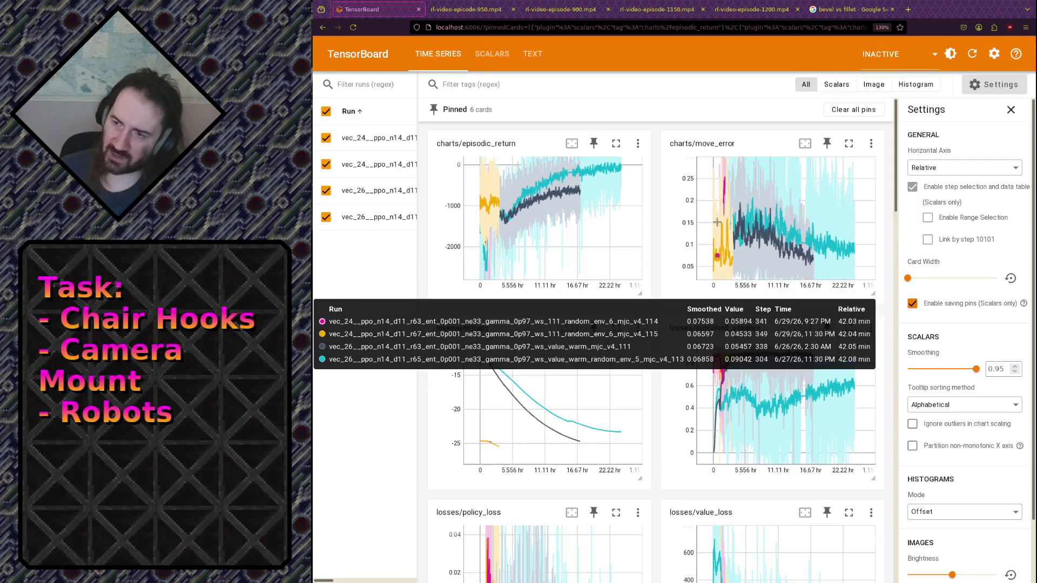
drag(764, 271, 710, 216)
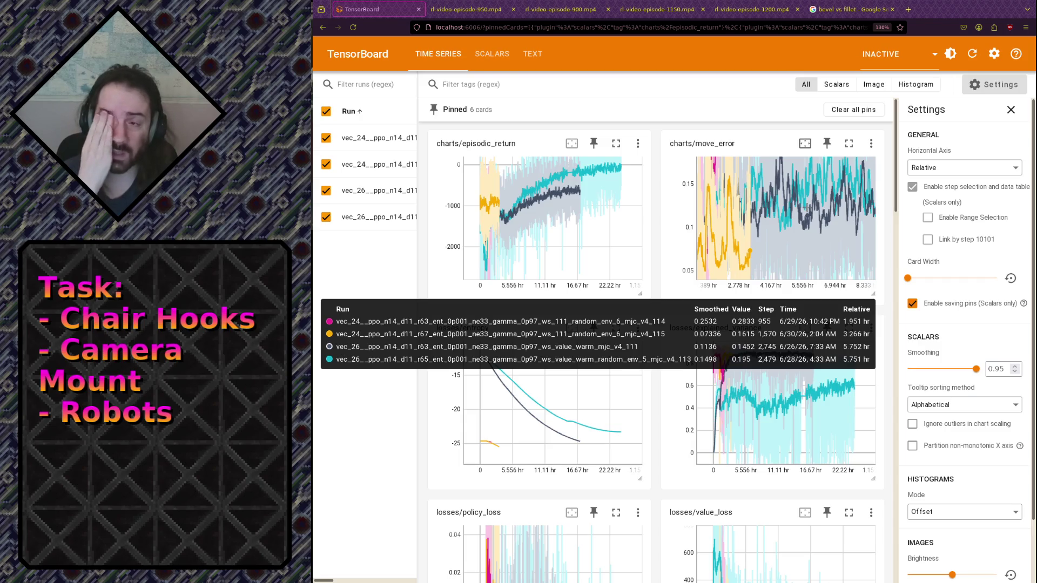
scroll(807, 207, down, 2)
scroll(810, 216, up, 2)
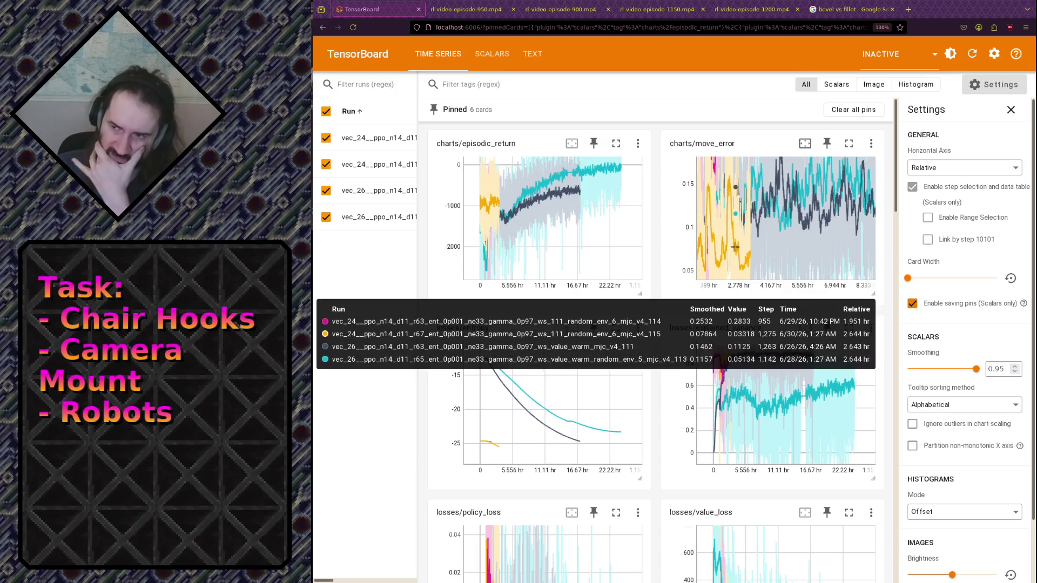
scroll(736, 213, down, 5)
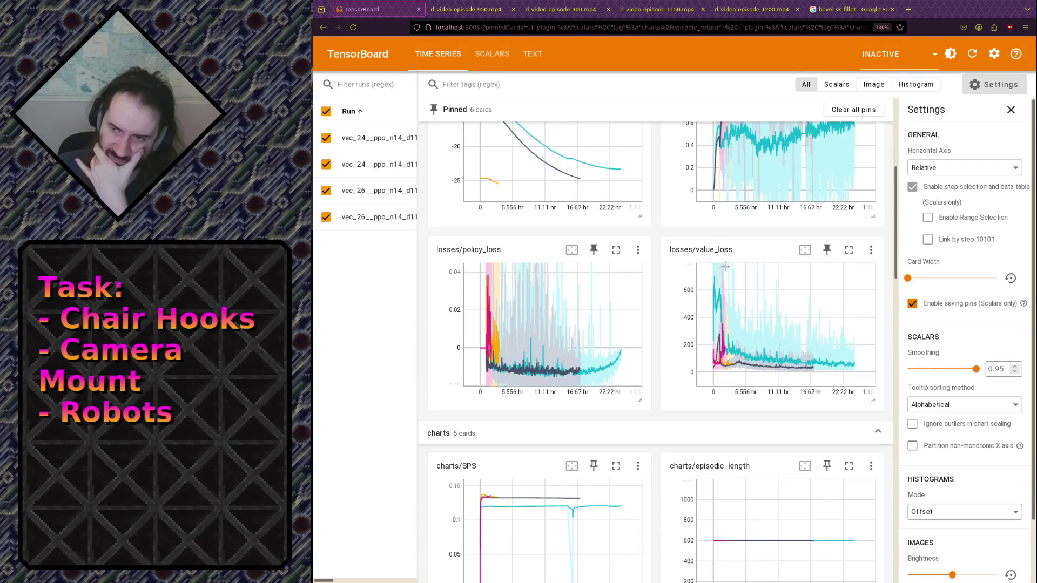
scroll(702, 351, down, 3)
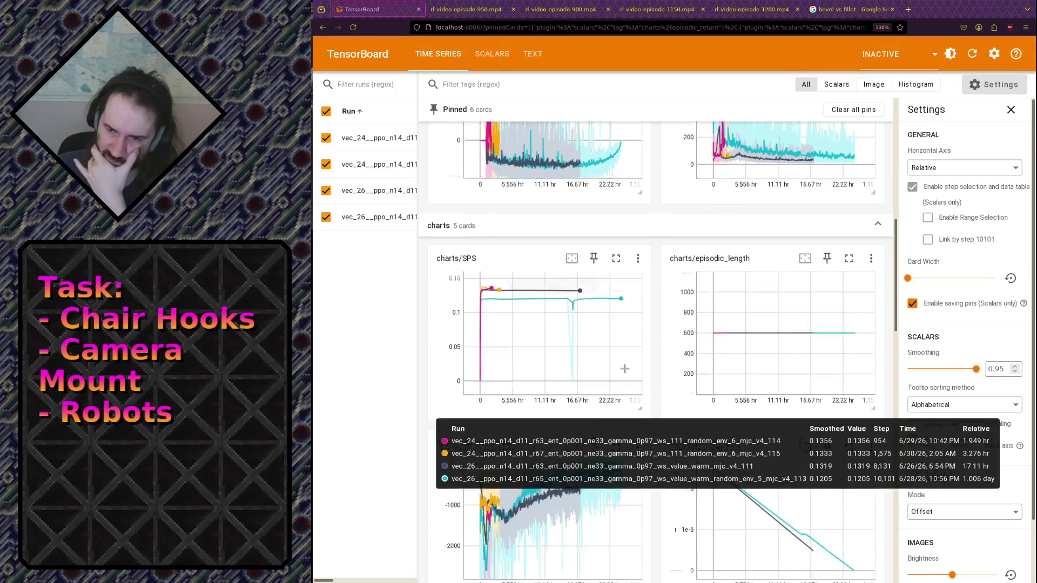
scroll(621, 389, up, 3)
scroll(619, 356, up, 5)
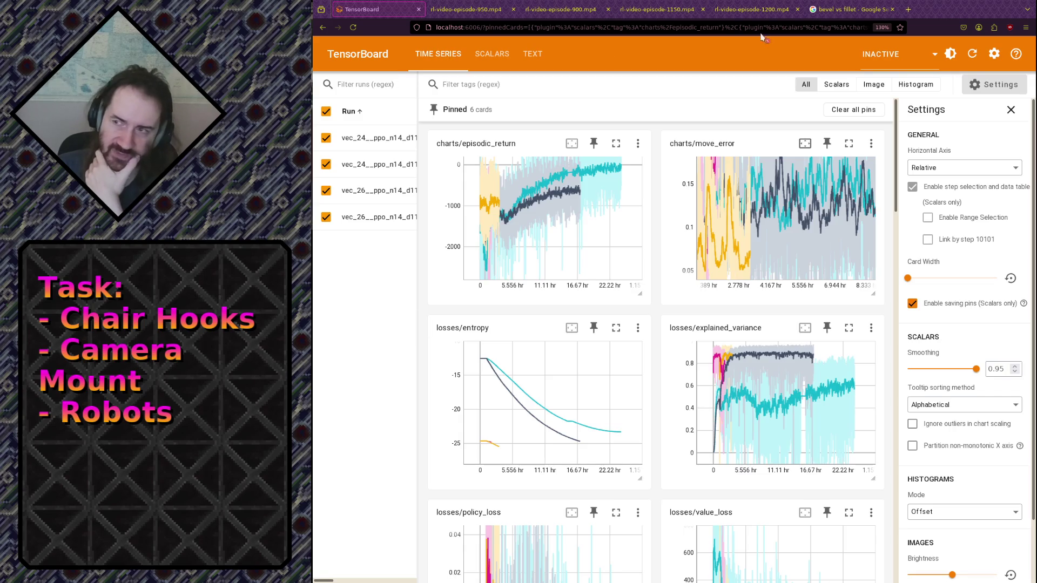
Step: Show the rl-video-episode-1550.mp4 tab and enlarge the playing video to 240%
click(909, 12)
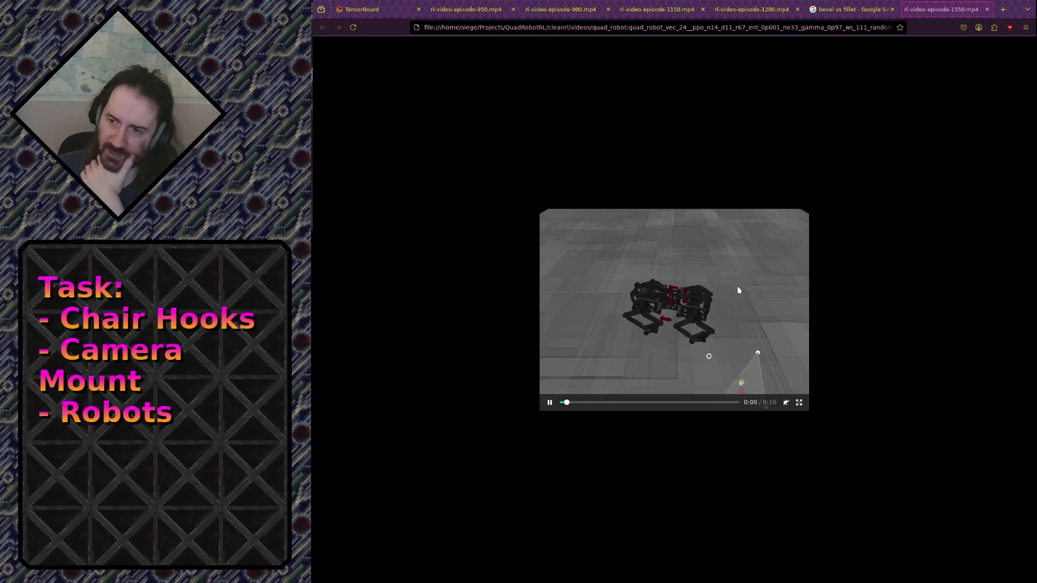
ctrl+scroll(668, 309, up, 7)
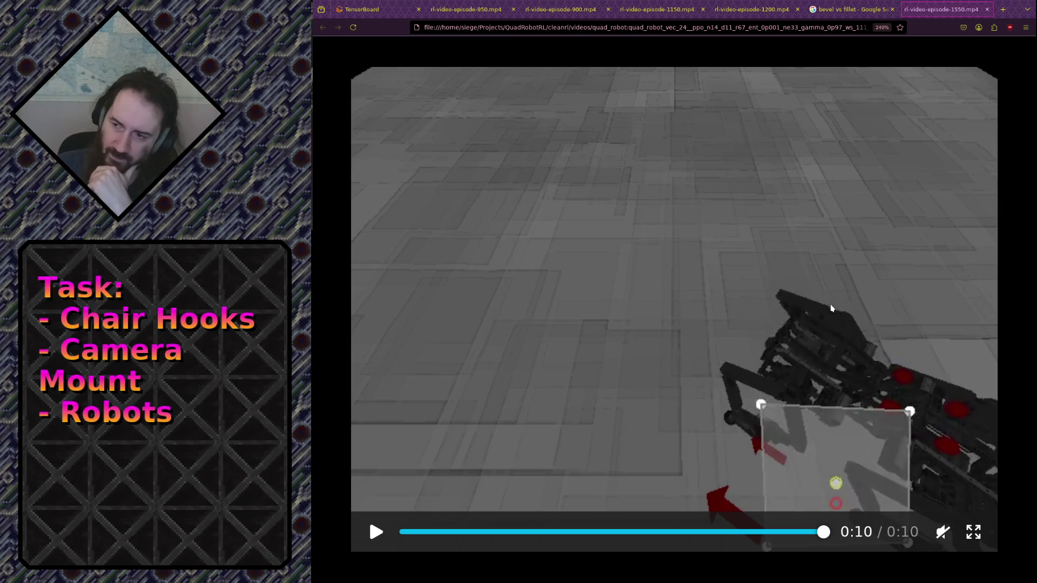
Step: Replay the episode 1550 robot video from 0:00, then move to Cura's layer preview
click(776, 296)
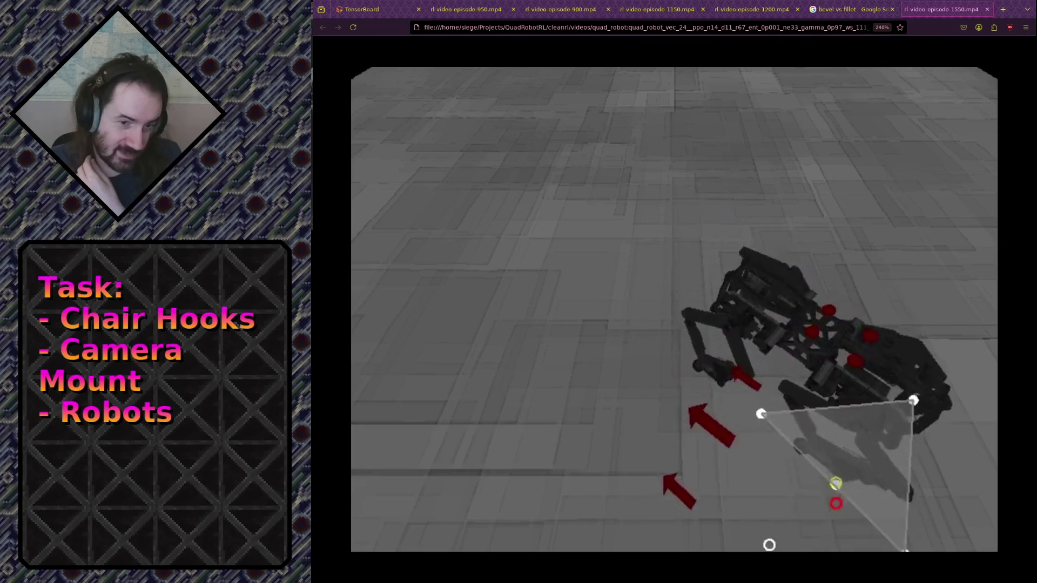
key(alt+Tab)
scroll(698, 412, down, 10)
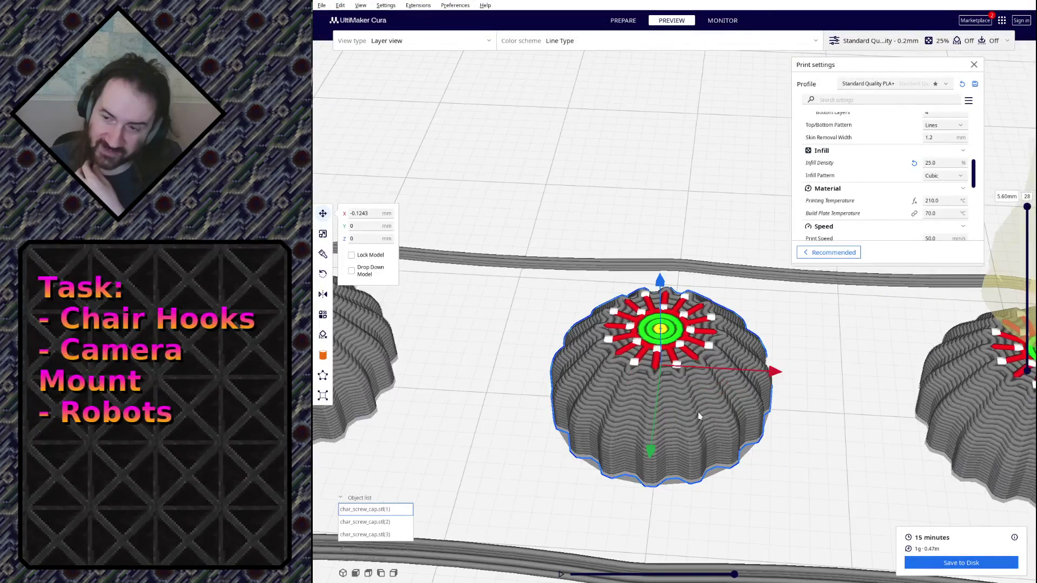
mouse_move(612, 460)
right_down()
mouse_move(657, 342)
mouse_move(646, 238)
mouse_move(624, 300)
mouse_move(707, 415)
mouse_move(755, 417)
right_up()
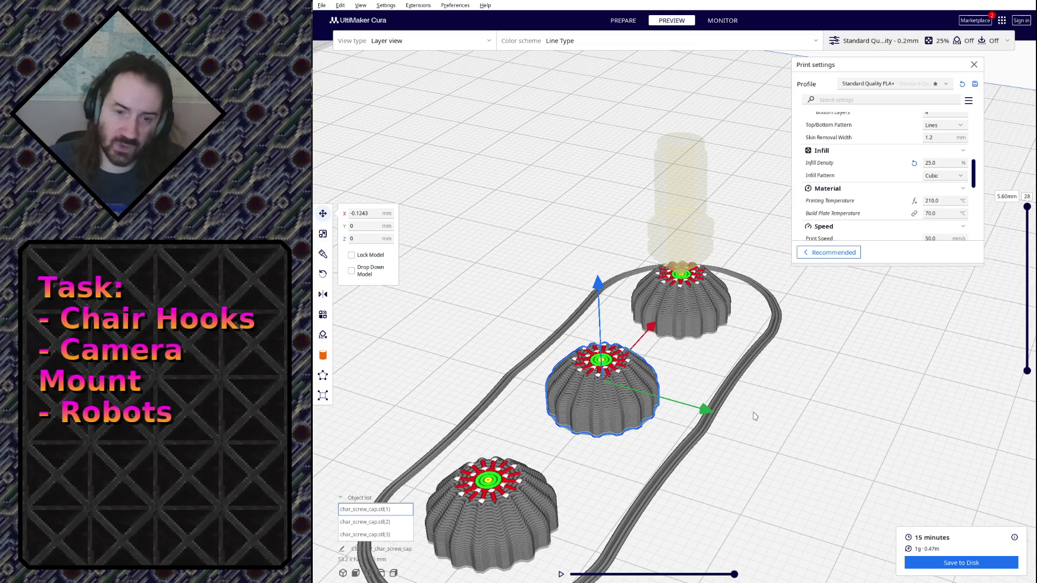
key(alt+Tab)
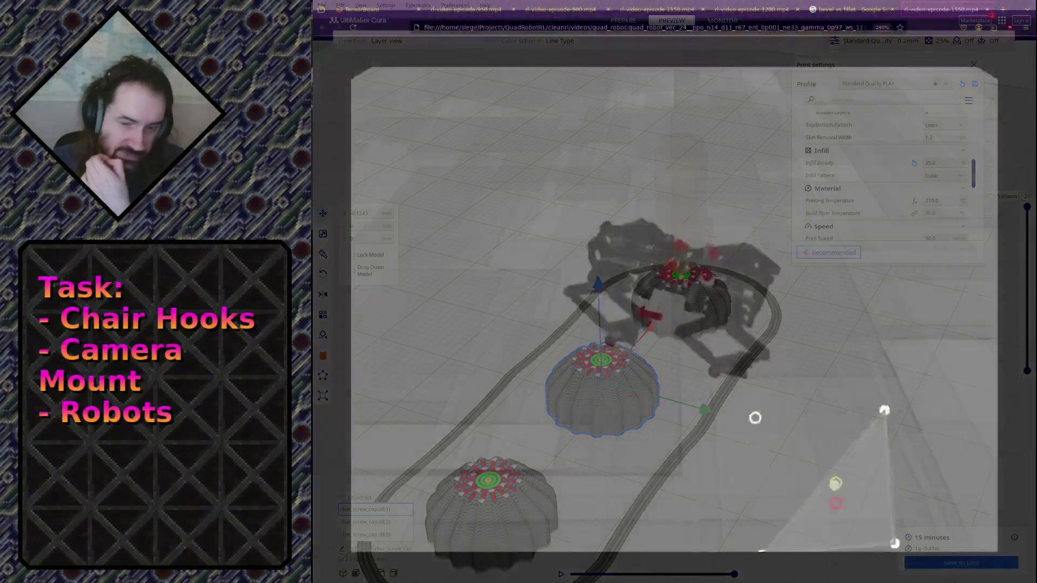